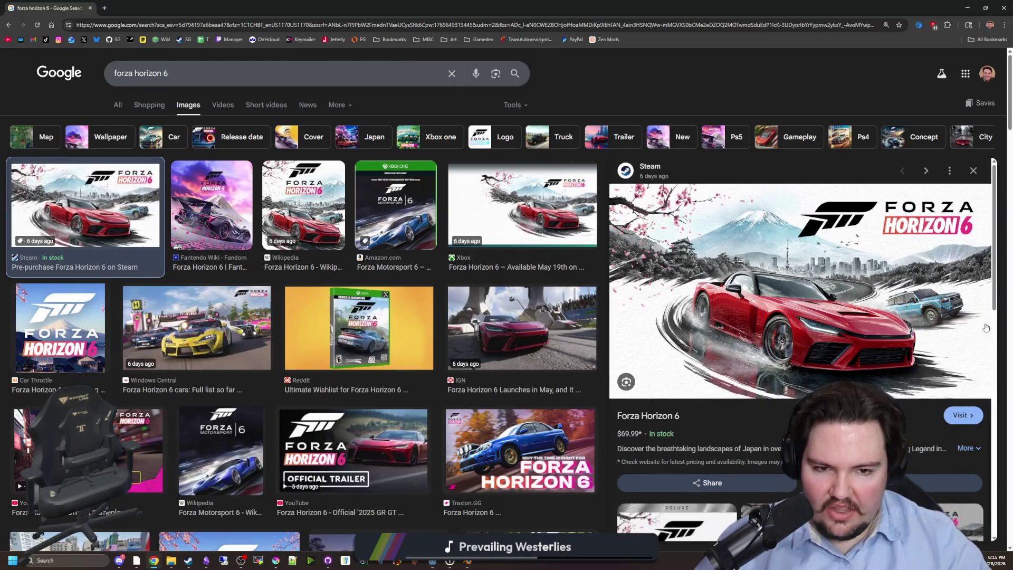
# Preview Forza Horizon 6 image results from Fantendo, Xbox, IGN, Car Throttle, Windows Central and Polygon.
pyautogui.click(225, 199)
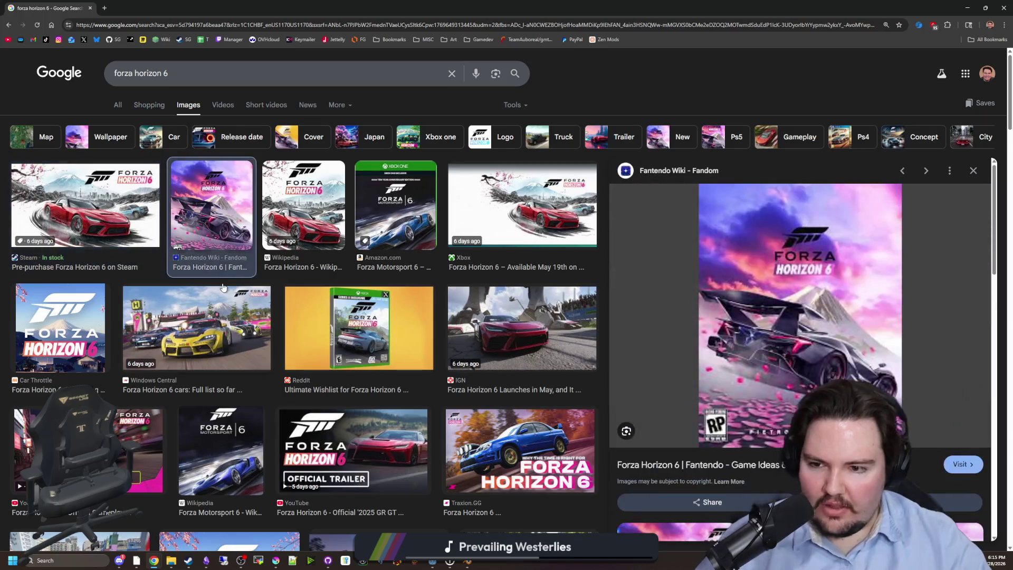
pyautogui.click(504, 222)
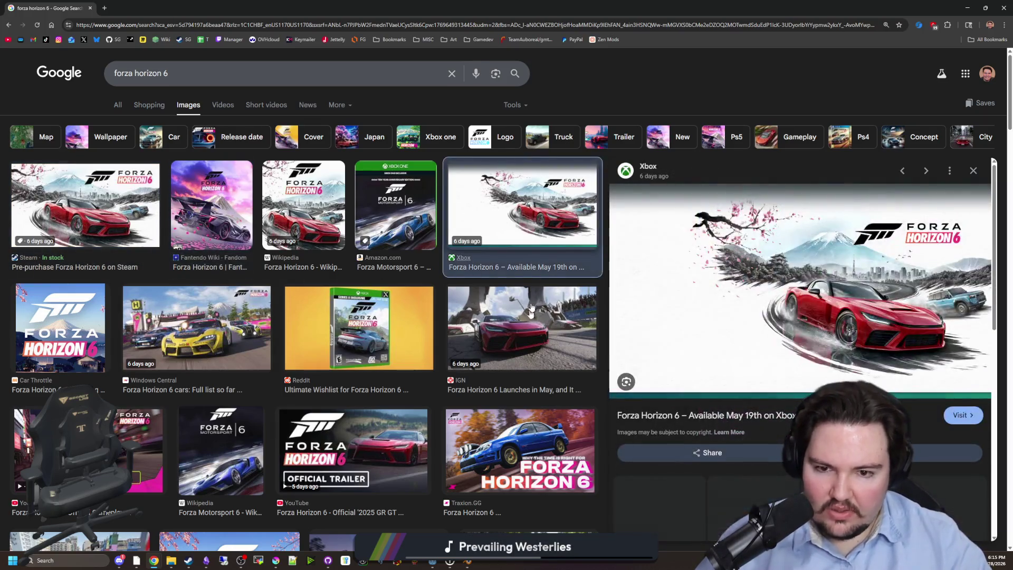
pyautogui.click(509, 325)
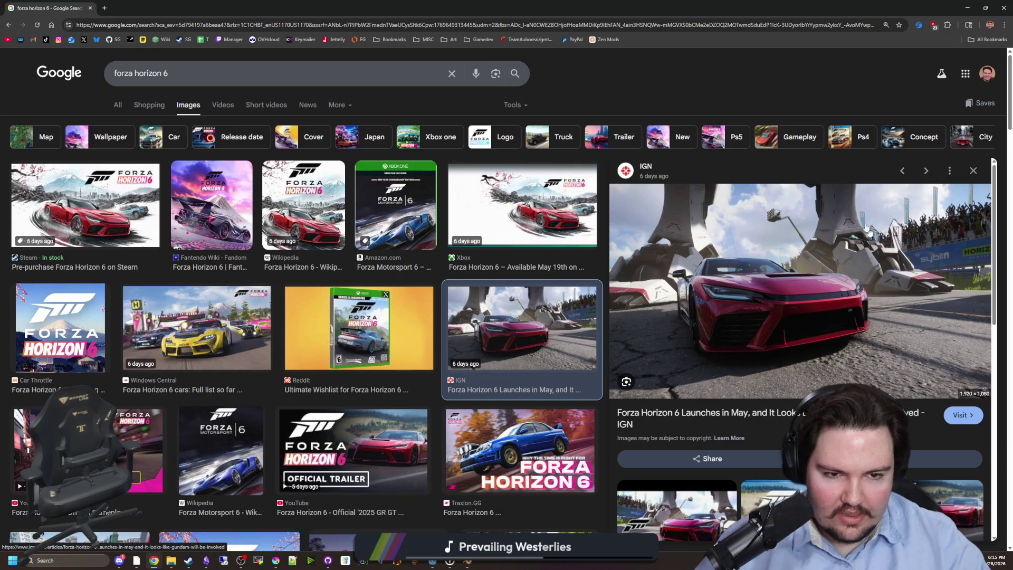
pyautogui.click(86, 341)
pyautogui.scroll(-3, 325, 411)
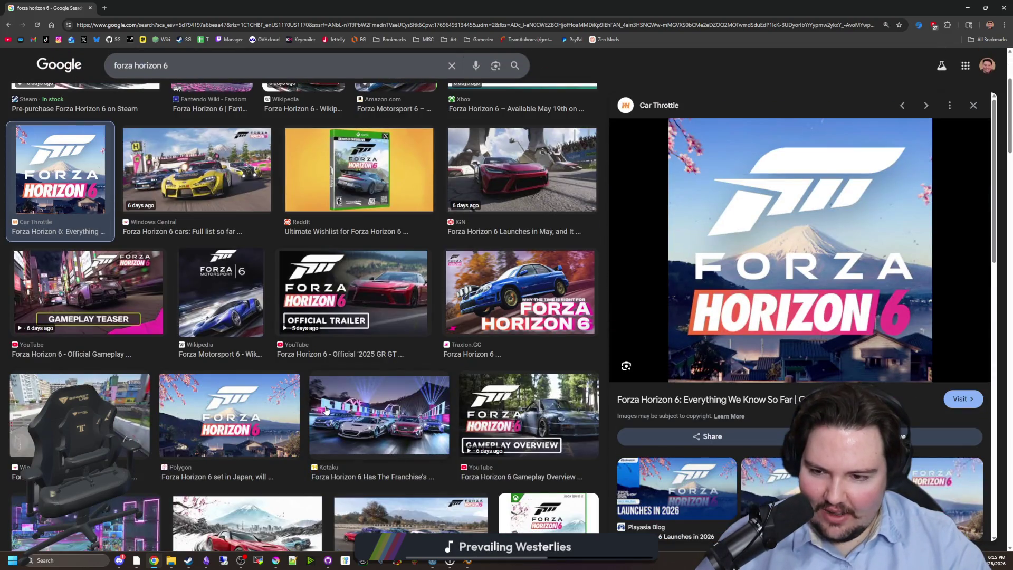
pyautogui.click(238, 395)
pyautogui.press('Left')
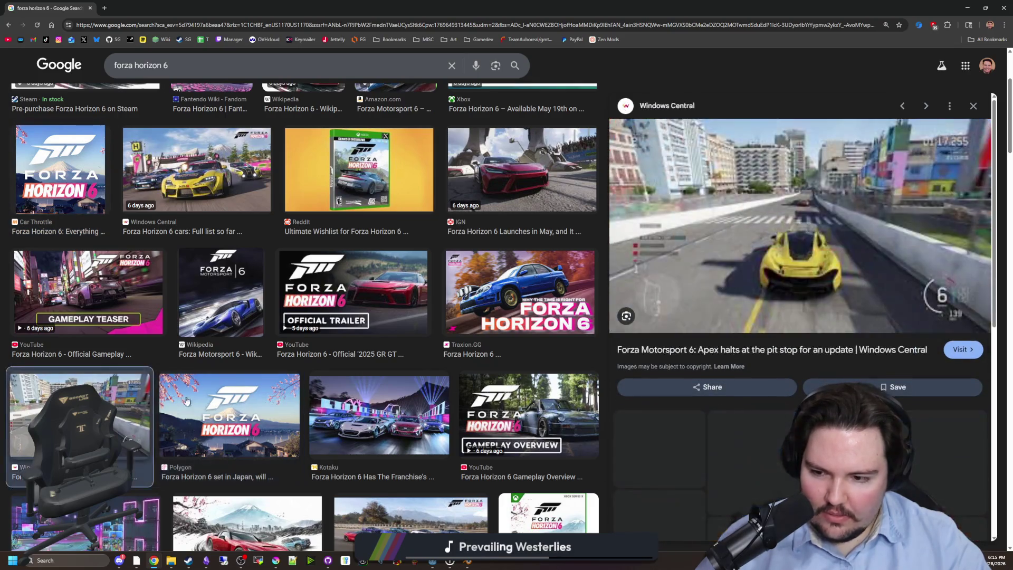
pyautogui.click(232, 405)
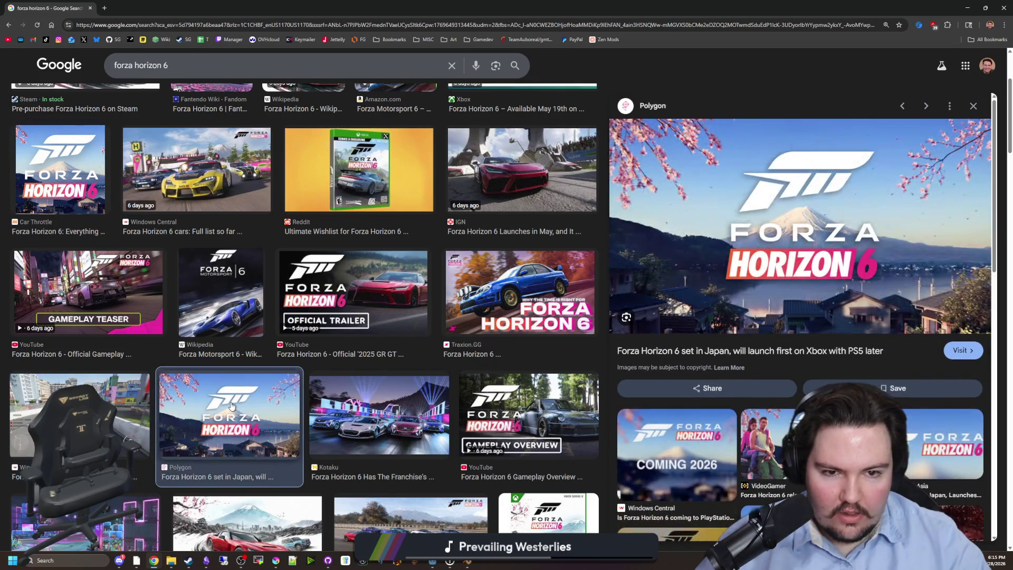
pyautogui.scroll(-3, 231, 406)
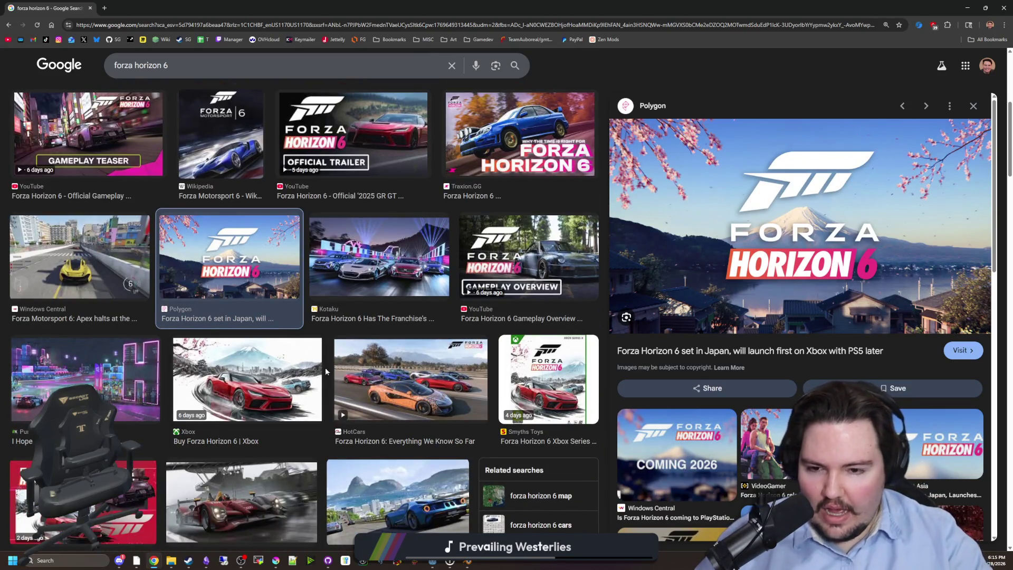
pyautogui.scroll(-2, 380, 404)
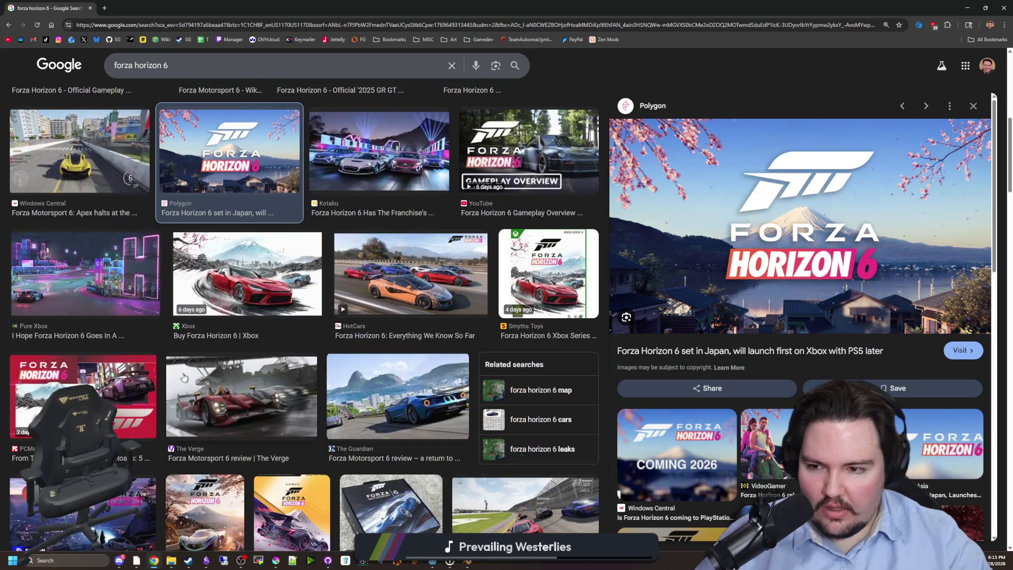
# Preview the Pure Xbox, Vocal Media, New Game Network and RoadandTrack images, then return to the top of the results.
pyautogui.click(73, 280)
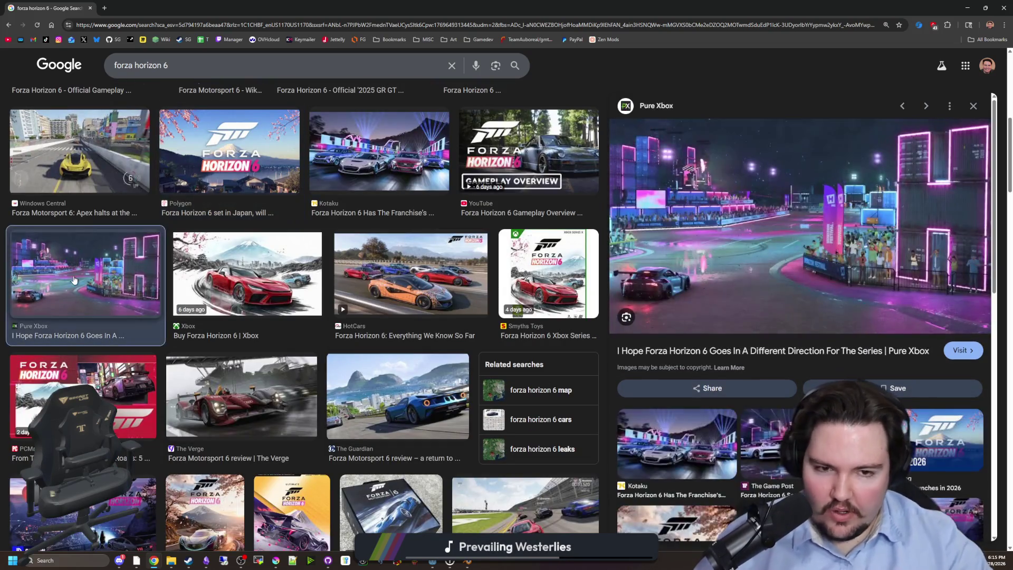
pyautogui.scroll(-5, 74, 280)
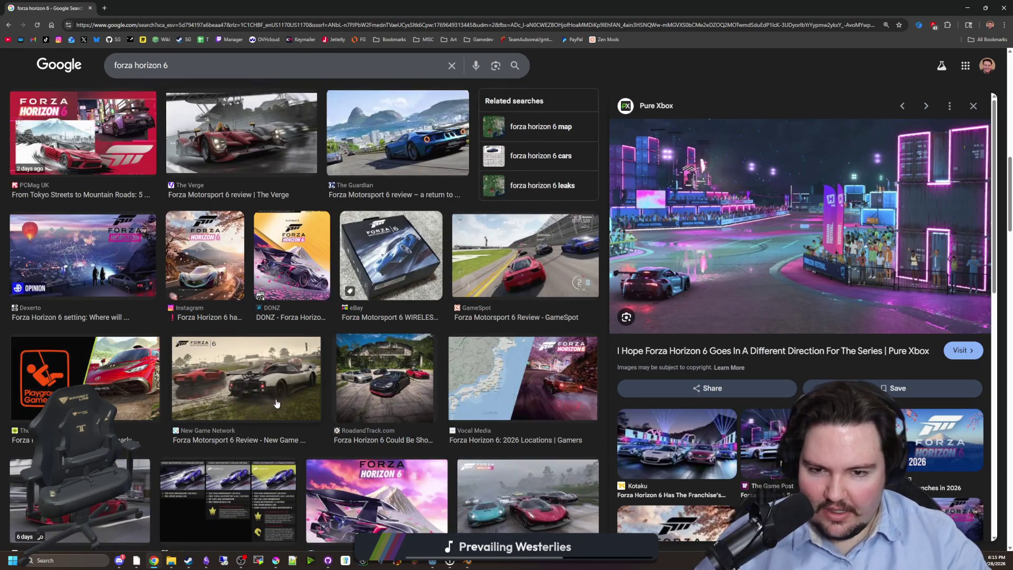
pyautogui.click(496, 379)
pyautogui.click(289, 394)
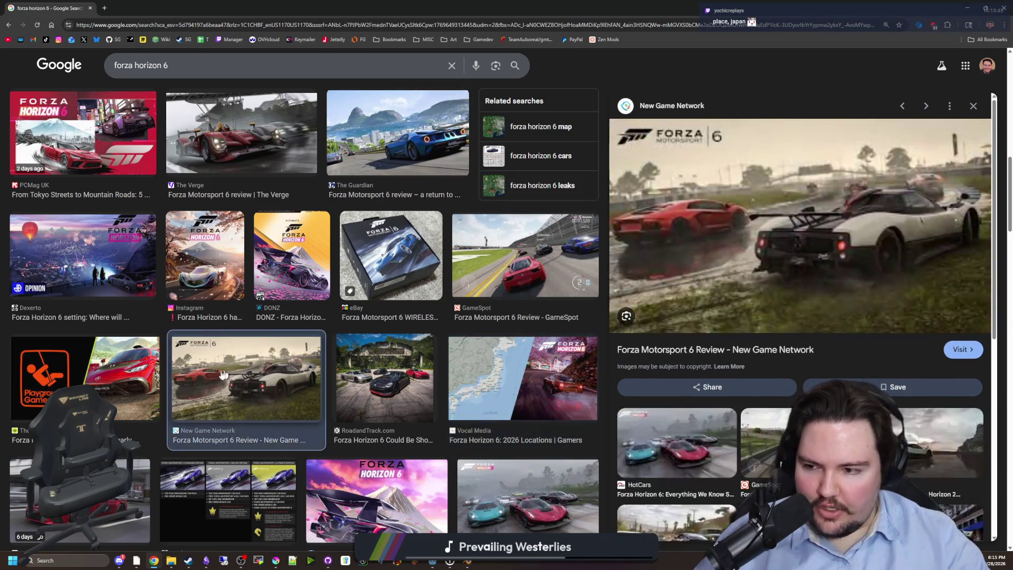
pyautogui.click(391, 389)
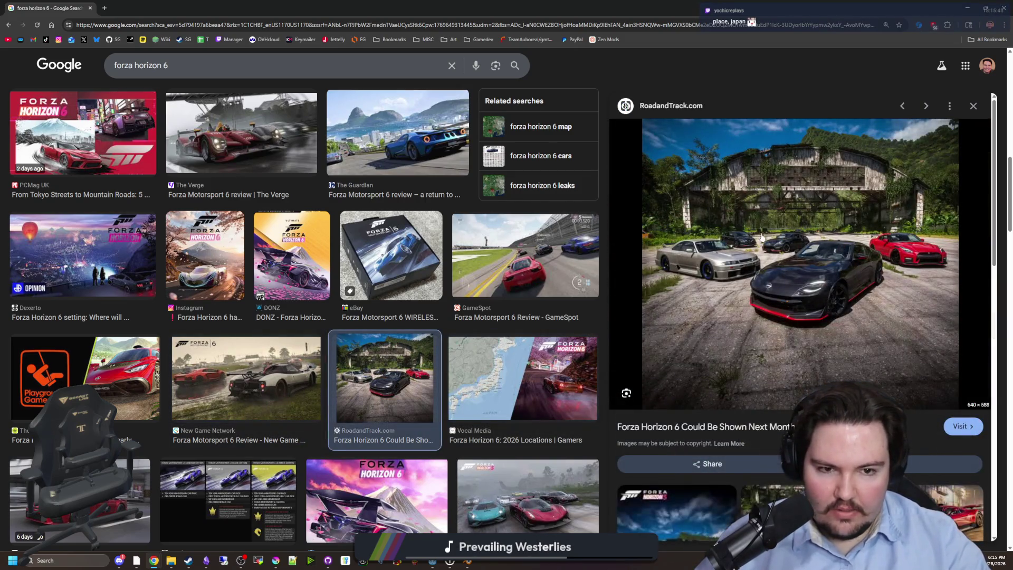
pyautogui.scroll(-3, 217, 339)
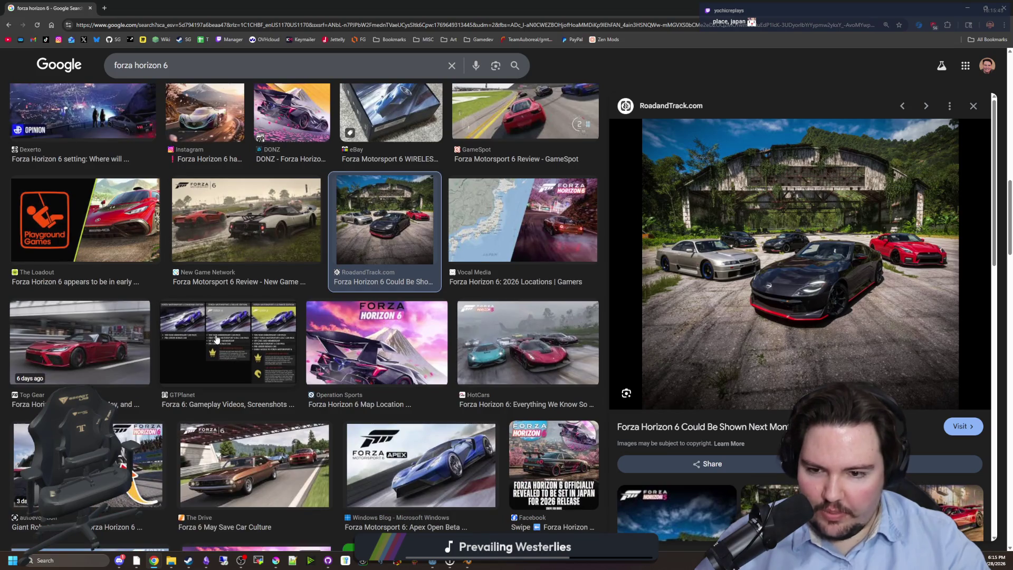
pyautogui.scroll(-3, 217, 340)
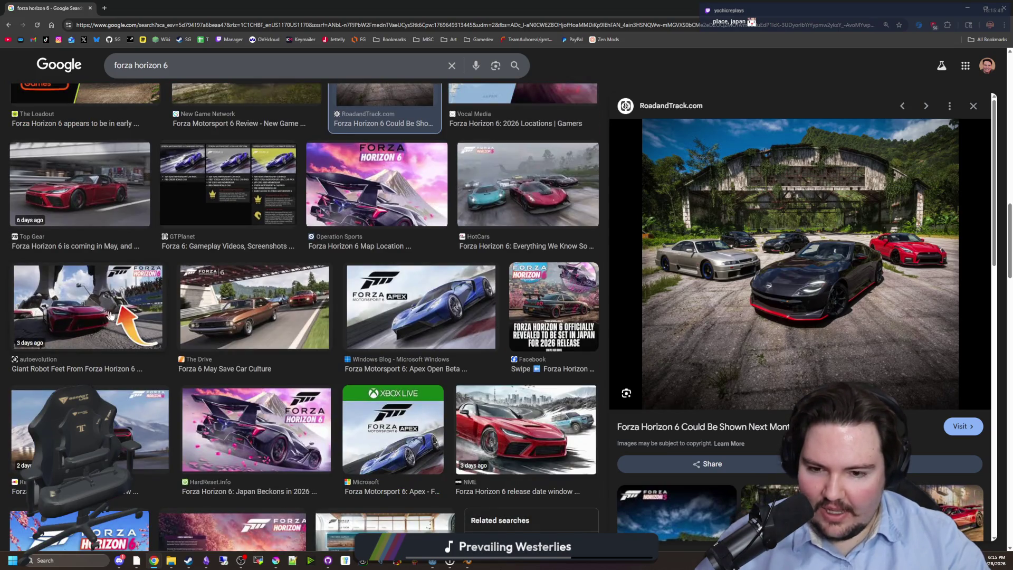
pyautogui.scroll(-3, 116, 315)
pyautogui.scroll(-5, 129, 316)
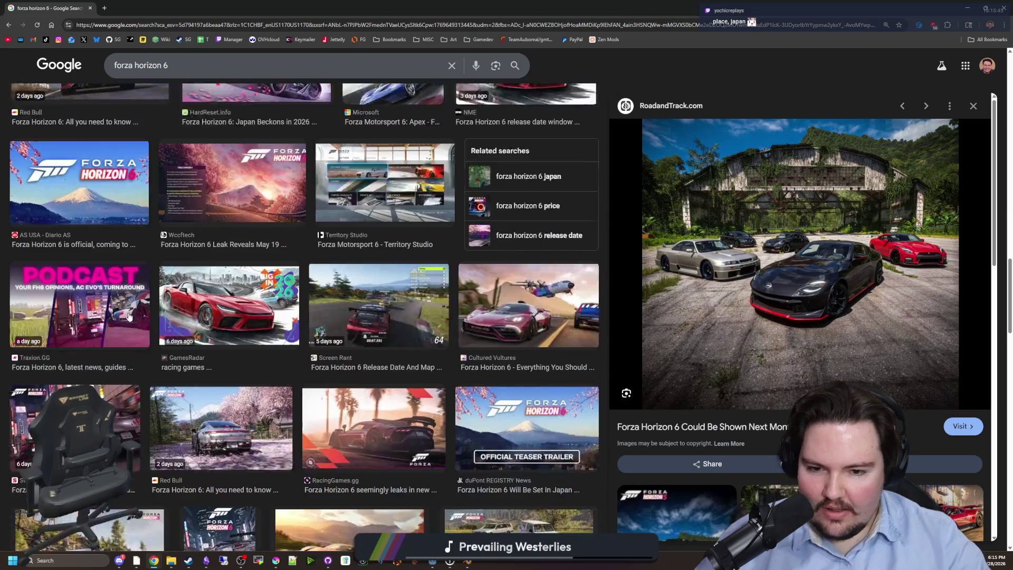
pyautogui.scroll(-2, 128, 317)
pyautogui.scroll(-5, 128, 317)
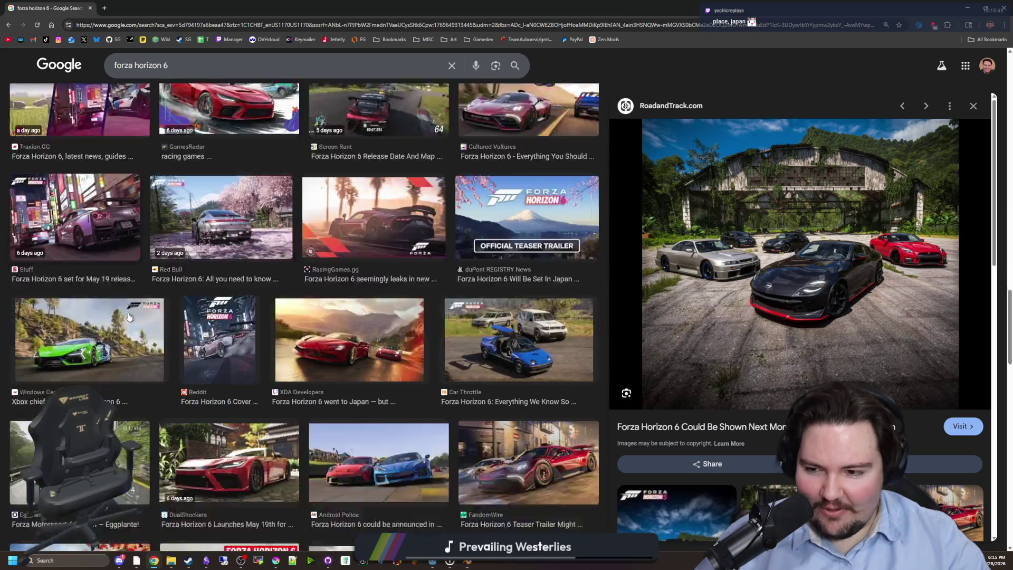
pyautogui.scroll(-1, 256, 438)
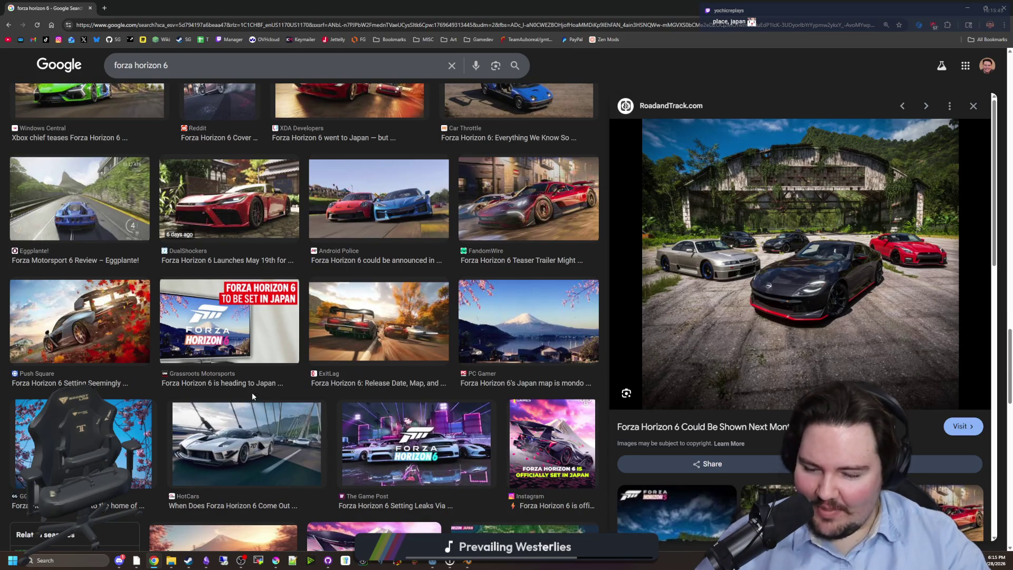
pyautogui.press('Home')
# Go to the Forza Horizon 6 Steam store page and show the yellow Supra screenshot full size.
pyautogui.click(93, 212)
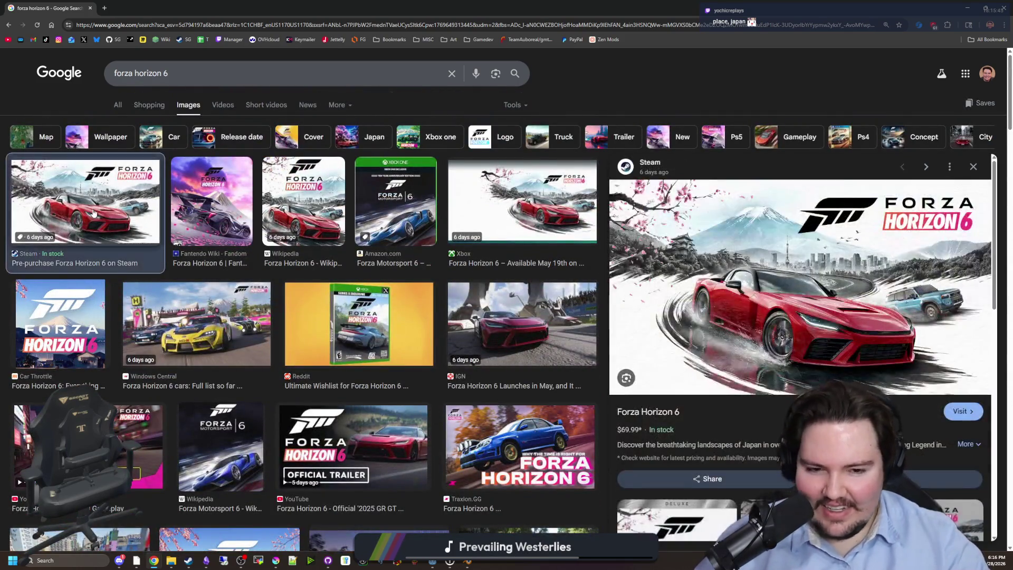
pyautogui.click(654, 412)
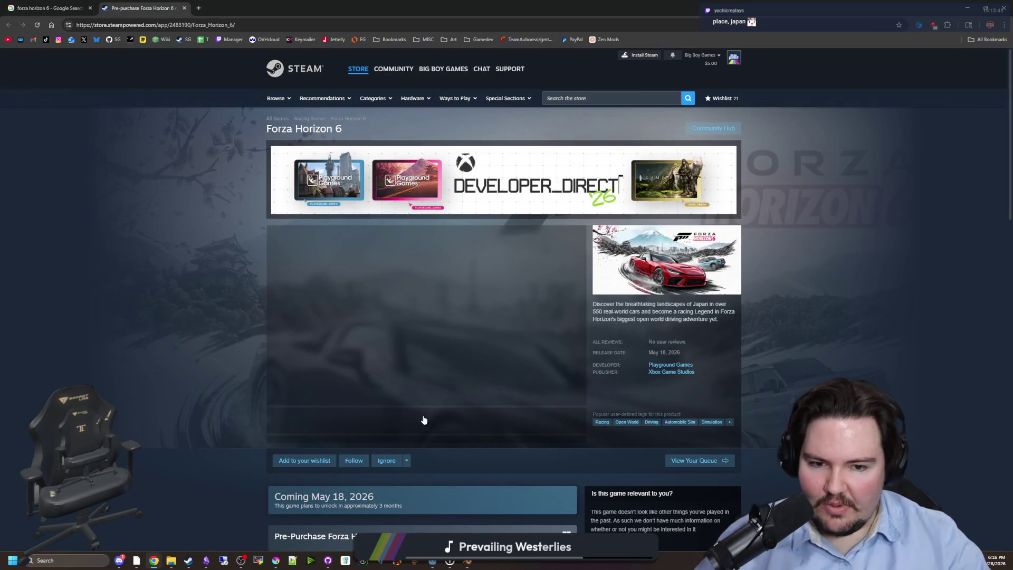
pyautogui.scroll(-2, 435, 374)
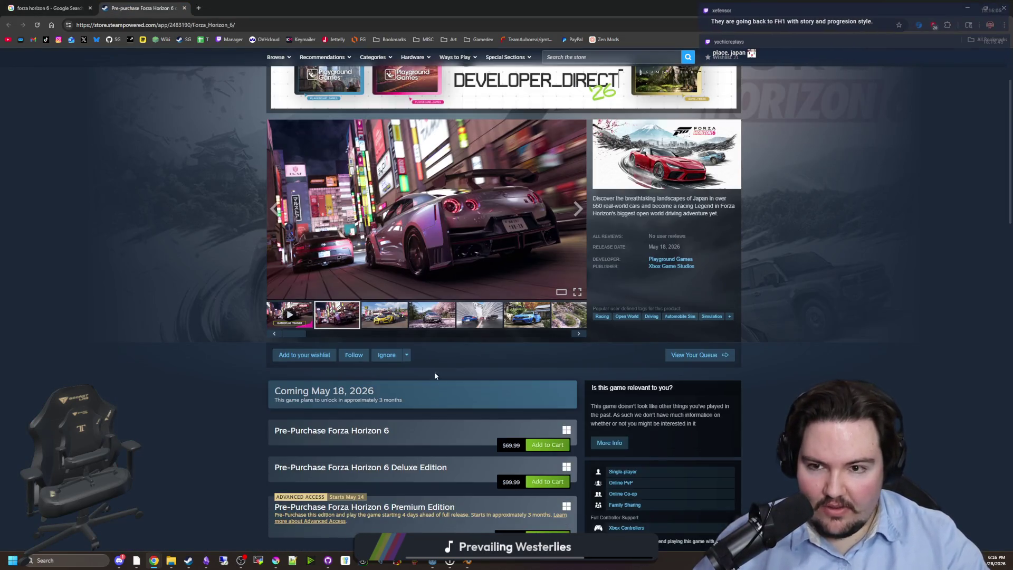
pyautogui.click(373, 317)
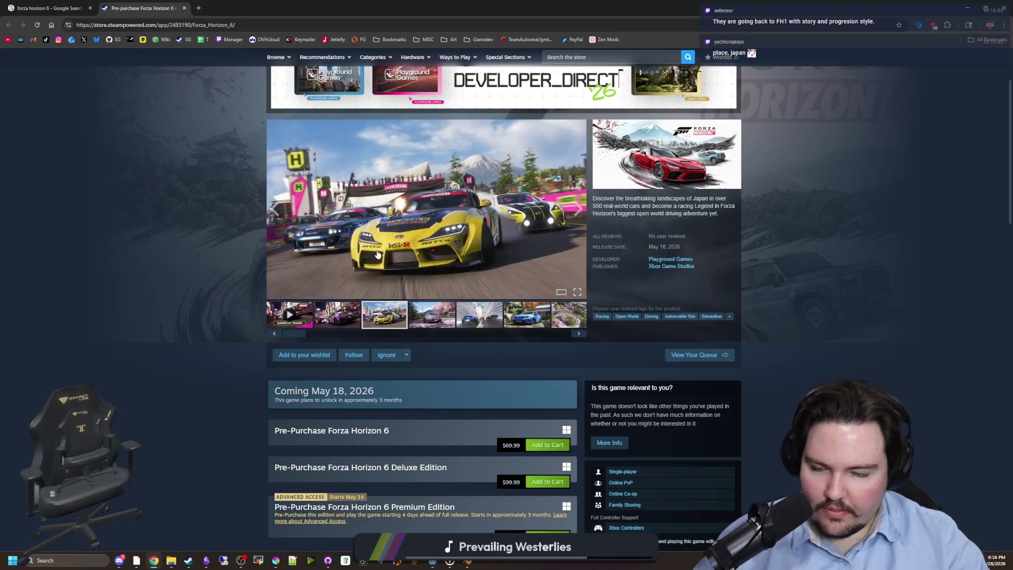
pyautogui.click(377, 253)
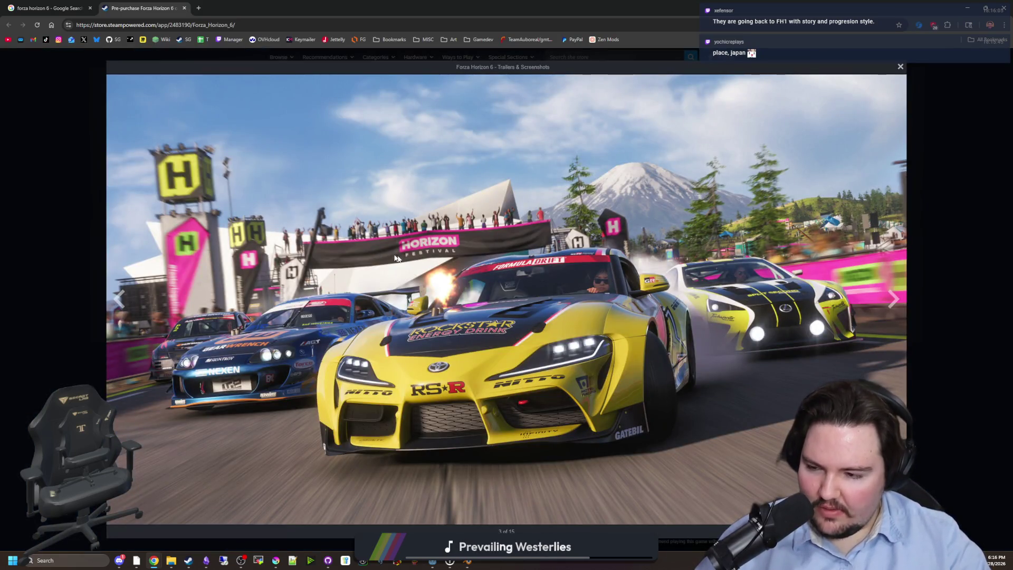
# Page through the screenshots up to the last one, 15 of 15.
pyautogui.click(896, 312)
pyautogui.click(896, 312)
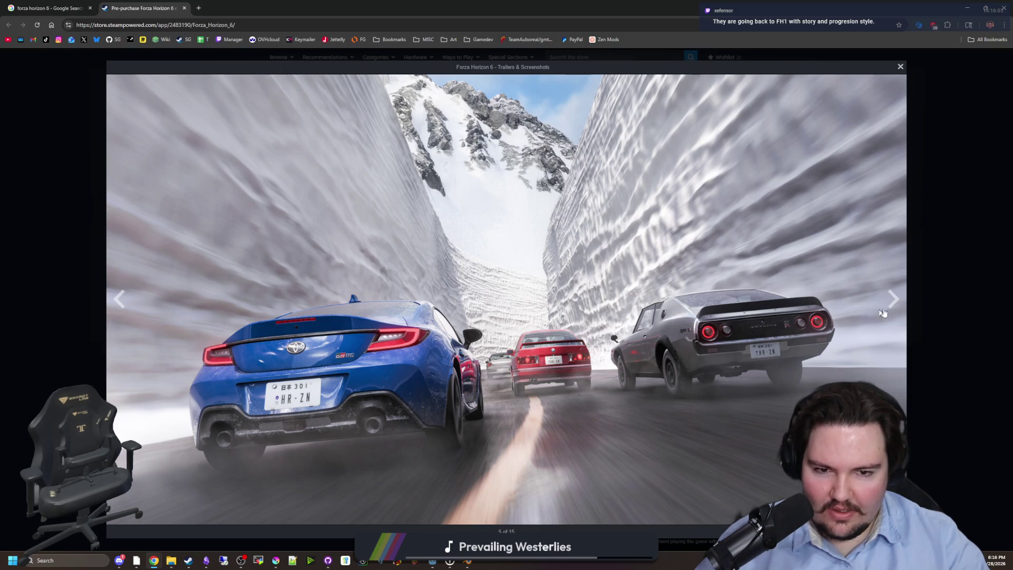
pyautogui.click(895, 311)
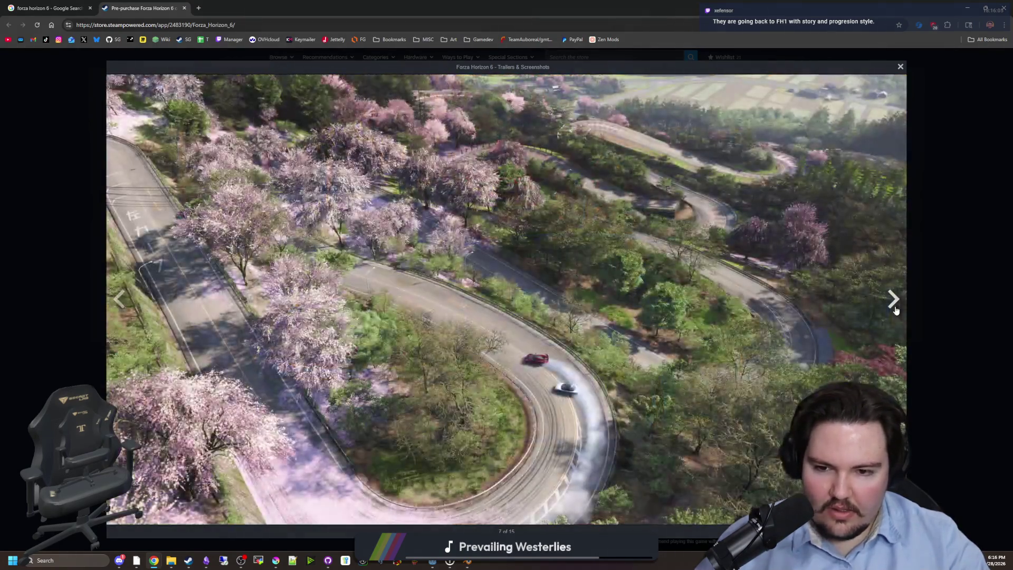
pyautogui.click(895, 311)
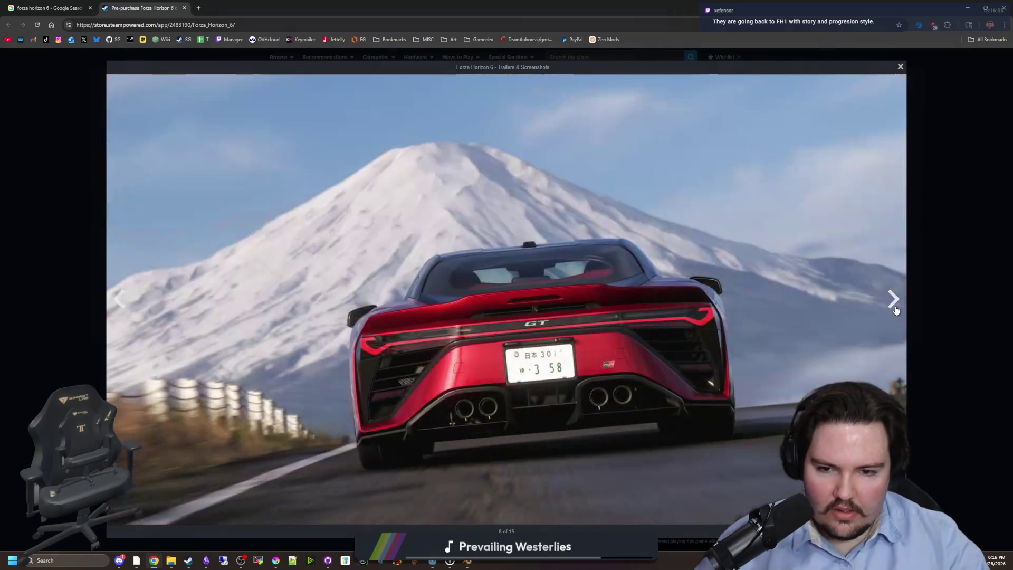
pyautogui.click(896, 311)
pyautogui.click(896, 310)
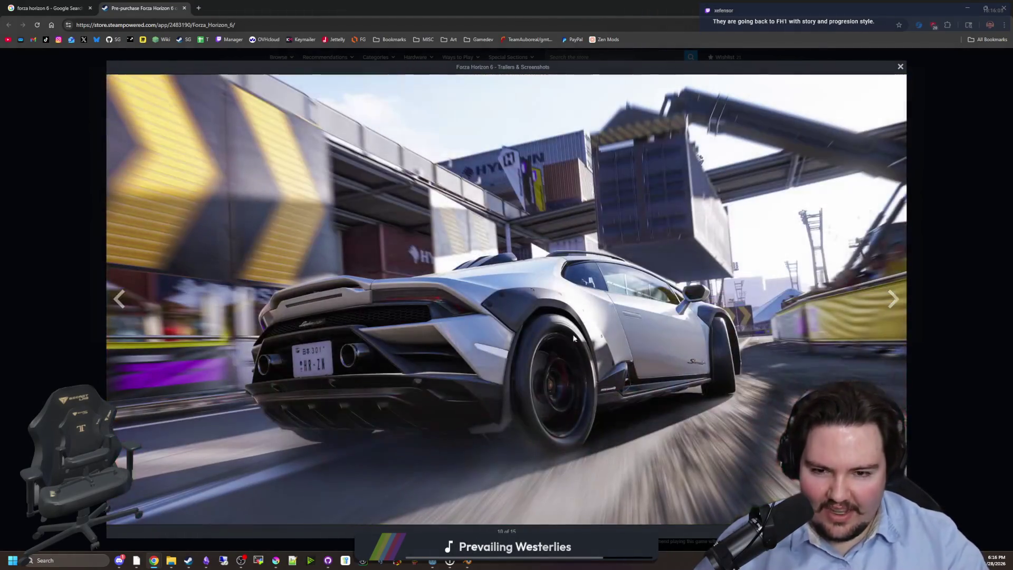
pyautogui.press('Left')
pyautogui.press('Left')
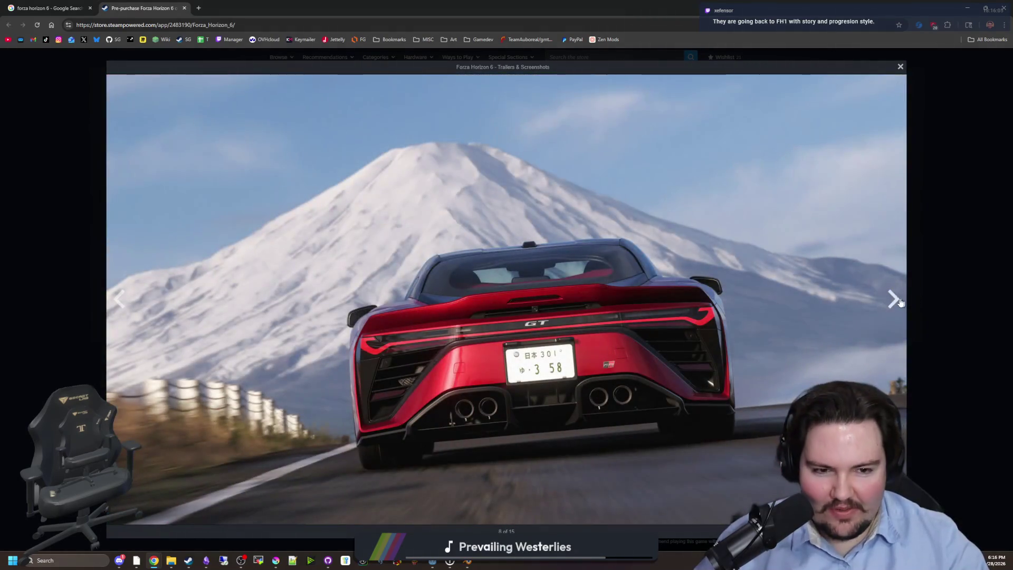
pyautogui.click(894, 301)
pyautogui.click(895, 301)
pyautogui.click(895, 301)
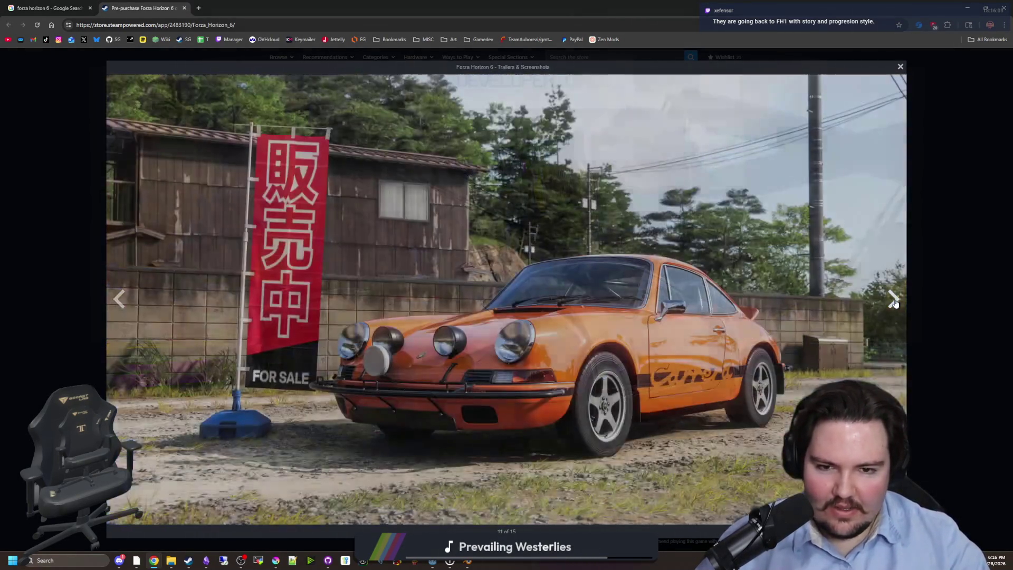
pyautogui.click(894, 301)
pyautogui.click(894, 301)
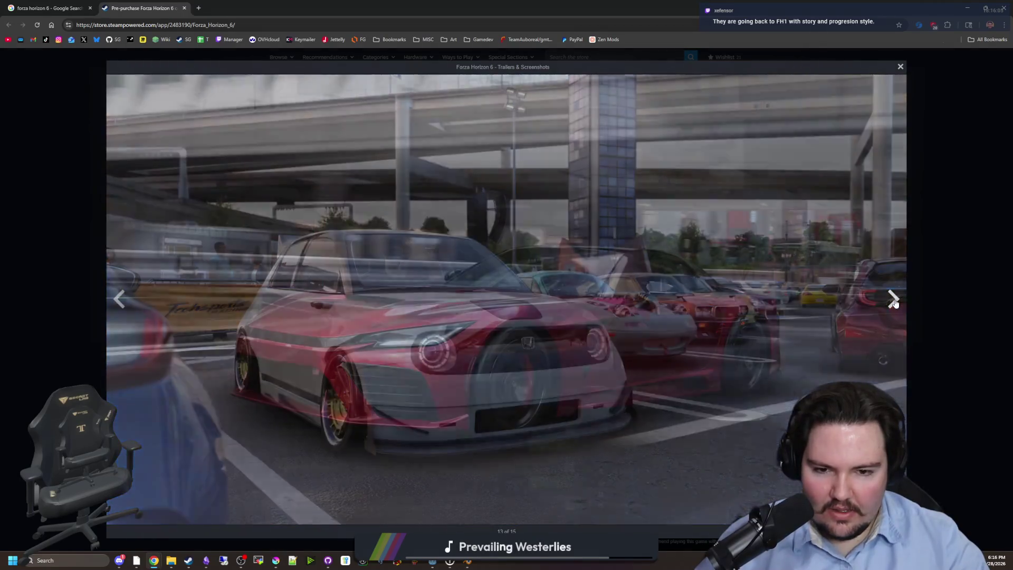
pyautogui.click(895, 301)
pyautogui.click(894, 300)
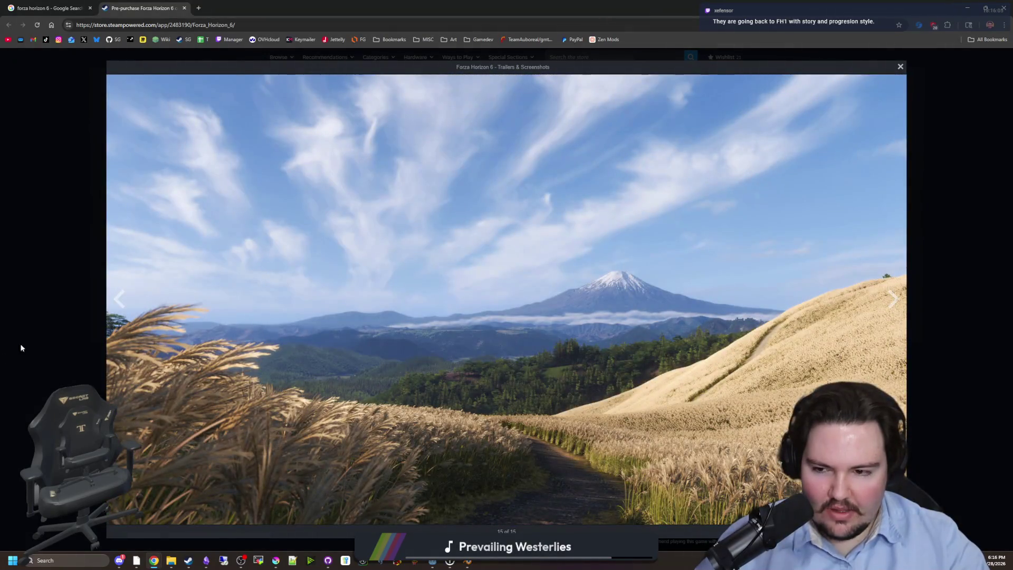
# Keep paging through the gallery, wrapping around to the final Mt. Fuji screenshot.
pyautogui.click(125, 303)
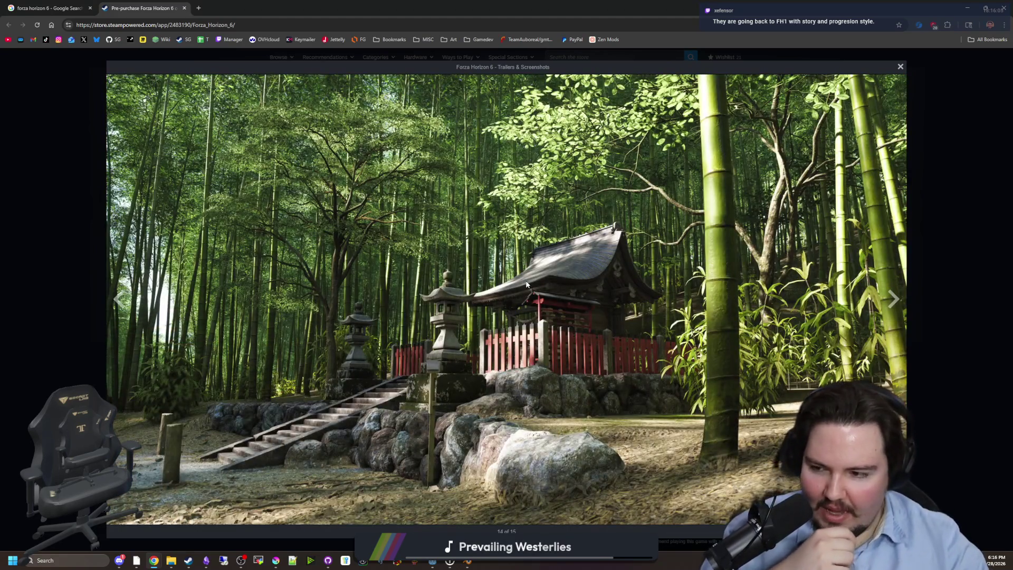
pyautogui.click(887, 309)
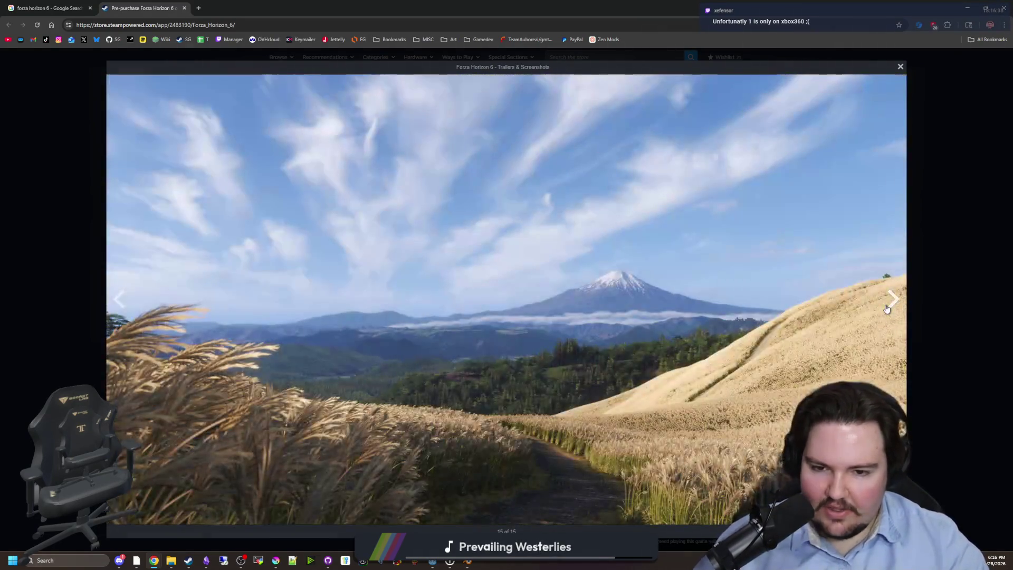
pyautogui.click(887, 309)
pyautogui.click(887, 309)
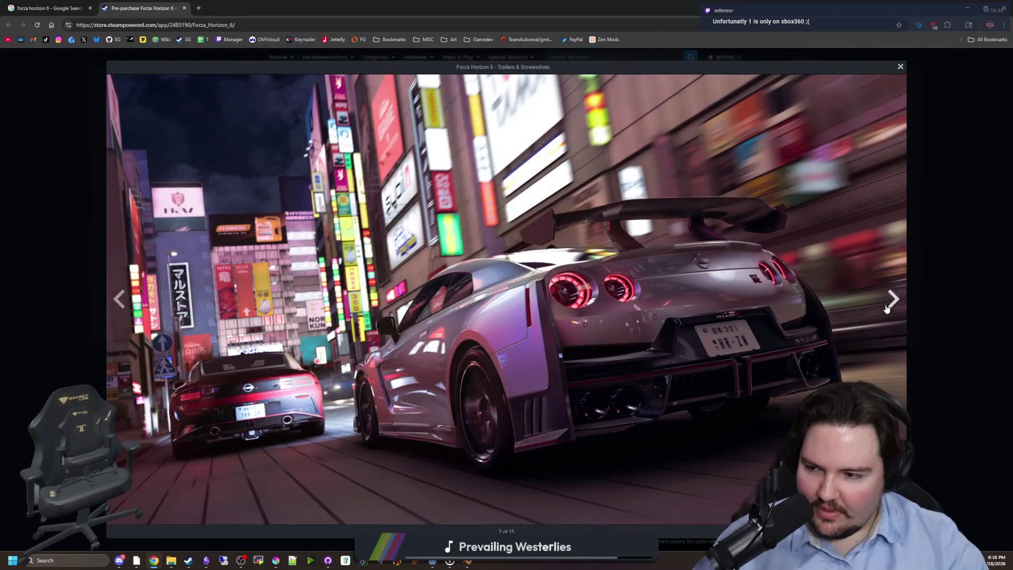
pyautogui.click(887, 309)
pyautogui.click(887, 309)
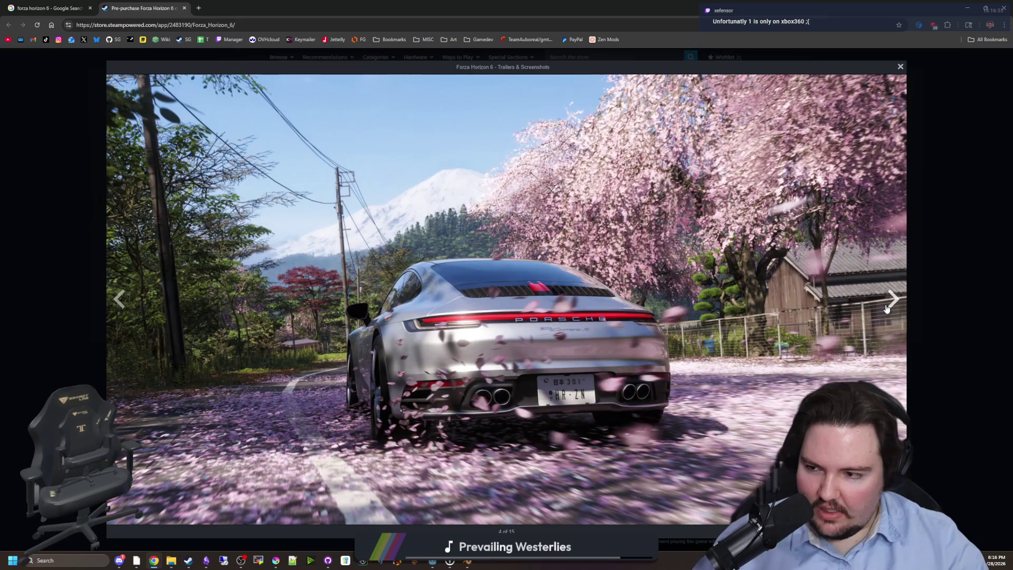
pyautogui.click(887, 309)
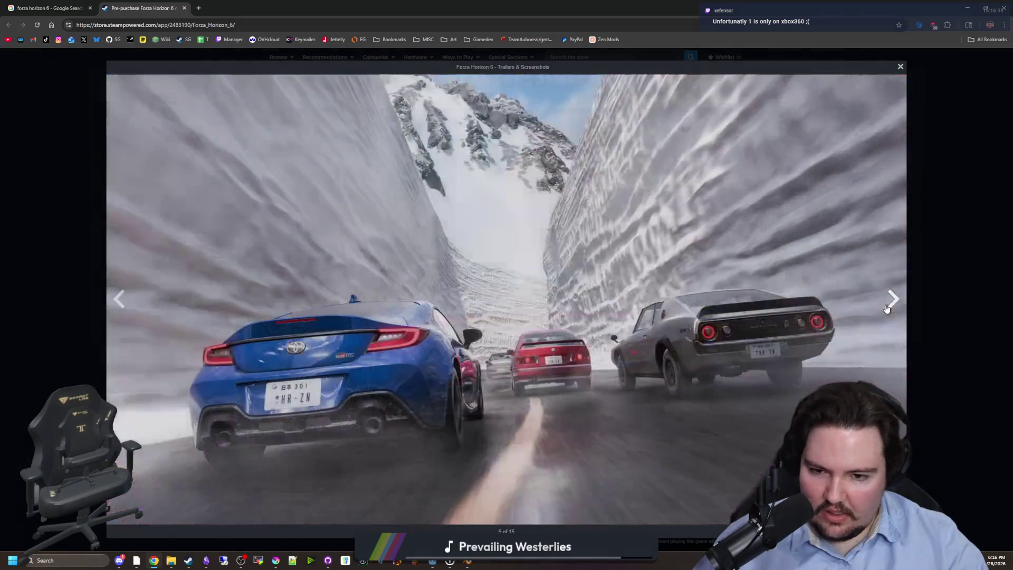
pyautogui.click(887, 309)
pyautogui.click(887, 309)
pyautogui.click(887, 309)
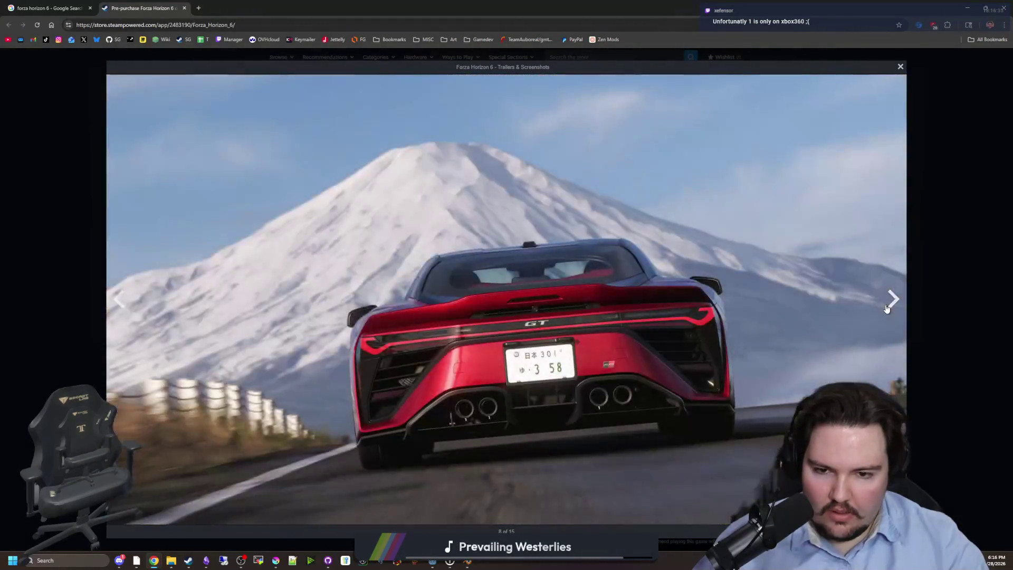
pyautogui.click(887, 309)
pyautogui.click(887, 309)
pyautogui.click(887, 309)
pyautogui.click(887, 310)
pyautogui.click(887, 310)
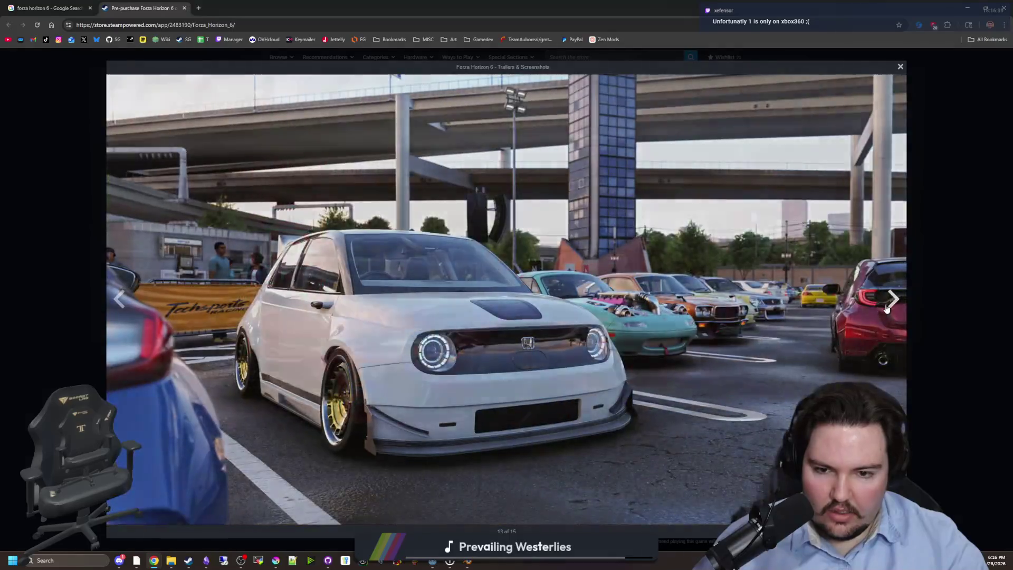
pyautogui.click(888, 309)
pyautogui.click(887, 310)
pyautogui.click(887, 309)
pyautogui.click(887, 309)
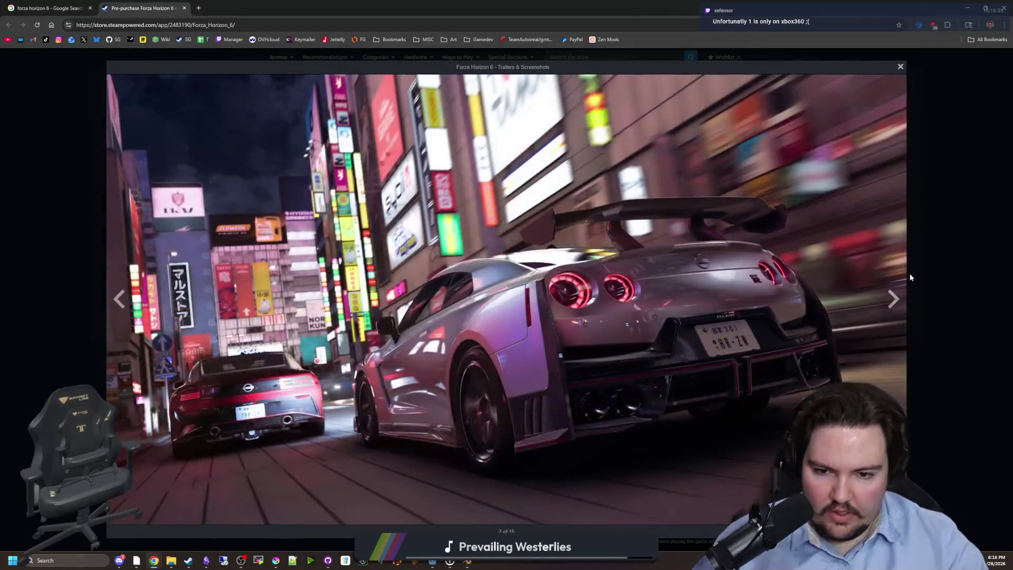
# View the neon-street GT-R screenshot, close the viewer, and return to the store page top.
pyautogui.click(909, 274)
pyautogui.click(578, 205)
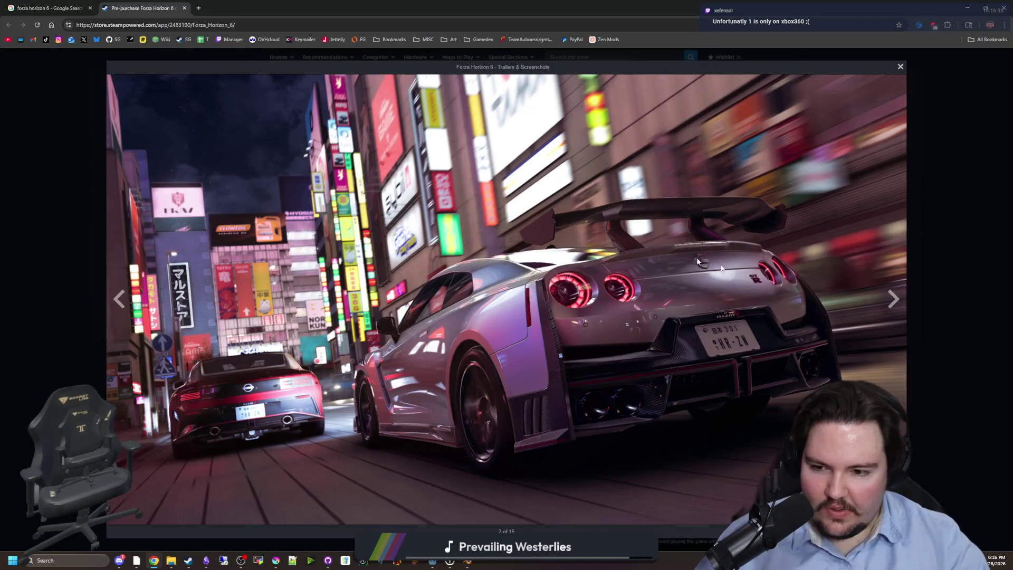
pyautogui.click(929, 321)
pyautogui.scroll(-15, 562, 369)
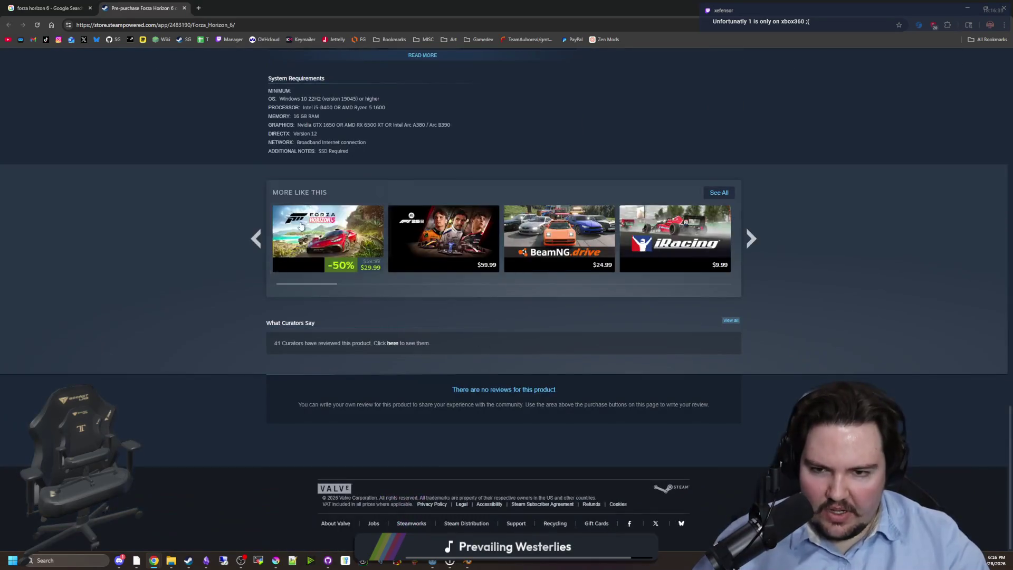
pyautogui.press('Home')
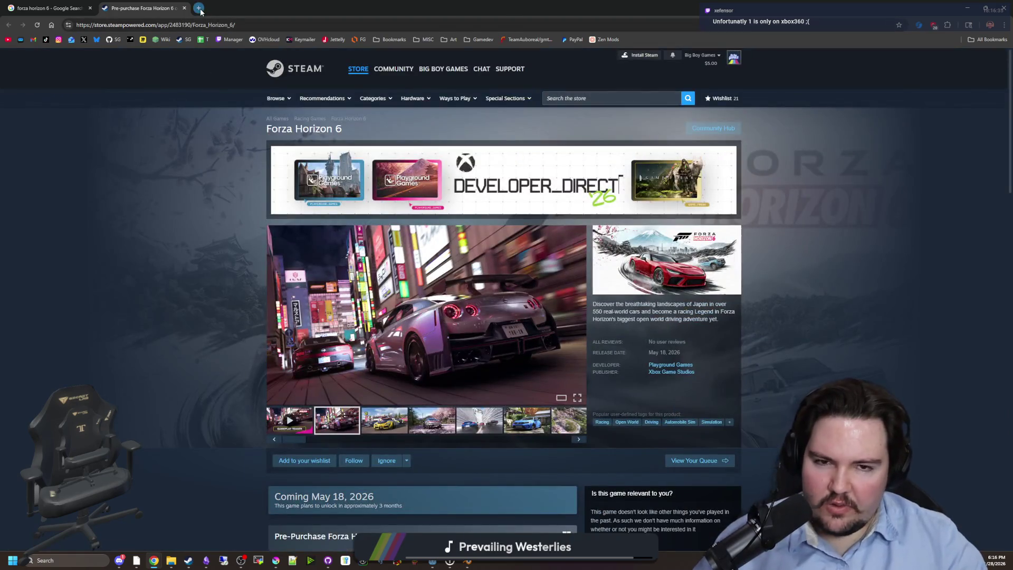
# Search Google for 'need for speed h' in a new tab and switch to image results.
pyautogui.click(199, 8)
pyautogui.write('need for speed h')
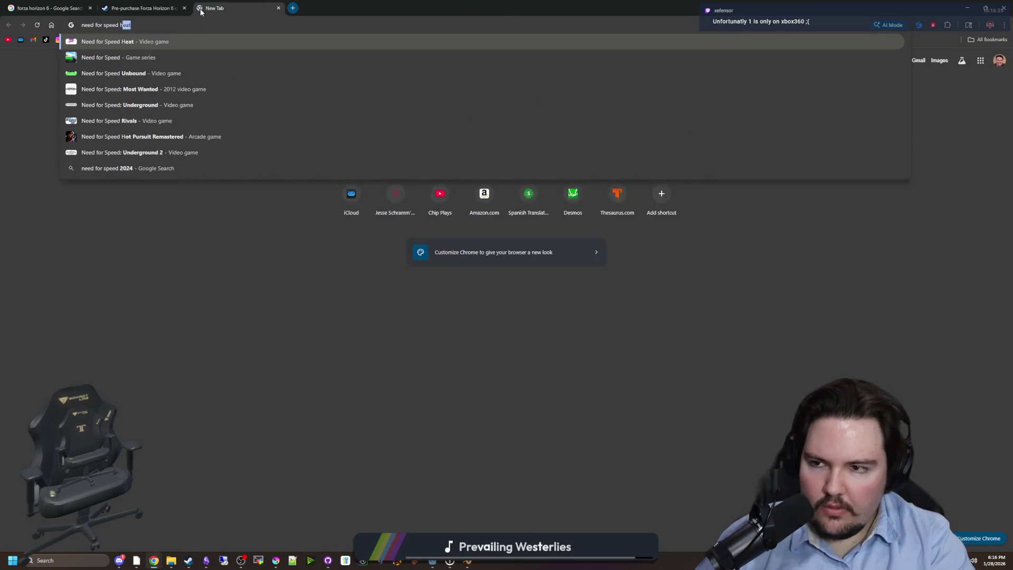
pyautogui.press('Return')
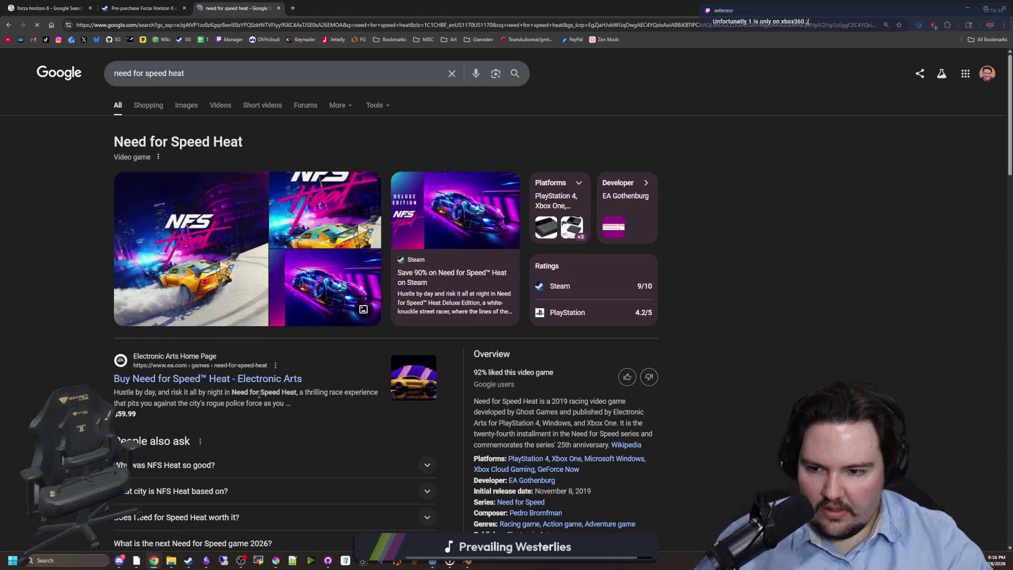
pyautogui.click(210, 283)
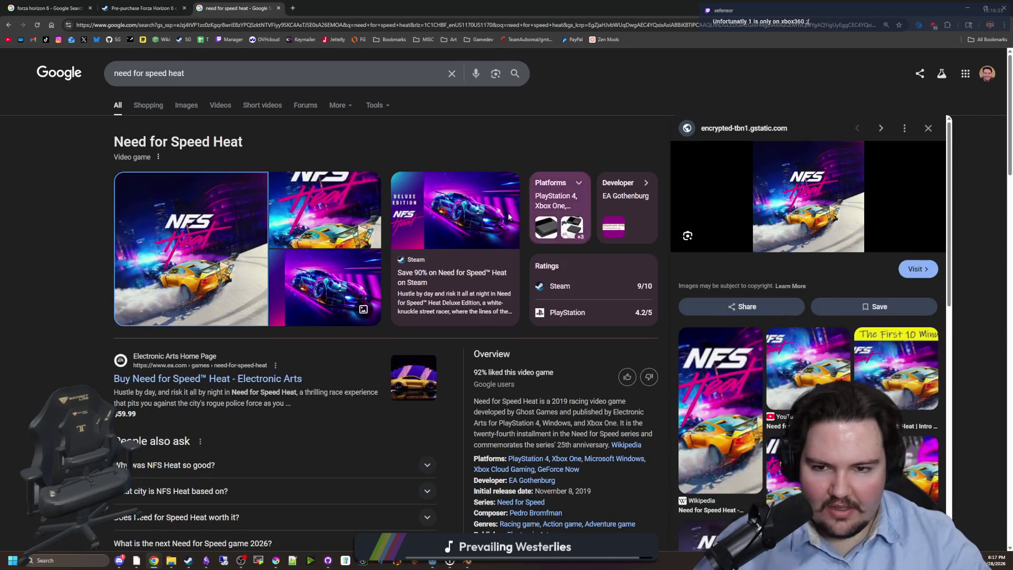
pyautogui.click(186, 105)
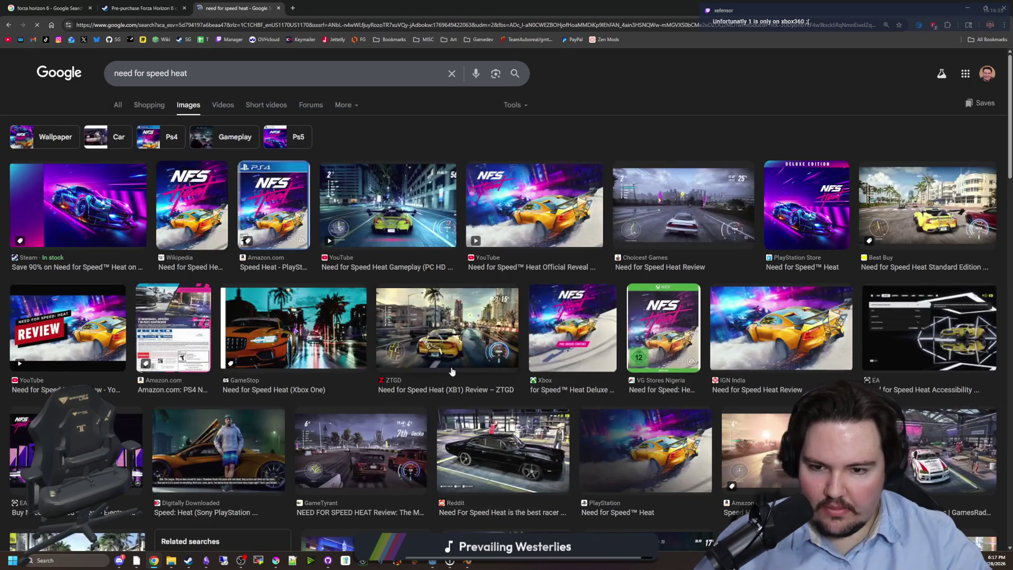
# Preview the review video, Choicest Games, Official Reveal Trailer and IGN India review images.
pyautogui.click(284, 334)
pyautogui.click(461, 328)
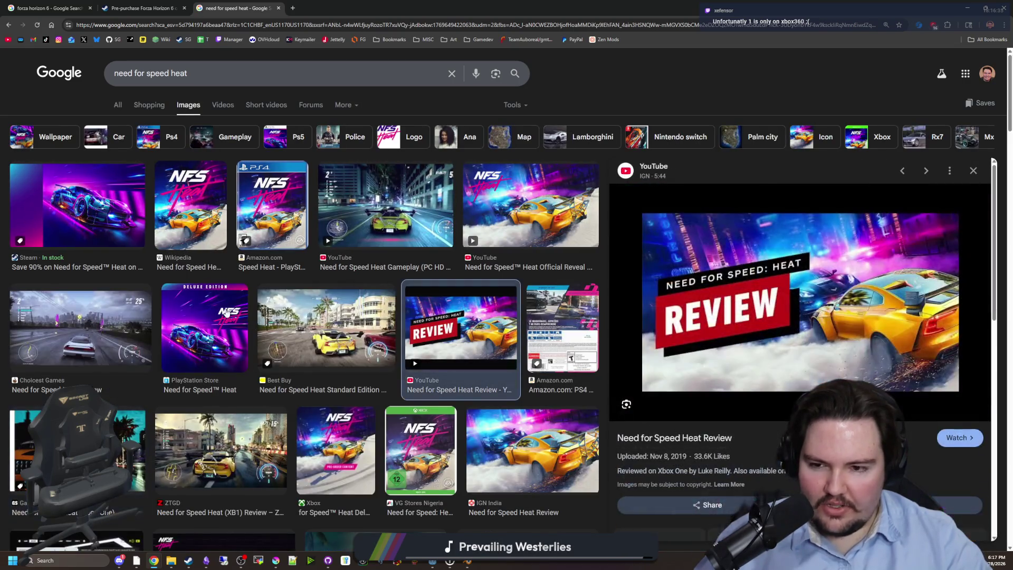
pyautogui.press('Left')
pyautogui.click(130, 317)
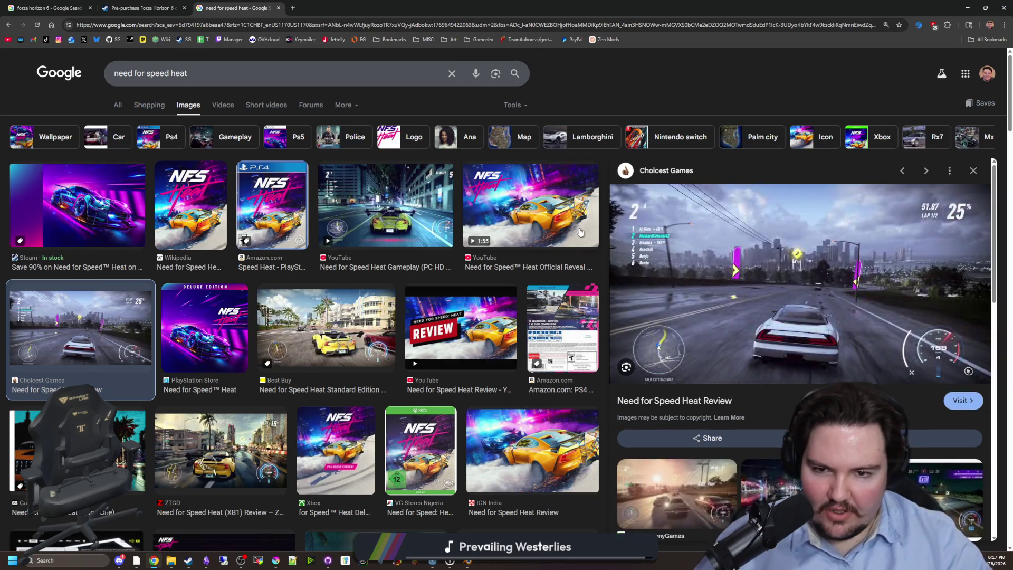
pyautogui.click(580, 232)
pyautogui.scroll(-3, 556, 257)
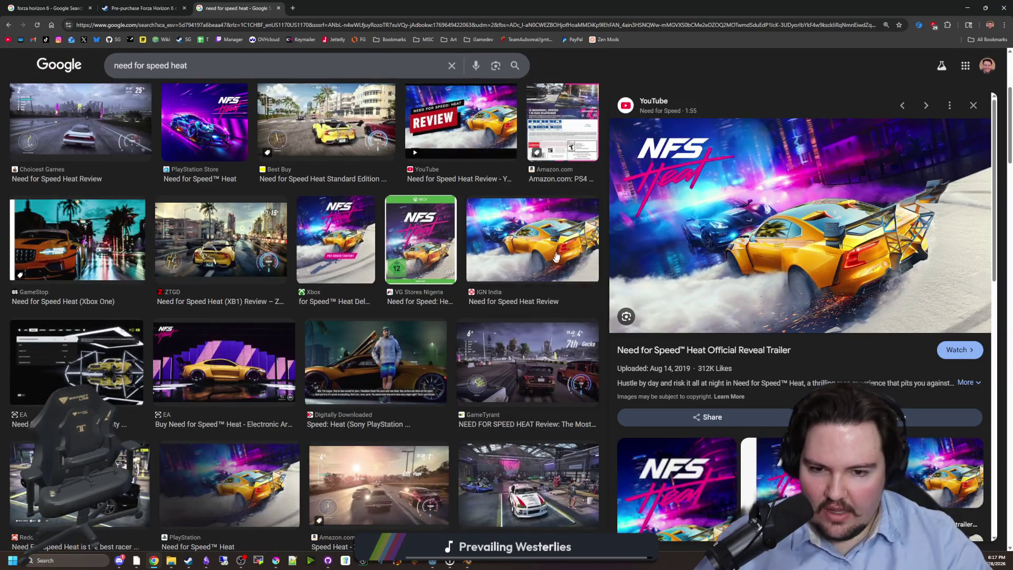
pyautogui.click(555, 254)
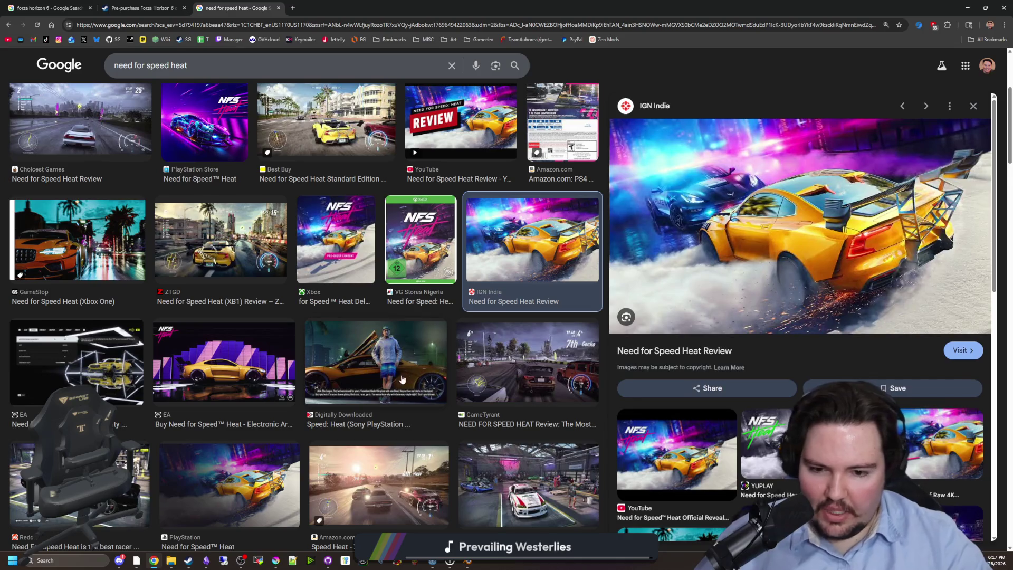
pyautogui.scroll(-2, 403, 379)
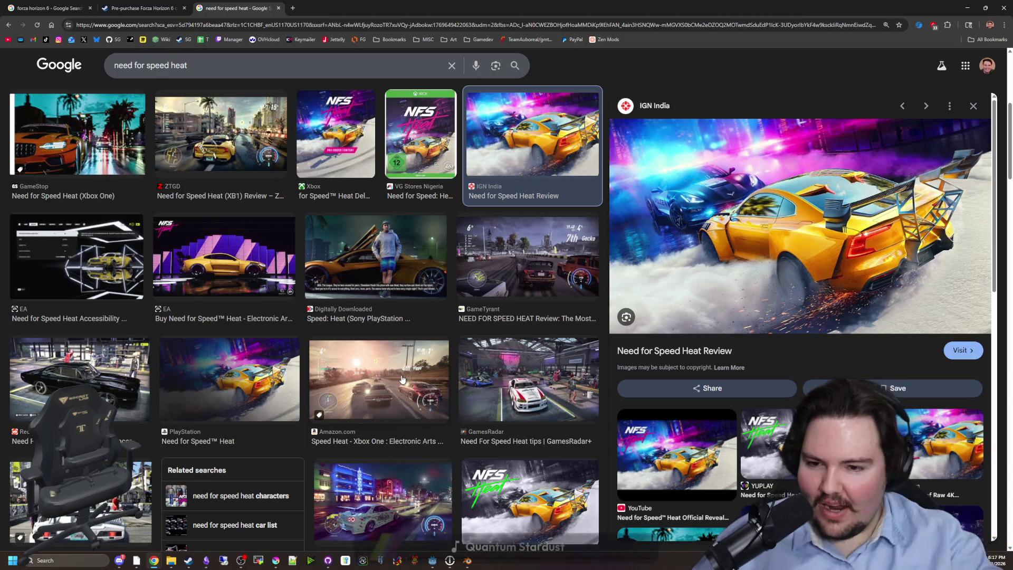
pyautogui.scroll(-1, 449, 379)
pyautogui.scroll(-1, 450, 380)
pyautogui.scroll(-3, 451, 330)
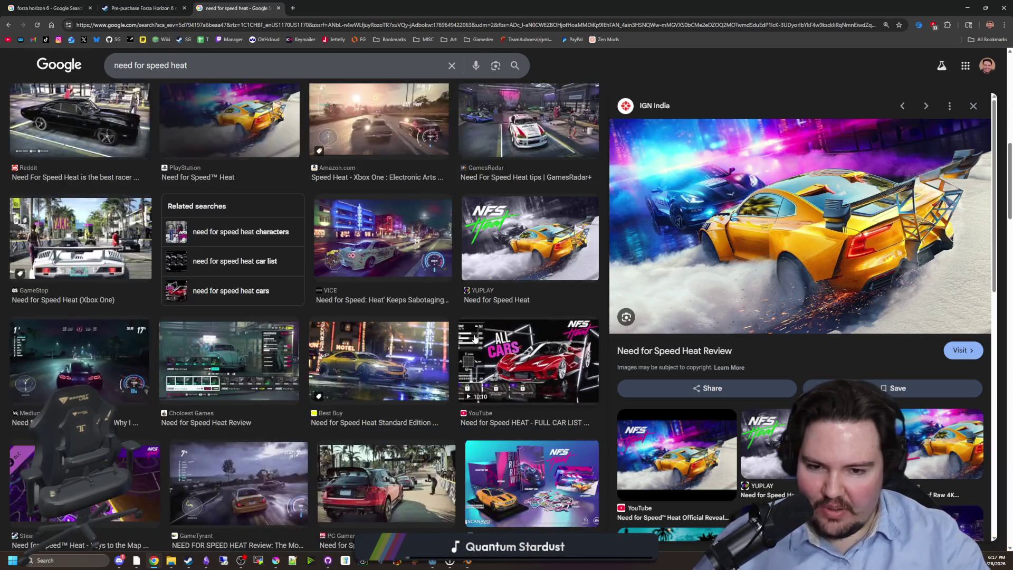
pyautogui.scroll(-1, 478, 338)
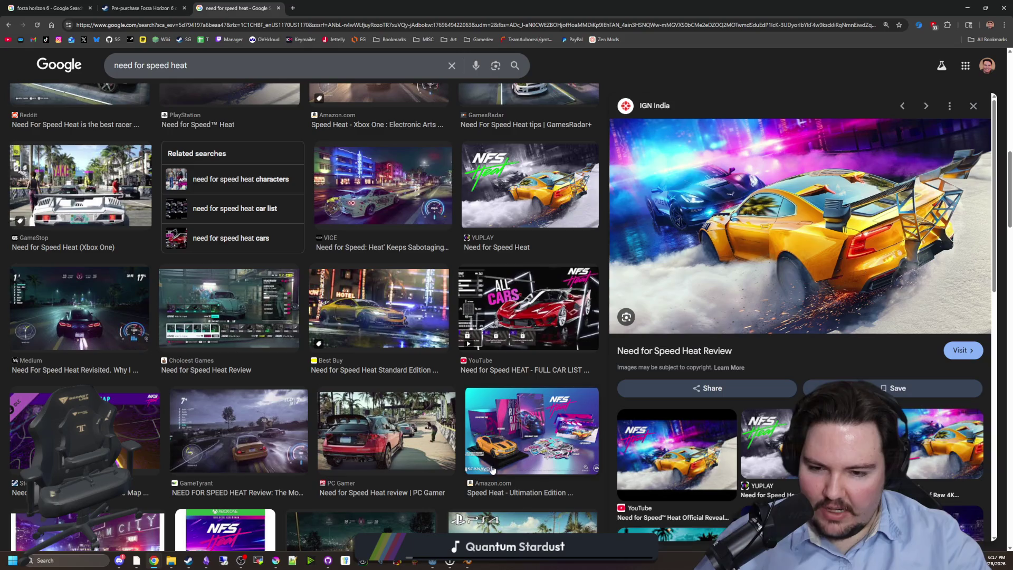
# Preview the car list, Best Buy, PCMag UK, GameTyrant and Choicest Games images, then open a new tab.
pyautogui.click(529, 313)
pyautogui.click(378, 313)
pyautogui.scroll(-4, 401, 361)
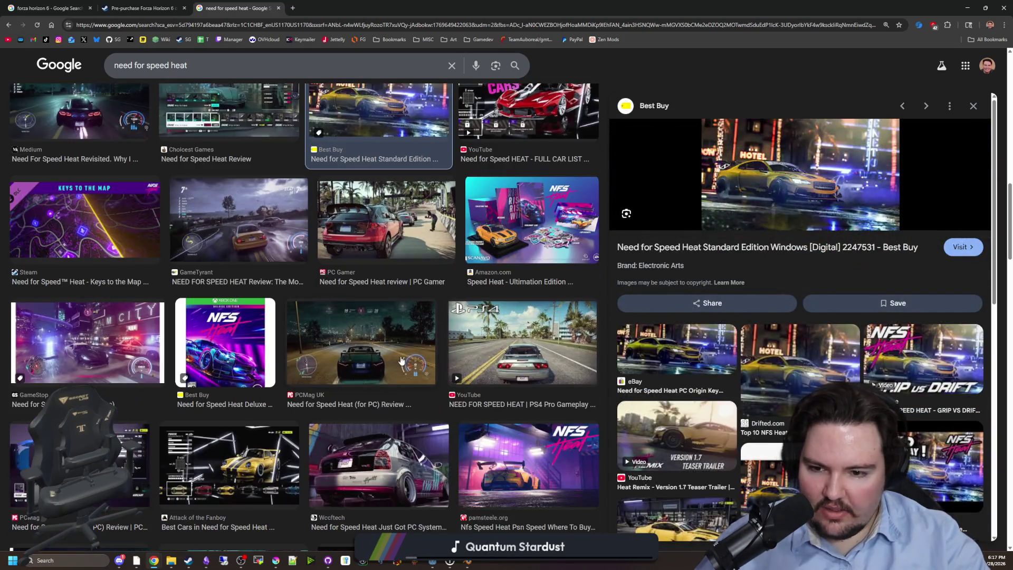
pyautogui.click(401, 360)
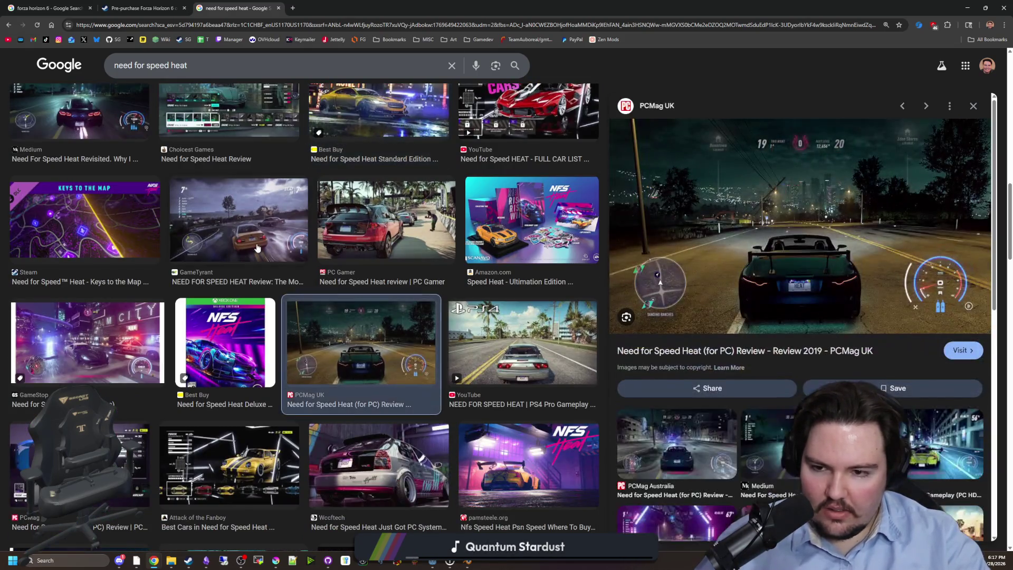
pyautogui.click(258, 209)
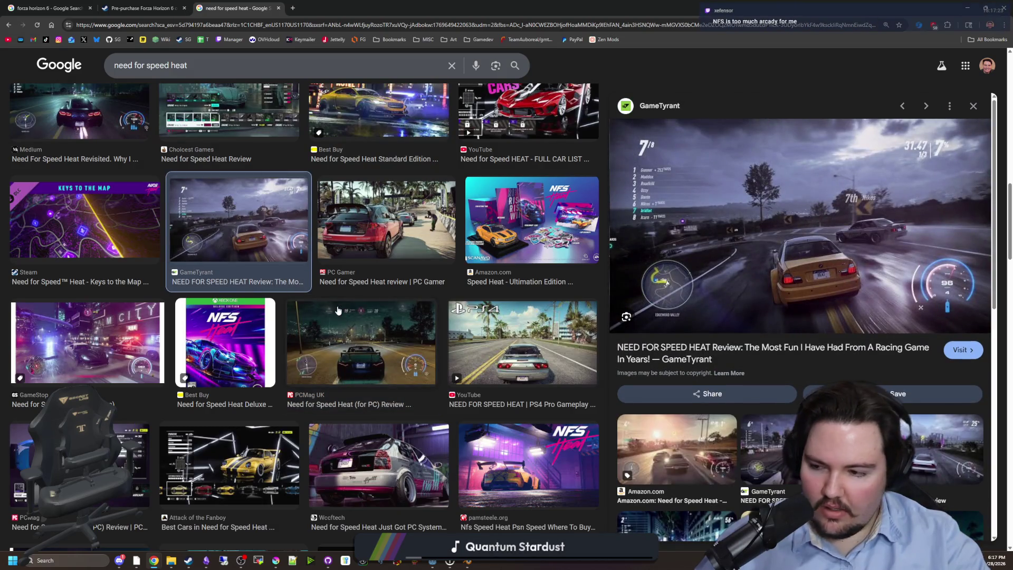
pyautogui.scroll(5, 338, 310)
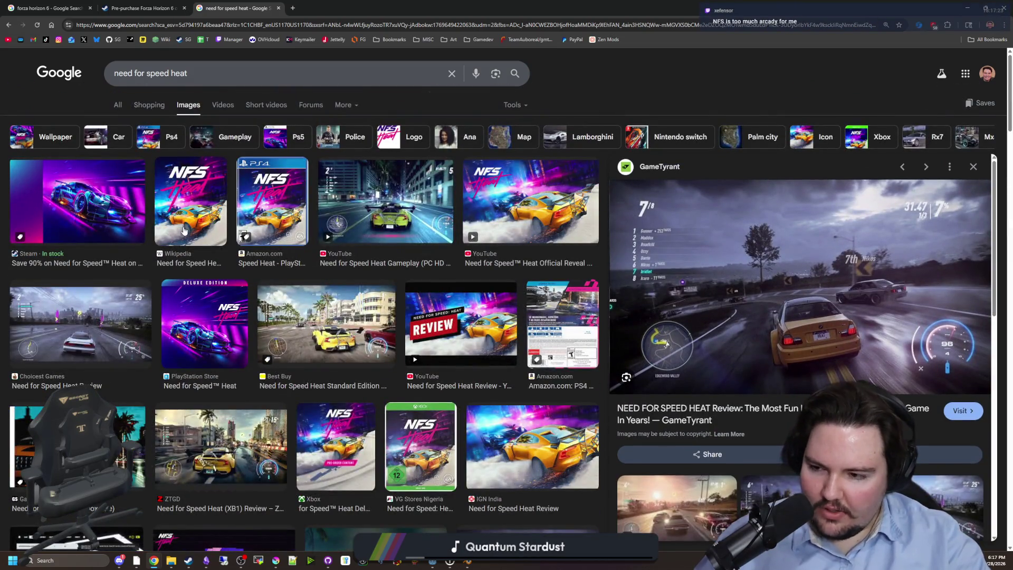
pyautogui.click(80, 319)
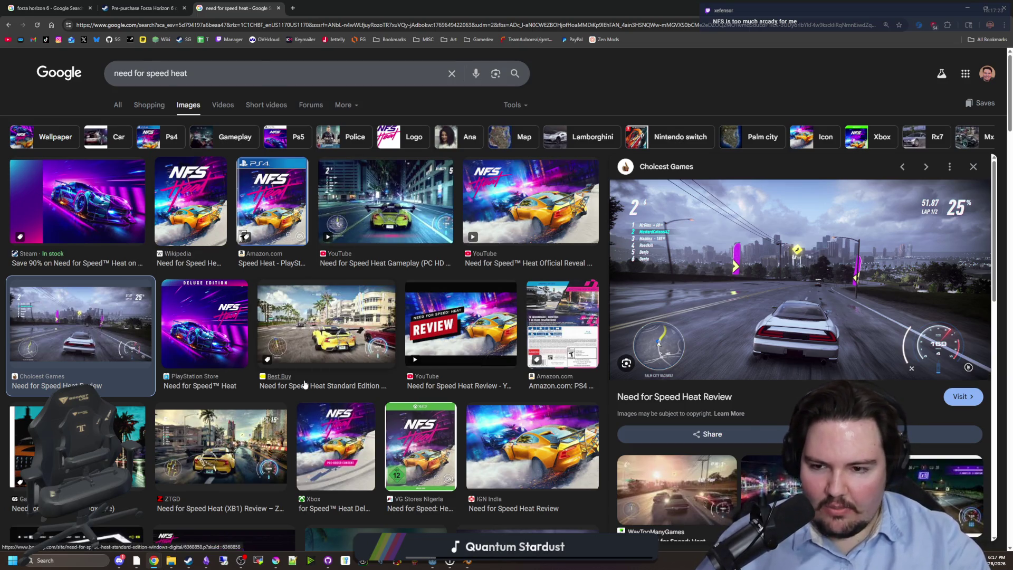
pyautogui.scroll(-2, 259, 364)
pyautogui.scroll(-3, 304, 384)
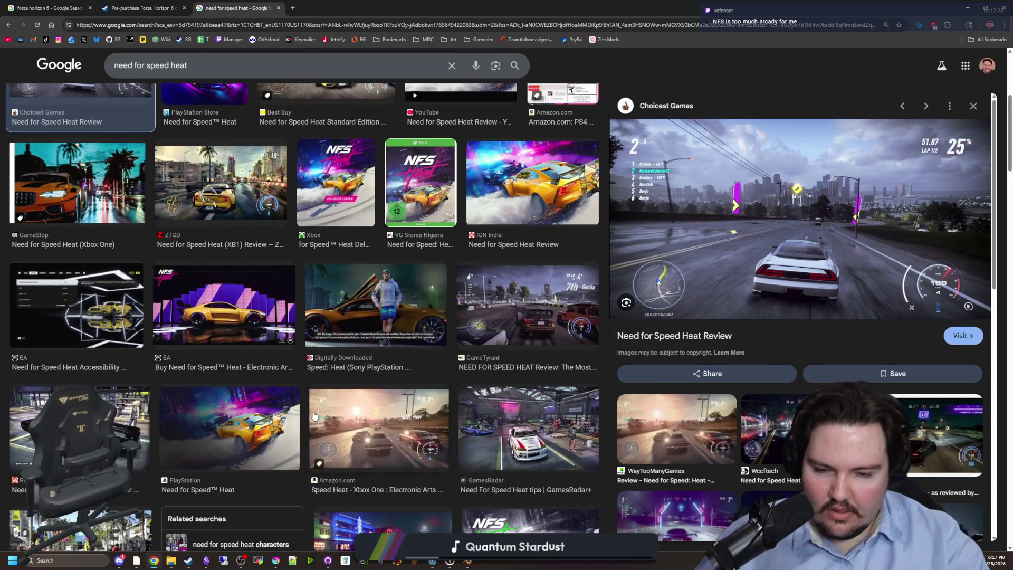
pyautogui.scroll(-2, 337, 396)
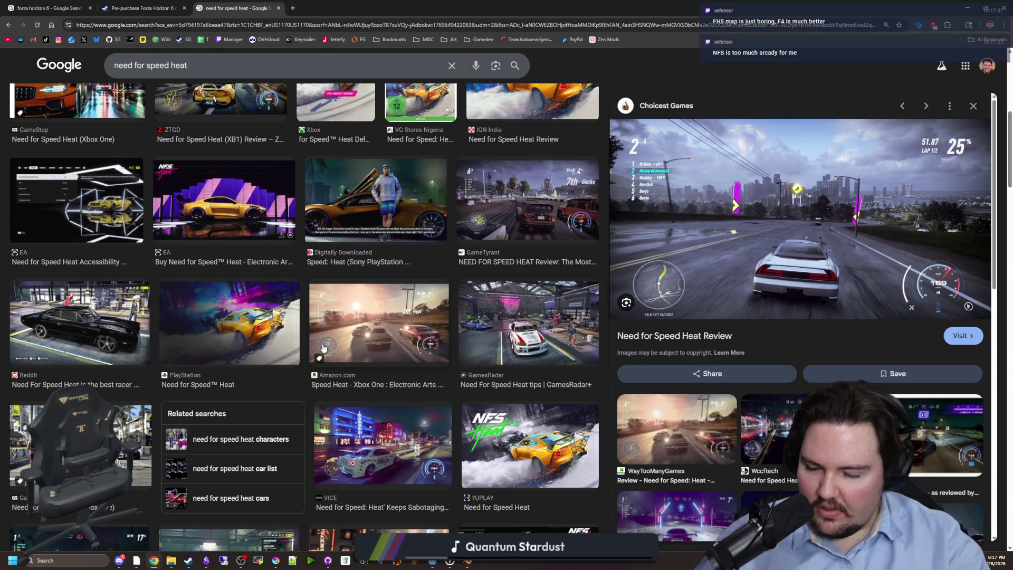
pyautogui.scroll(8, 321, 360)
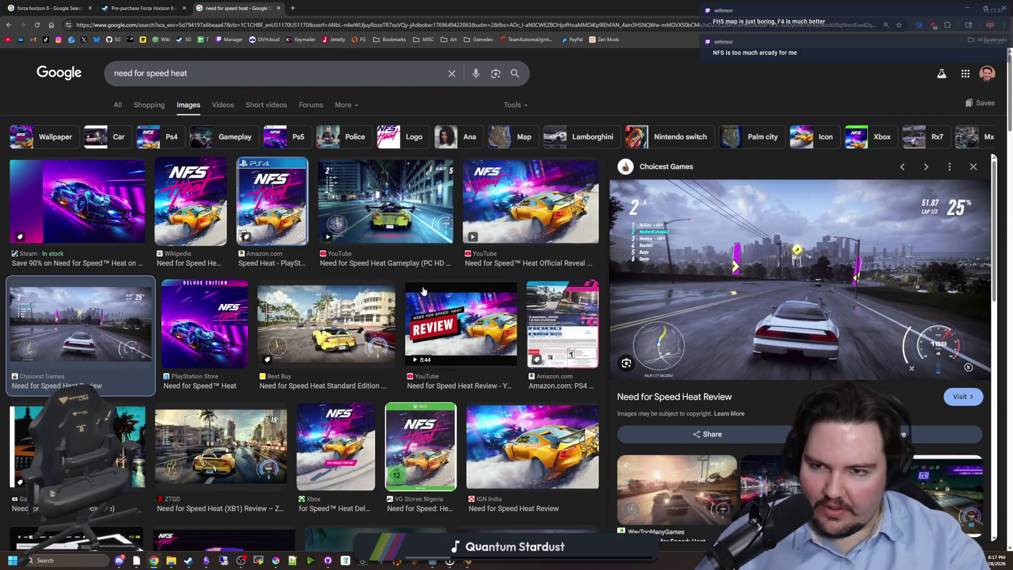
pyautogui.click(293, 8)
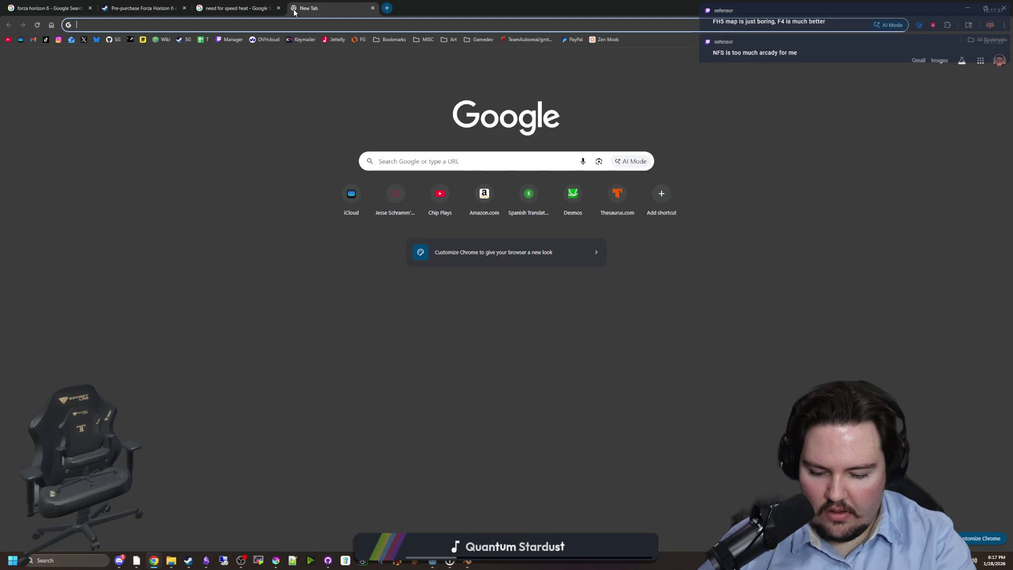
# Search Google Images for 'fh4', then bring the Steam client window to the front.
pyautogui.write('fh4')
pyautogui.press('Return')
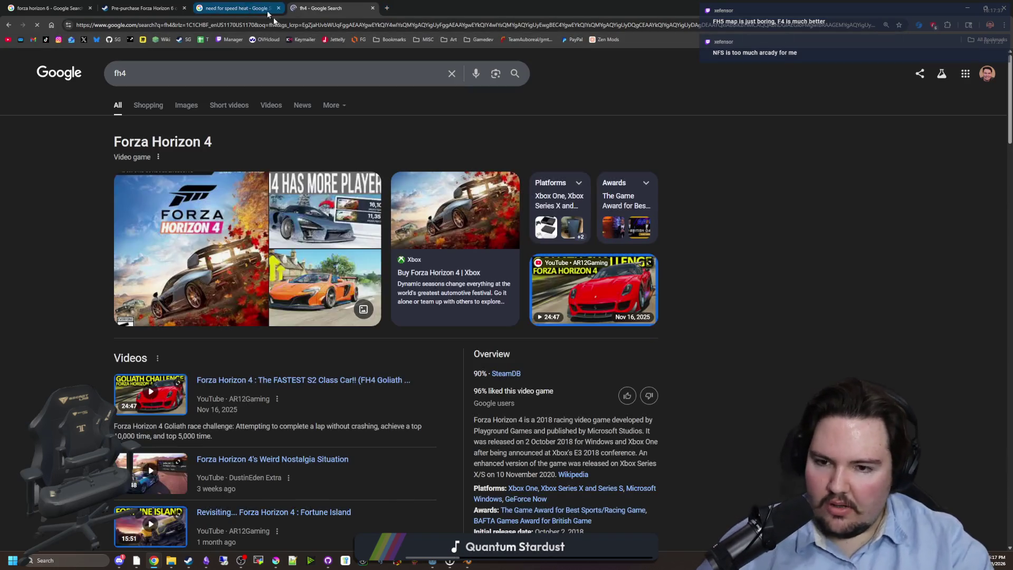
pyautogui.click(181, 106)
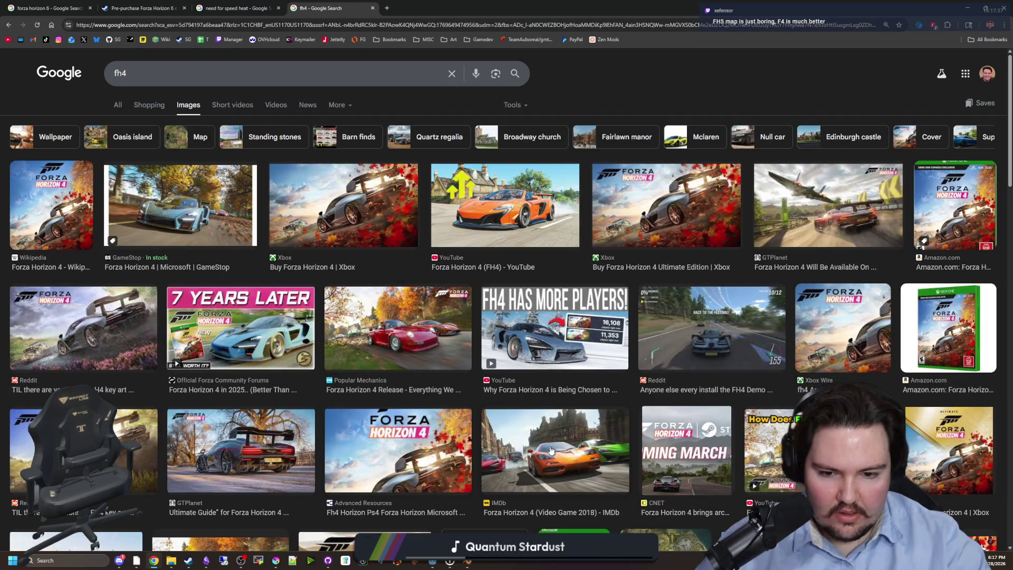
pyautogui.click(189, 560)
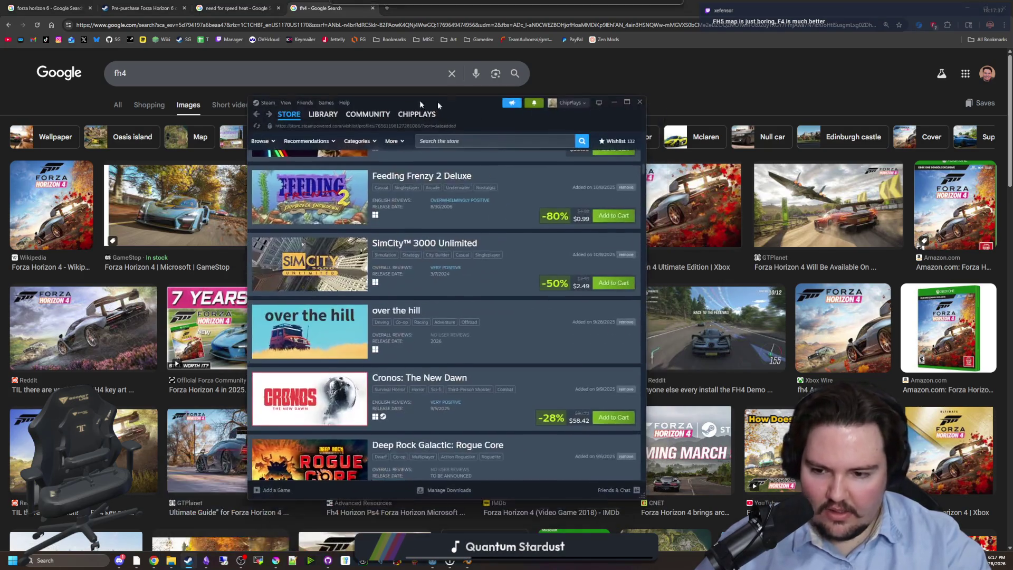
# Search the Steam library for 'forza', open Forza Horizon 4's page, then minimize Steam.
pyautogui.click(312, 116)
pyautogui.click(304, 166)
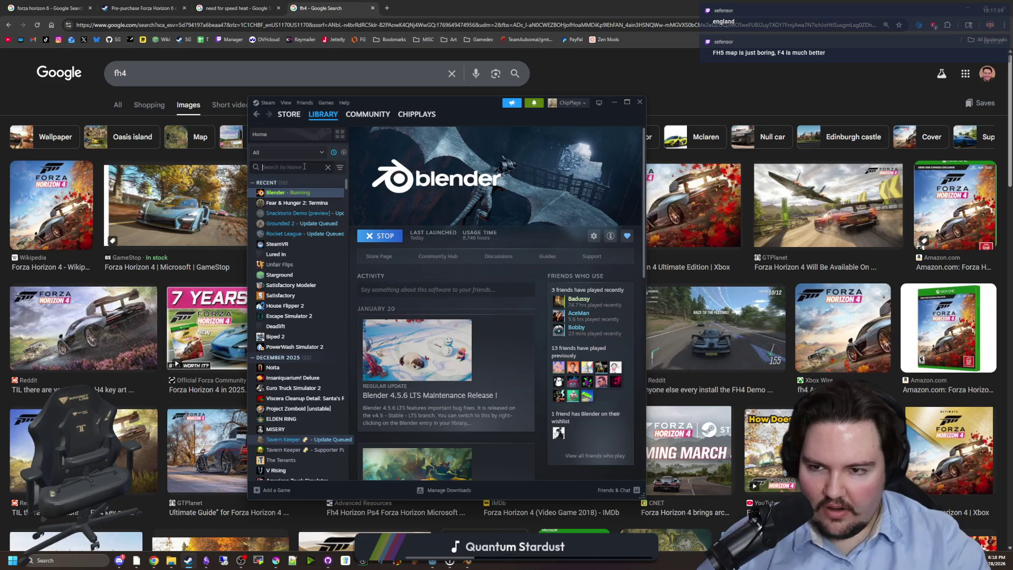
pyautogui.write('forza')
pyautogui.click(285, 213)
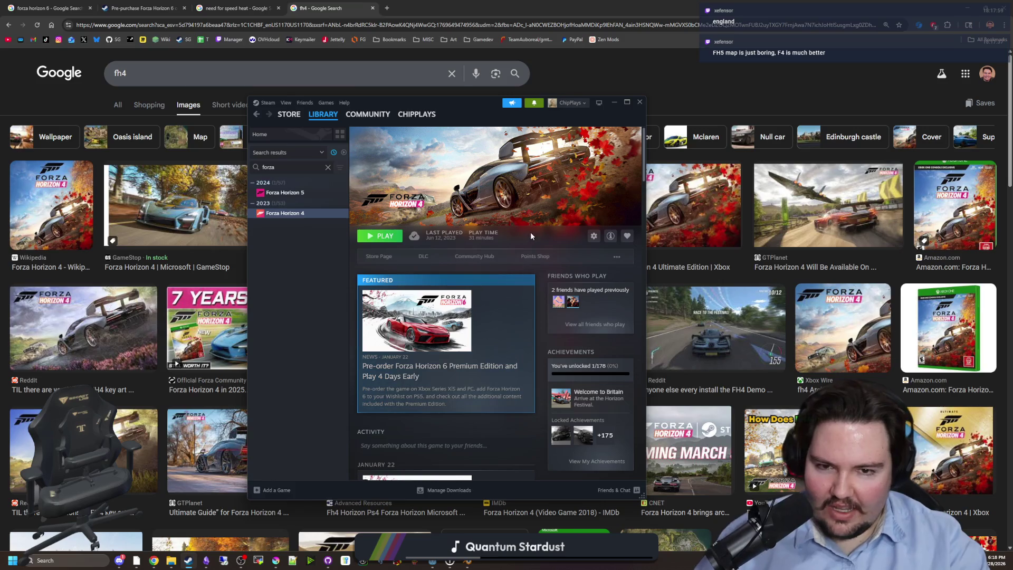
pyautogui.click(615, 105)
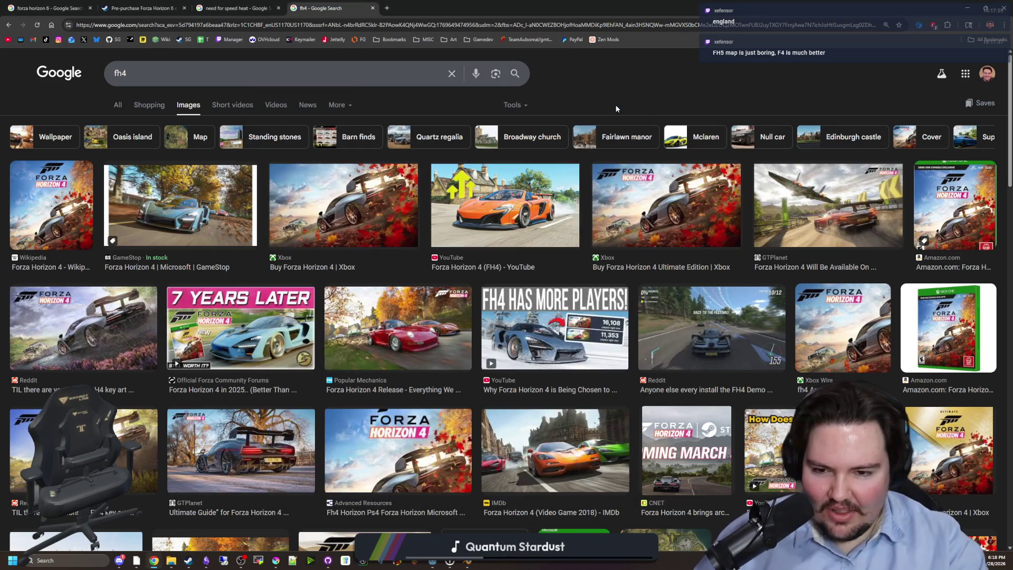
# Preview the GTPlanet, Xbox, Reddit key art, first-time player video and Summer Map fh4 results.
pyautogui.click(802, 217)
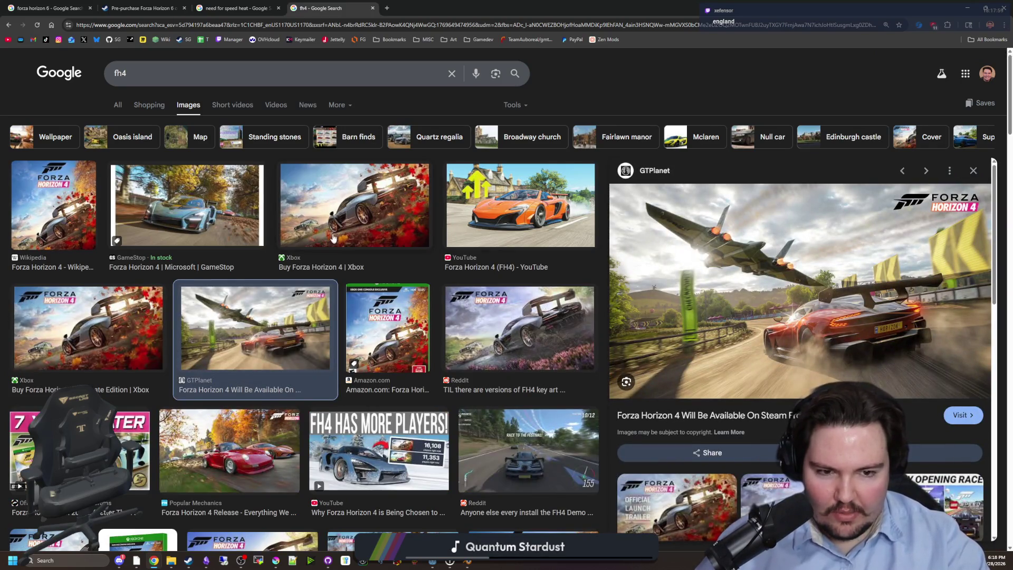
pyautogui.click(127, 312)
pyautogui.scroll(-5, 158, 327)
pyautogui.click(279, 359)
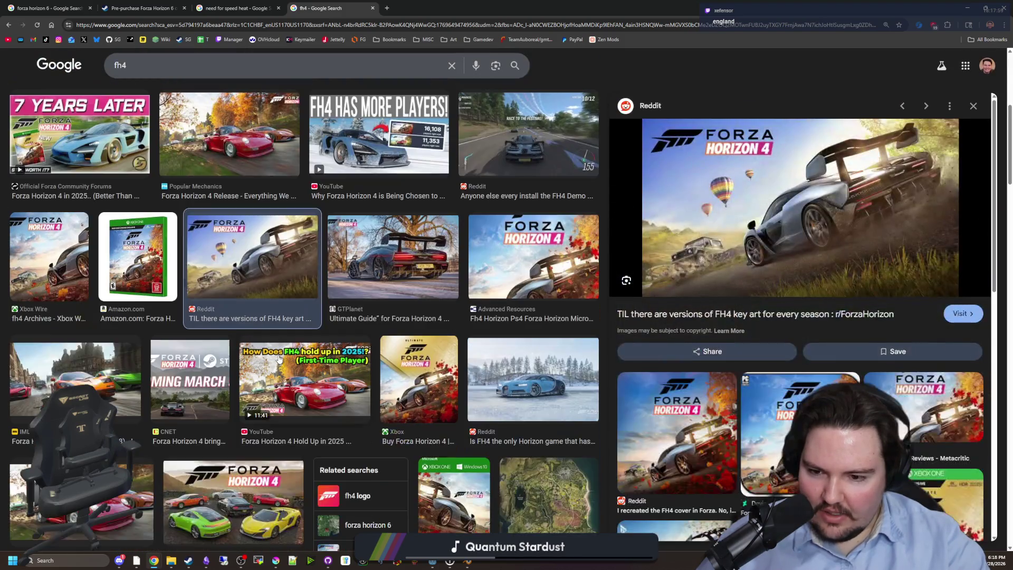
pyautogui.click(319, 388)
pyautogui.scroll(-1, 370, 369)
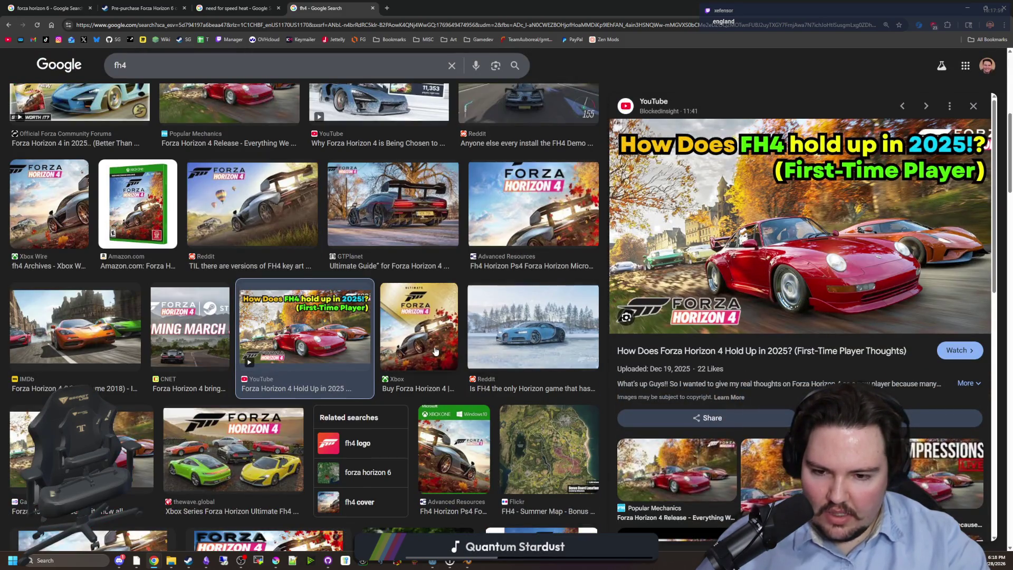
pyautogui.scroll(-4, 570, 460)
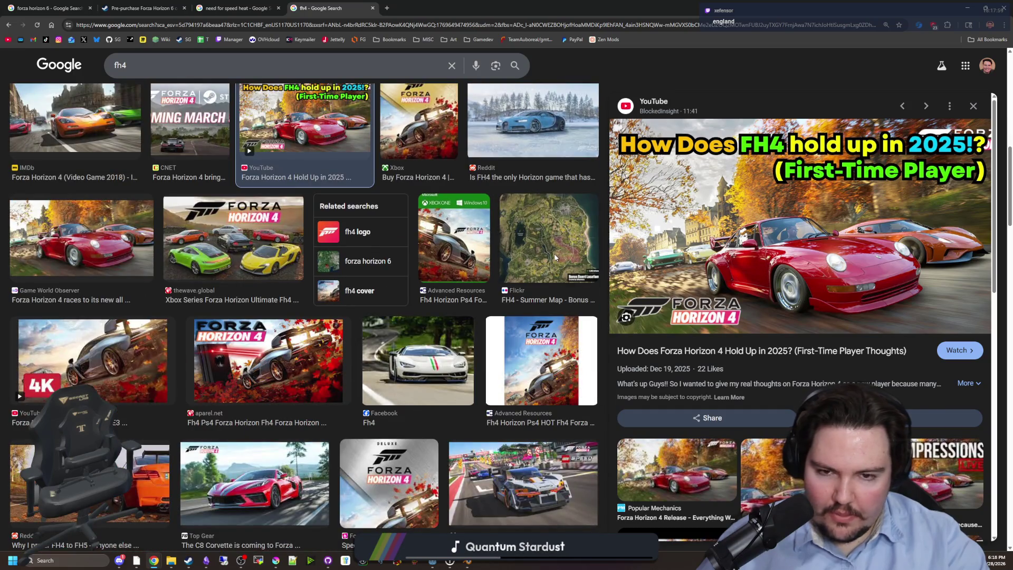
pyautogui.click(557, 259)
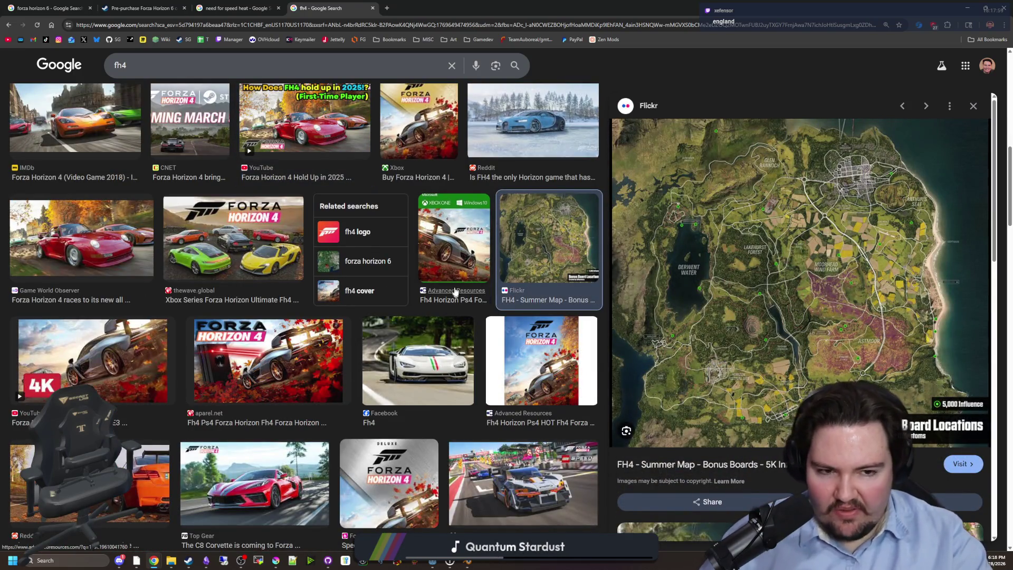
# Preview the Wolf's Gaming Blog review, then return to the Forza Horizon 6 store tab's gallery.
pyautogui.scroll(-4, 280, 339)
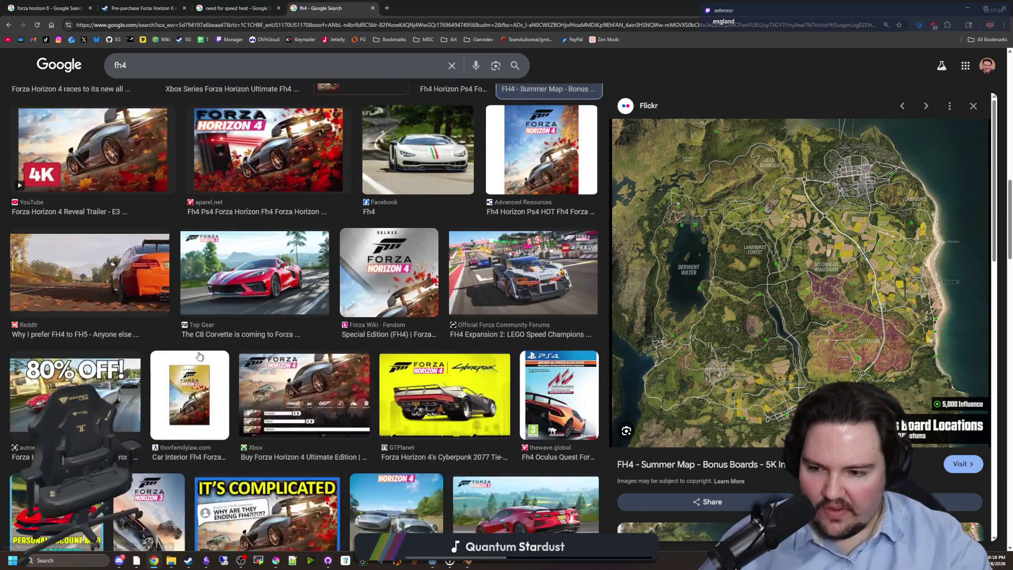
pyautogui.scroll(-4, 280, 339)
pyautogui.scroll(-7, 291, 313)
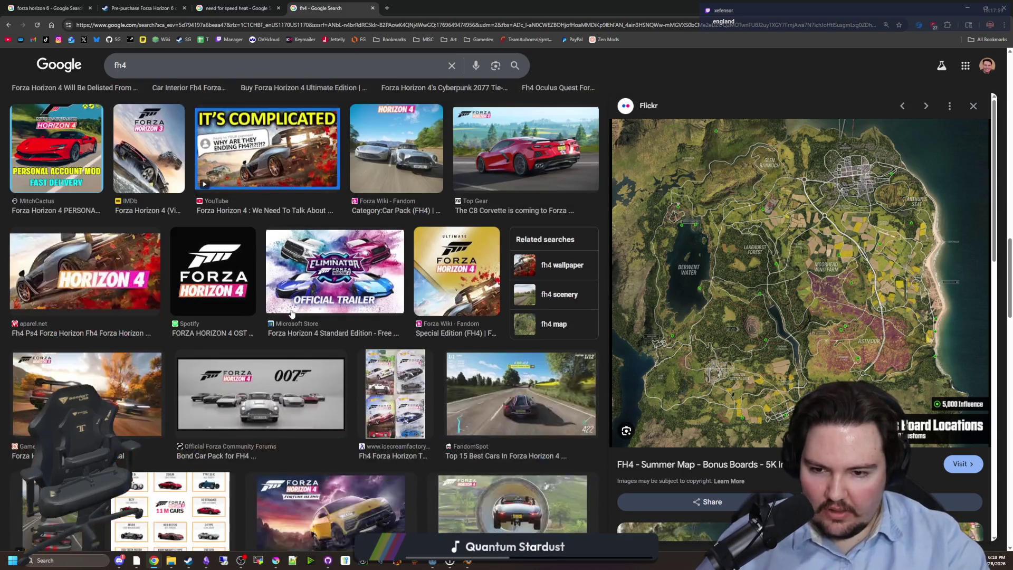
pyautogui.scroll(-3, 292, 289)
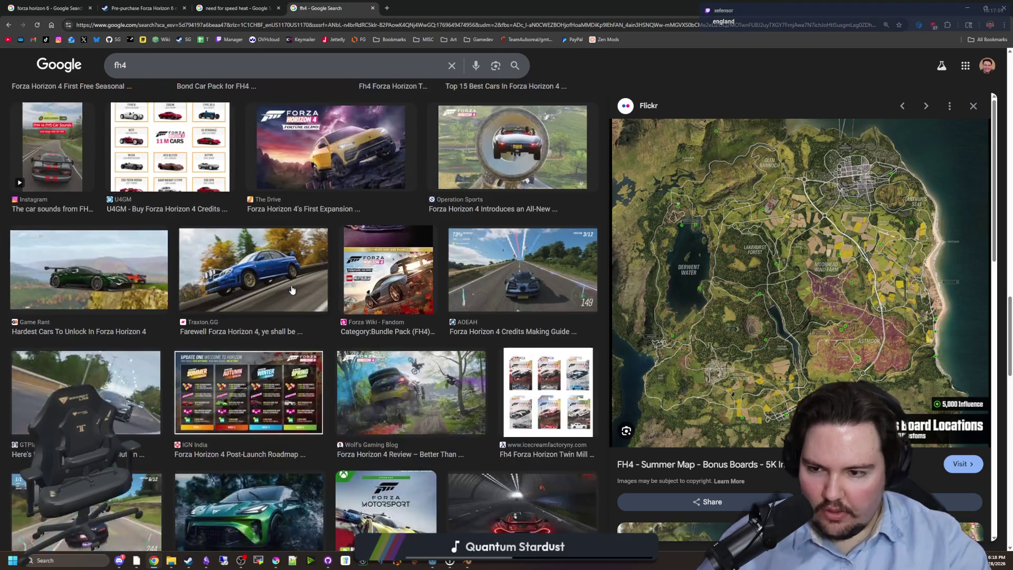
pyautogui.scroll(-3, 292, 289)
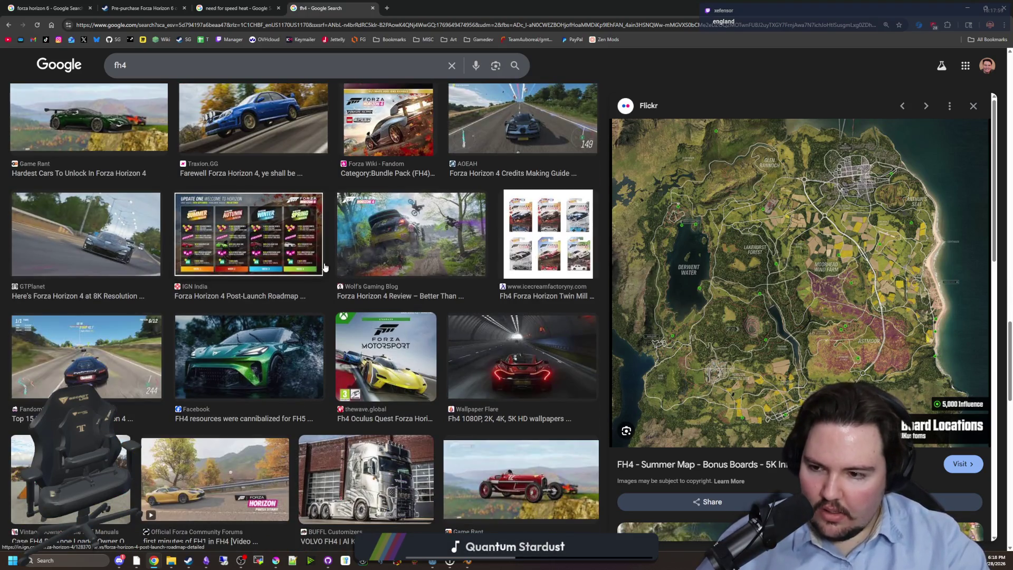
pyautogui.click(457, 227)
pyautogui.scroll(-3, 439, 252)
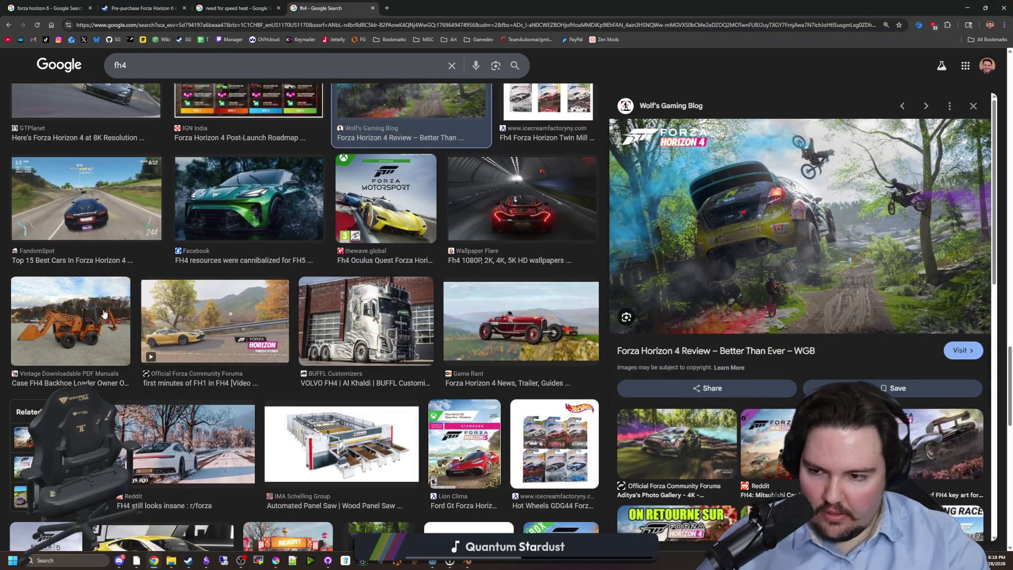
pyautogui.scroll(-3, 264, 231)
pyautogui.scroll(-4, 264, 231)
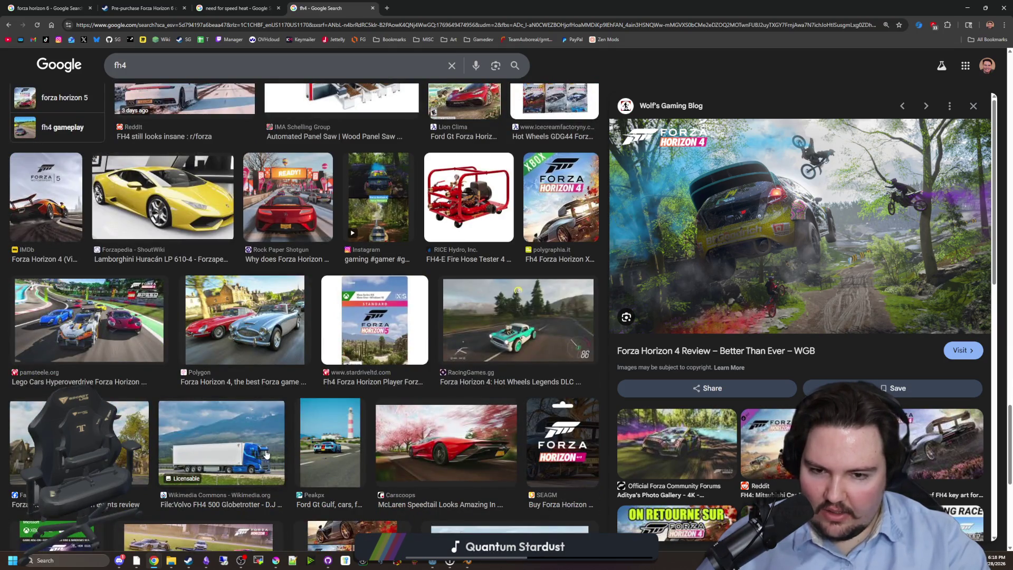
pyautogui.scroll(15, 265, 443)
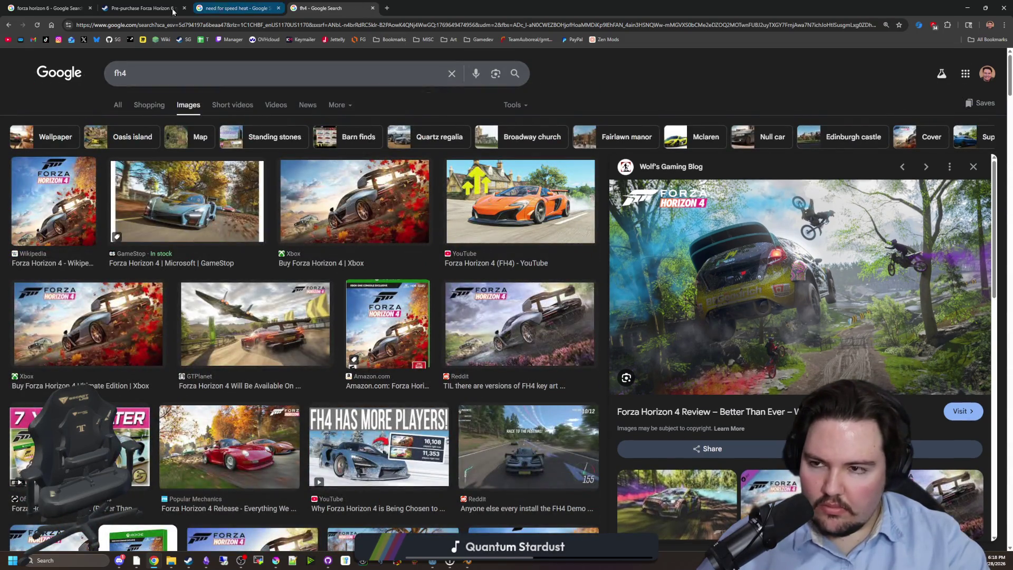
pyautogui.click(140, 8)
pyautogui.click(404, 423)
# Show the snow-road screenshot in the gallery and scroll down the store page.
pyautogui.click(431, 420)
pyautogui.click(479, 420)
pyautogui.scroll(-4, 473, 403)
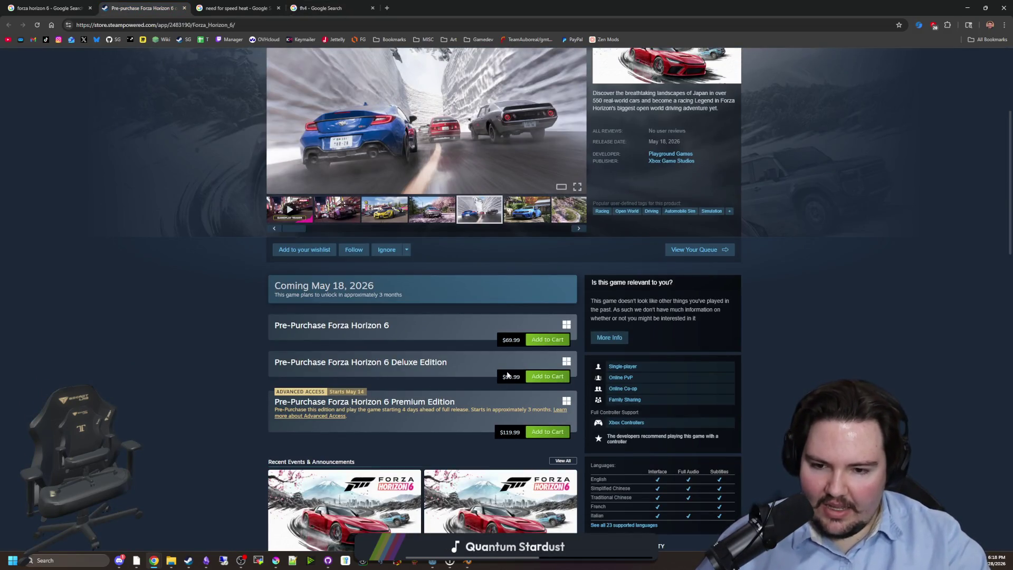
pyautogui.scroll(-2, 390, 375)
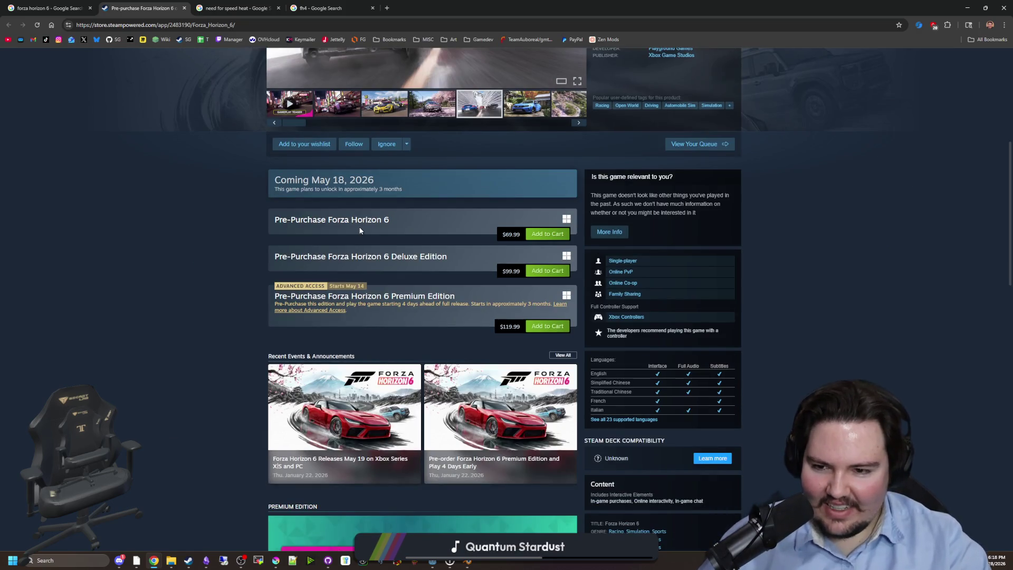
pyautogui.scroll(-3, 361, 231)
pyautogui.scroll(-8, 360, 227)
pyautogui.scroll(4, 363, 224)
# Expand the Premium Edition details to reveal the version comparison chart.
pyautogui.click(425, 244)
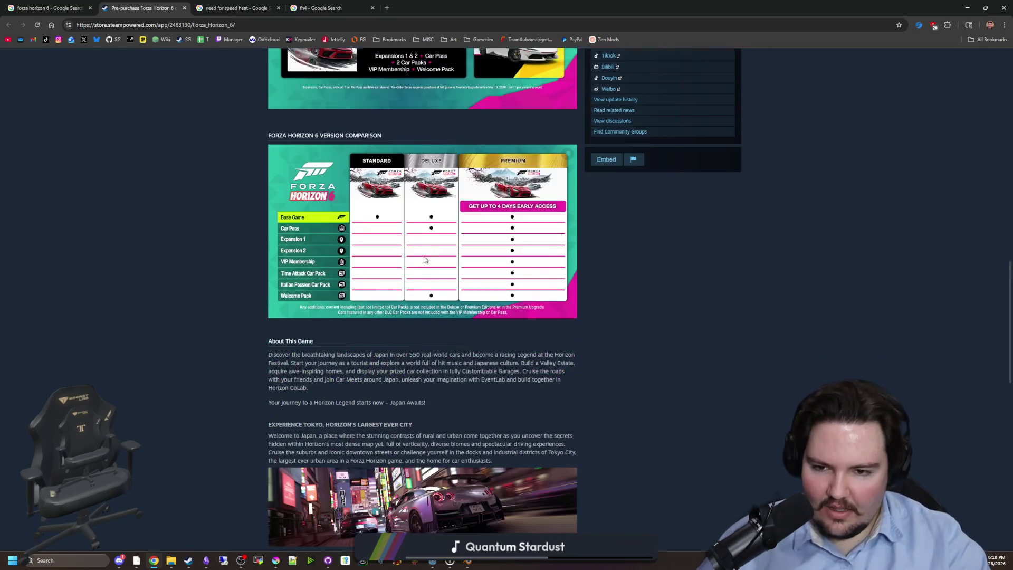
pyautogui.scroll(-12, 421, 286)
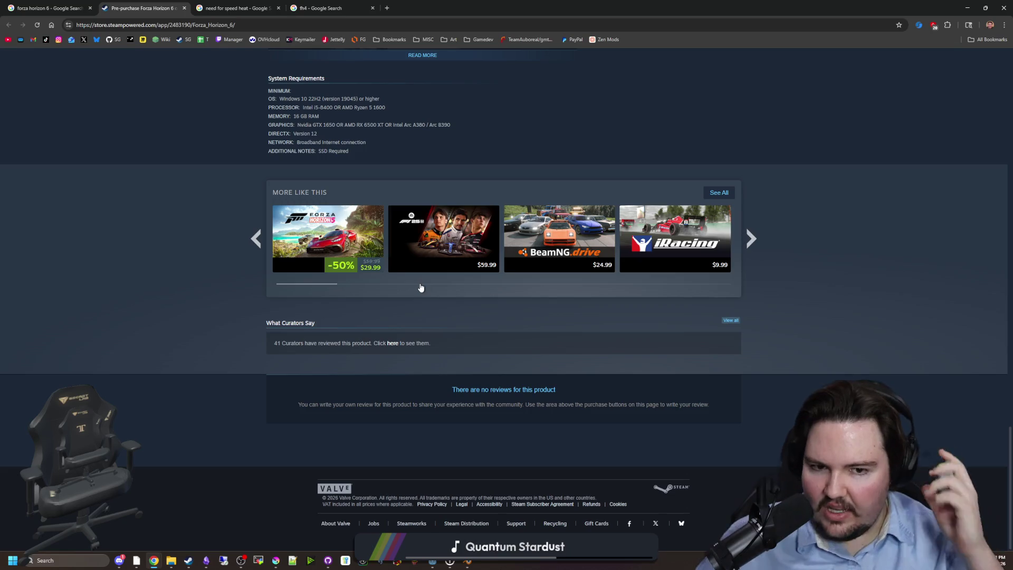
pyautogui.moveTo(696, 244)
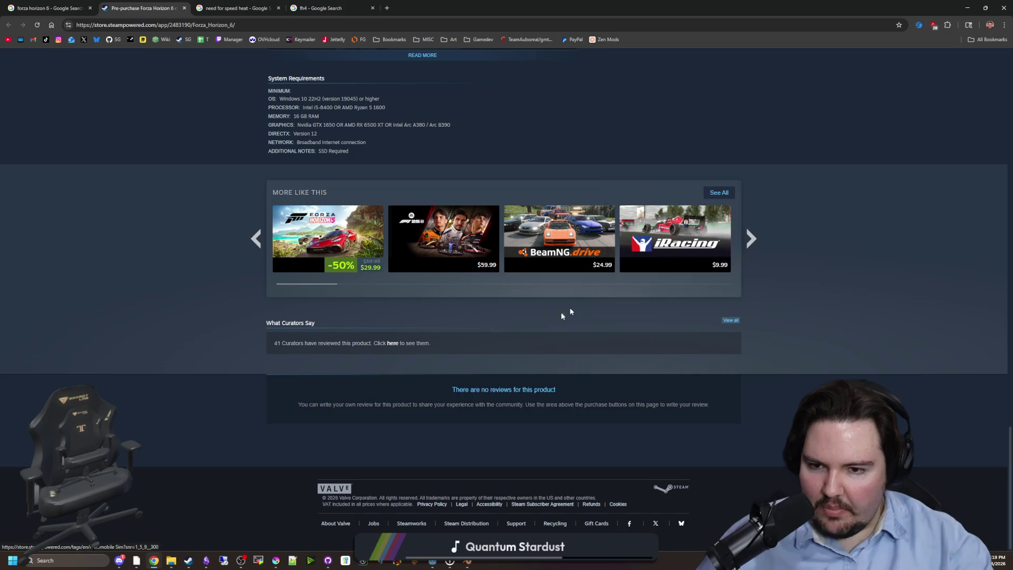
pyautogui.moveTo(327, 237)
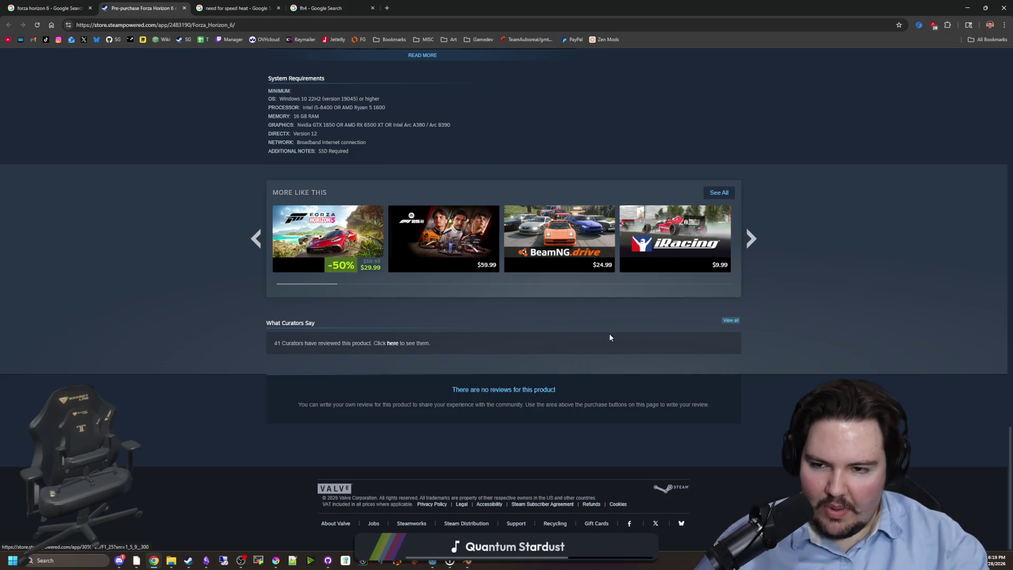
pyautogui.scroll(15, 871, 311)
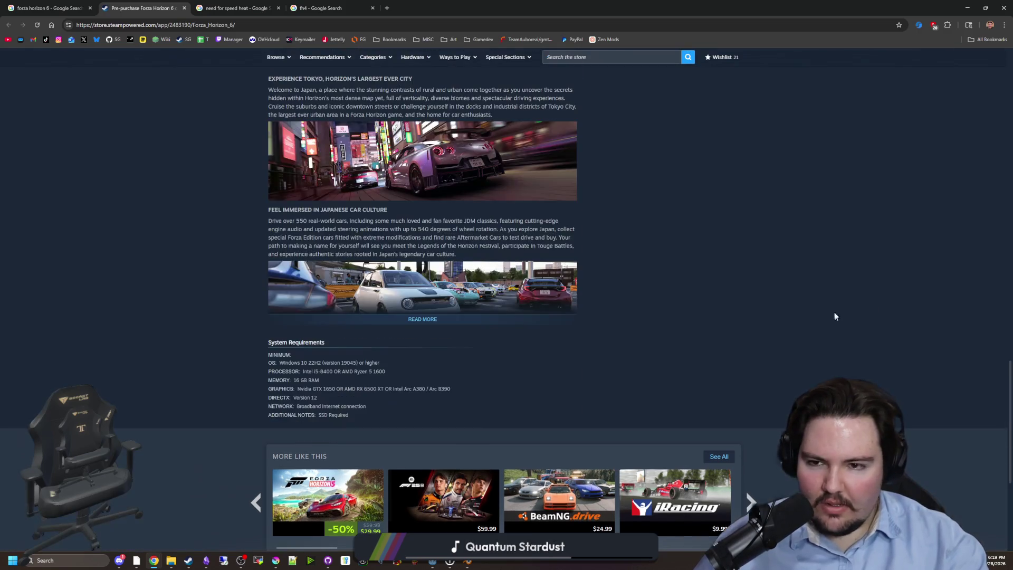
pyautogui.scroll(10, 263, 258)
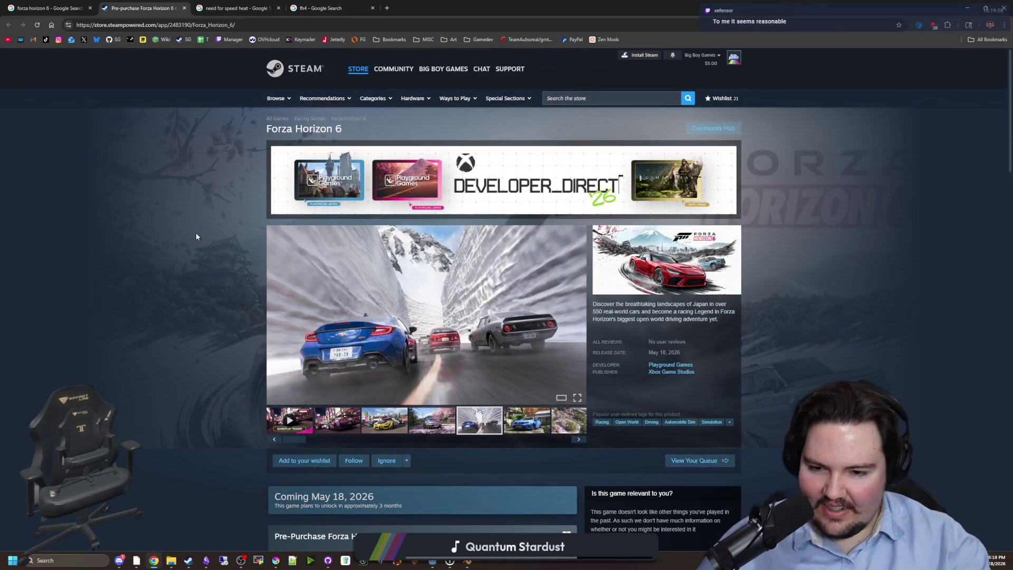
pyautogui.scroll(-3, 197, 236)
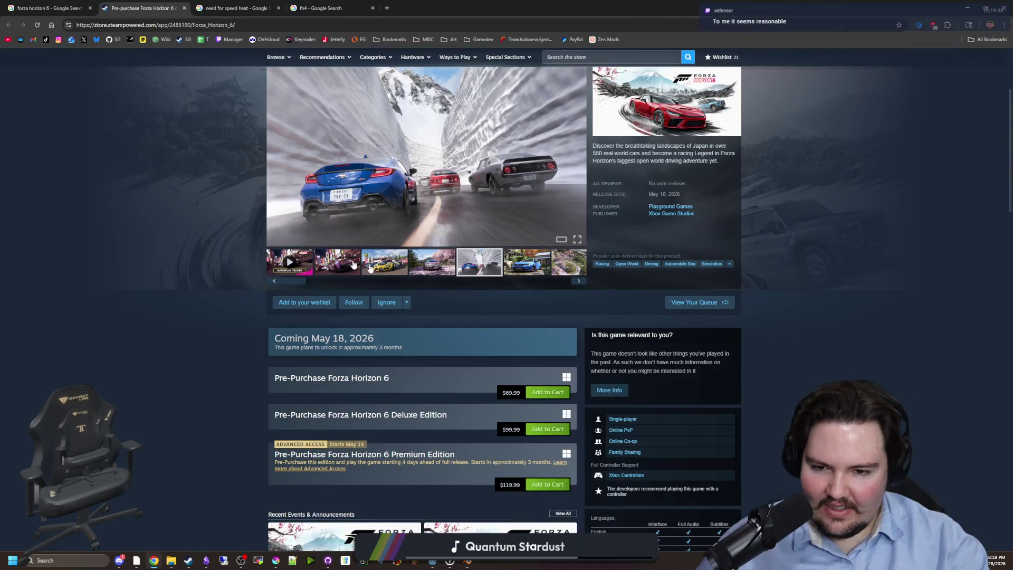
# Show the blue-car and cherry-blossom screenshots, then open the red car before Mt. Fuji full size.
pyautogui.click(529, 257)
pyautogui.click(581, 265)
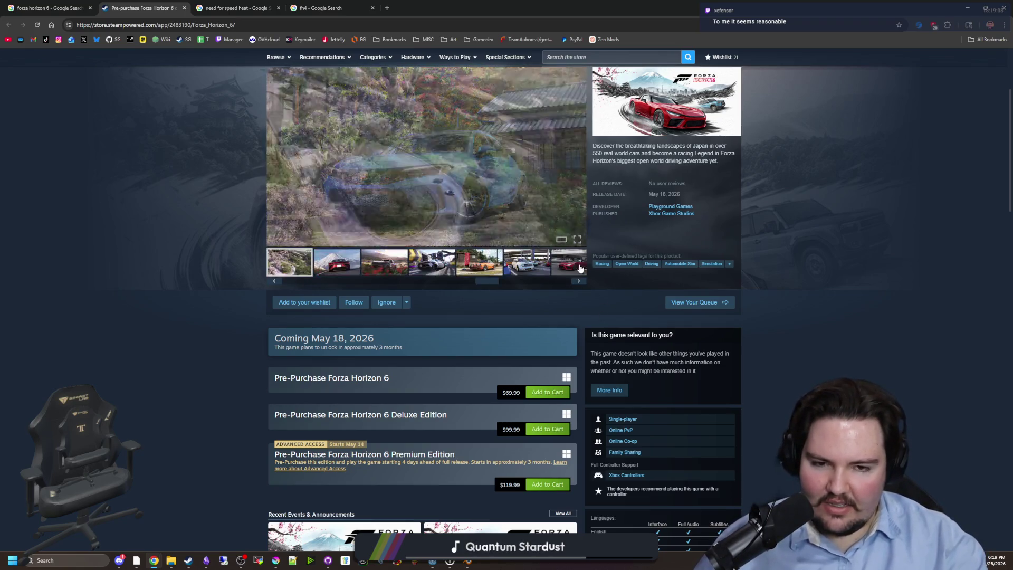
pyautogui.scroll(2, 539, 267)
pyautogui.click(539, 267)
# Page forward through the Forza Horizon 6 screenshots in the full-size gallery.
pyautogui.click(887, 300)
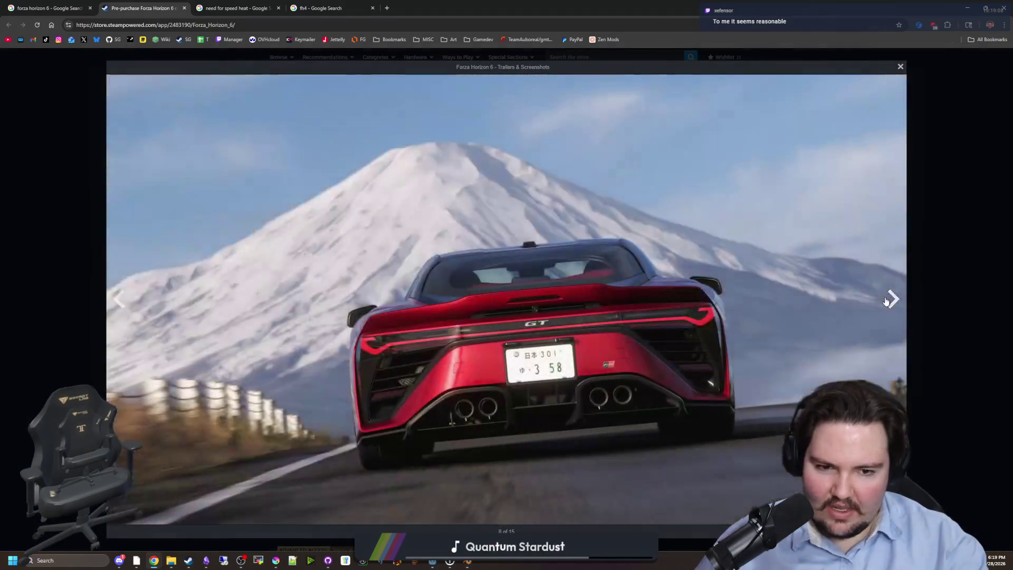
pyautogui.click(886, 301)
pyautogui.click(887, 300)
pyautogui.click(886, 301)
pyautogui.click(887, 301)
pyautogui.click(886, 300)
pyautogui.click(887, 300)
pyautogui.click(887, 300)
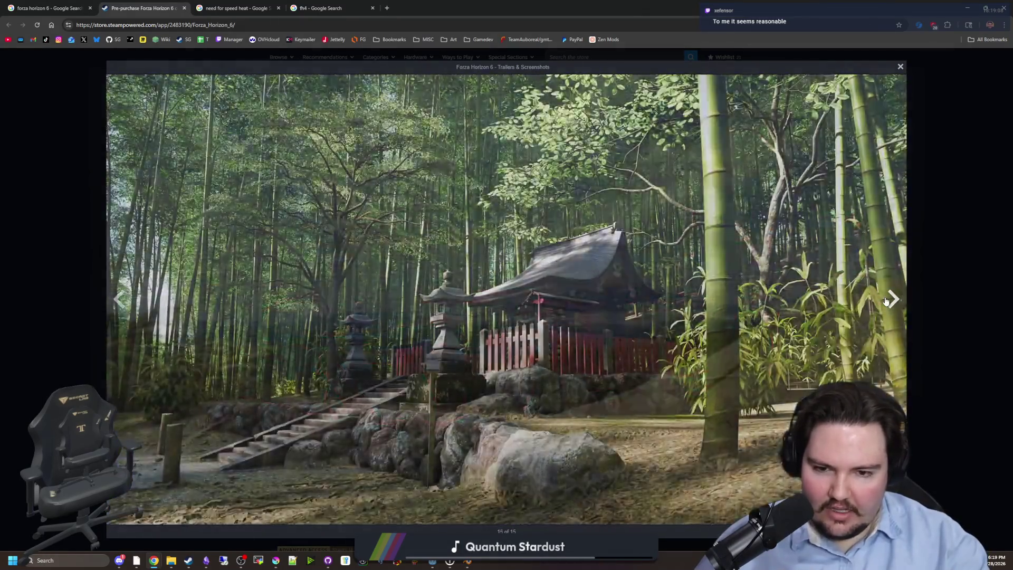
pyautogui.click(886, 300)
pyautogui.click(886, 300)
pyautogui.click(886, 301)
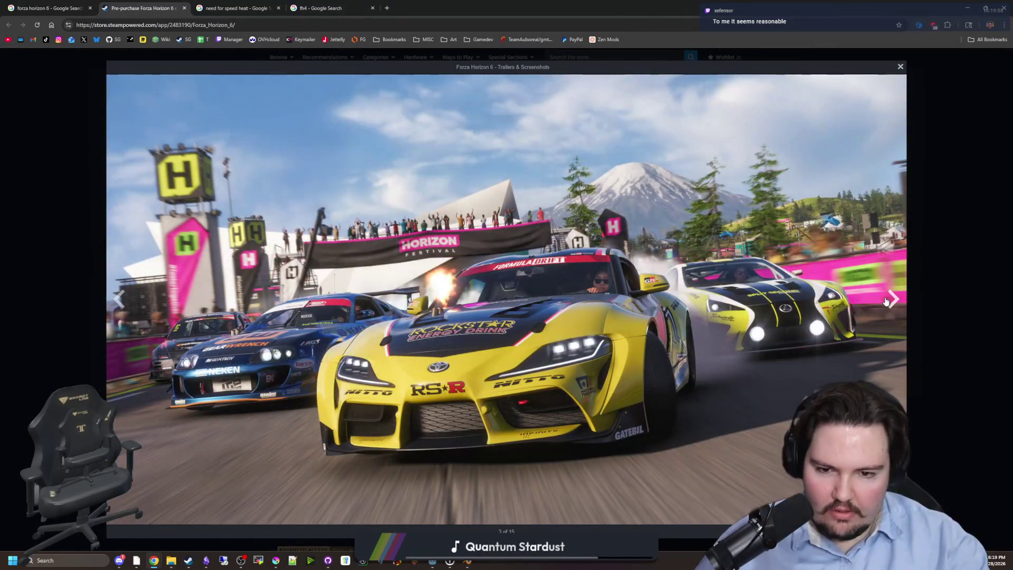
pyautogui.click(886, 300)
pyautogui.click(887, 300)
pyautogui.click(887, 300)
pyautogui.click(886, 301)
pyautogui.click(887, 301)
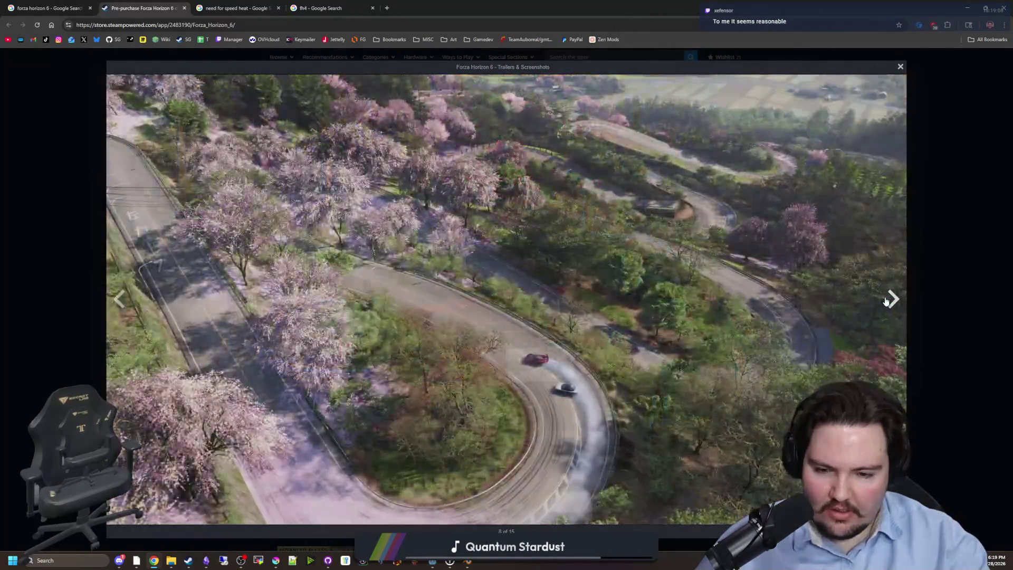
pyautogui.click(886, 300)
pyautogui.click(887, 300)
pyautogui.click(882, 298)
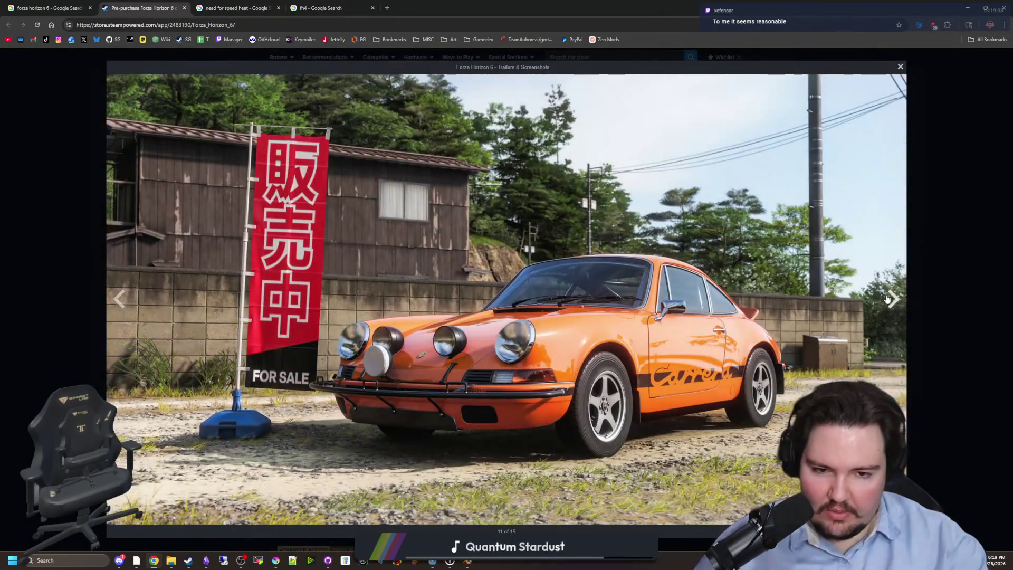
# Step back one screenshot, close the gallery, and scroll down to the pre-purchase editions.
pyautogui.click(120, 300)
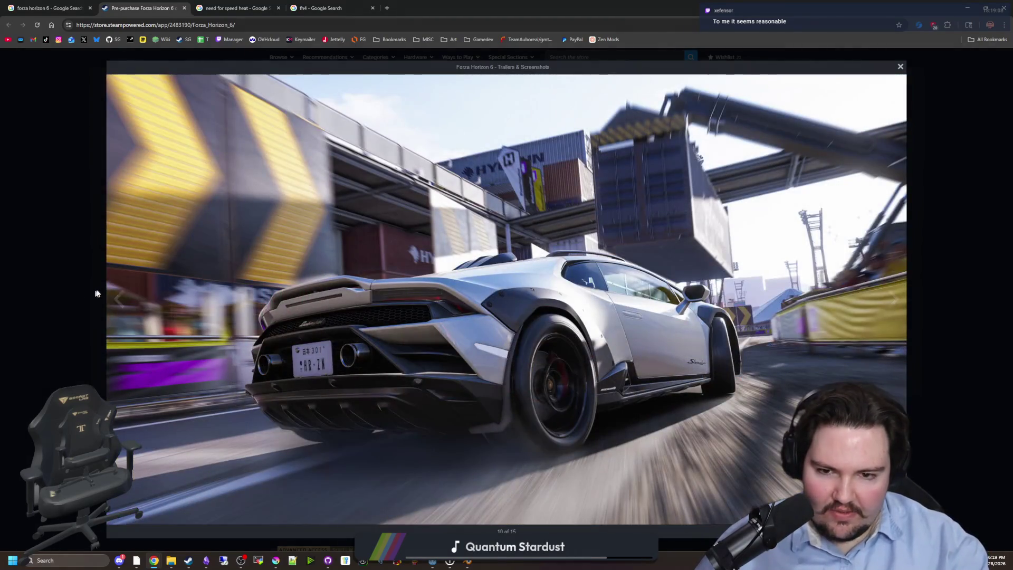
pyautogui.click(97, 287)
pyautogui.scroll(-4, 445, 334)
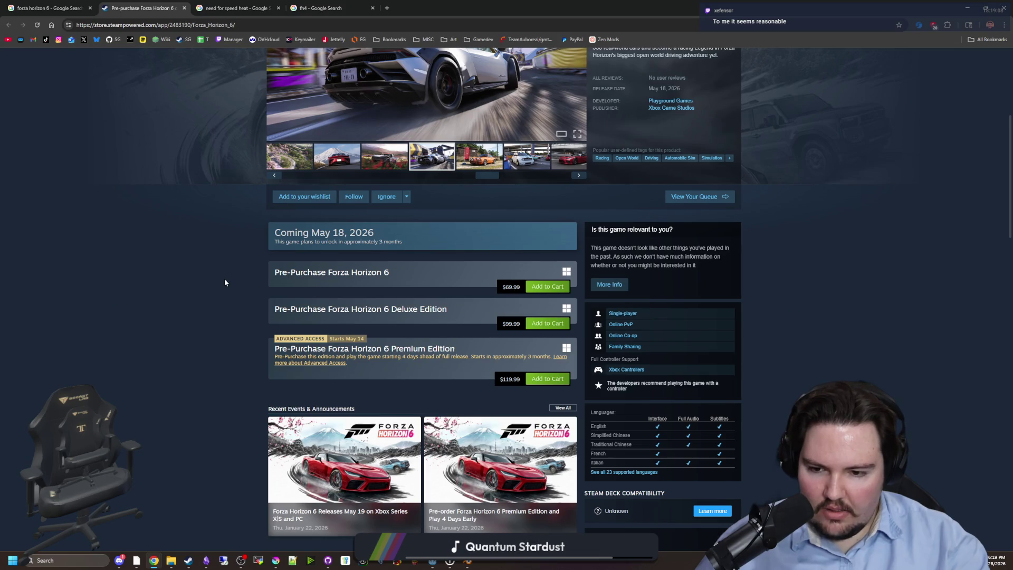
# Scroll to More Like This and page the similar-games carousel forward four times.
pyautogui.scroll(-10, 224, 279)
pyautogui.scroll(-4, 225, 283)
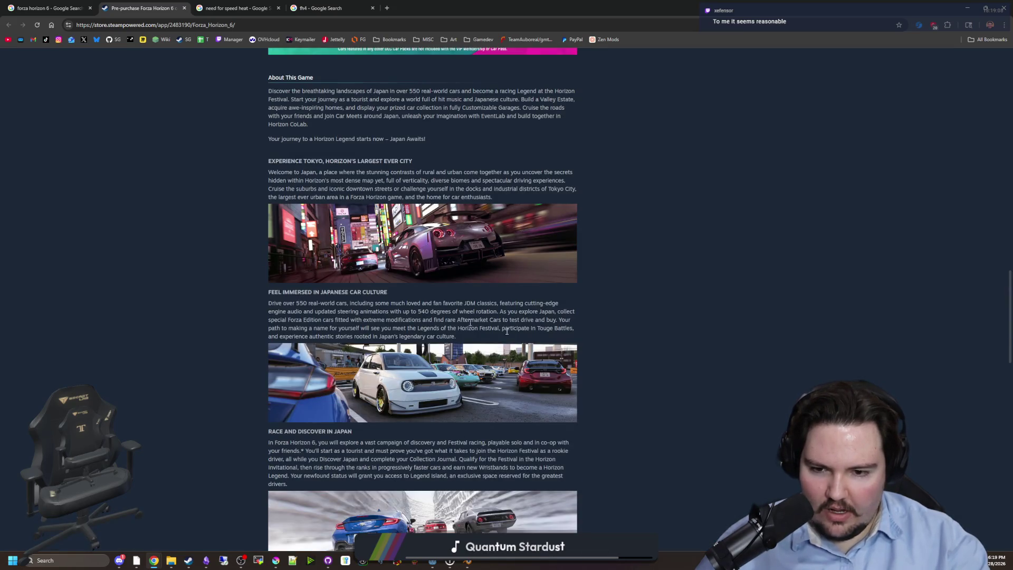
pyautogui.scroll(-4, 405, 391)
pyautogui.scroll(-3, 386, 354)
pyautogui.scroll(-10, 197, 322)
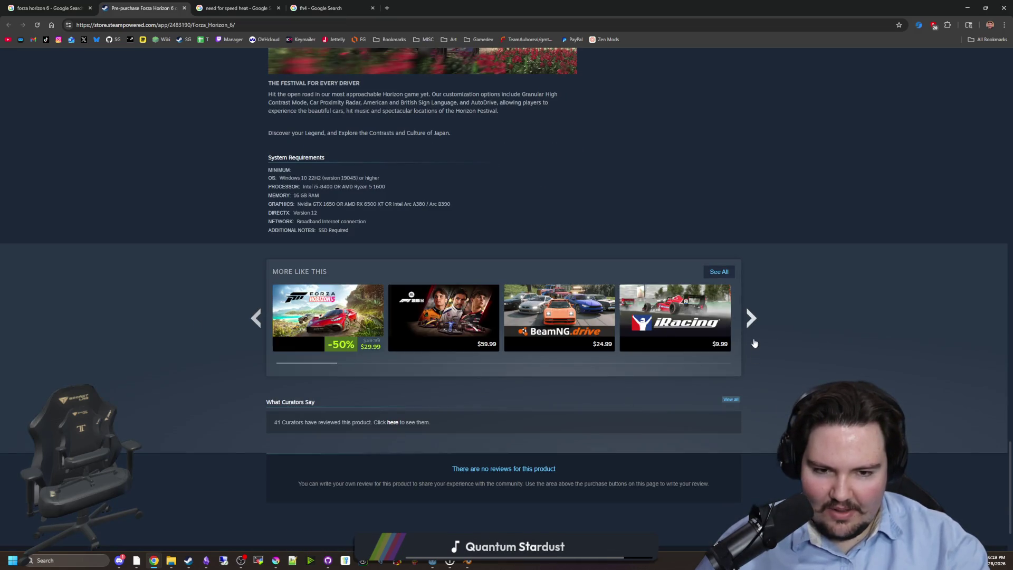
pyautogui.click(751, 318)
pyautogui.moveTo(434, 327)
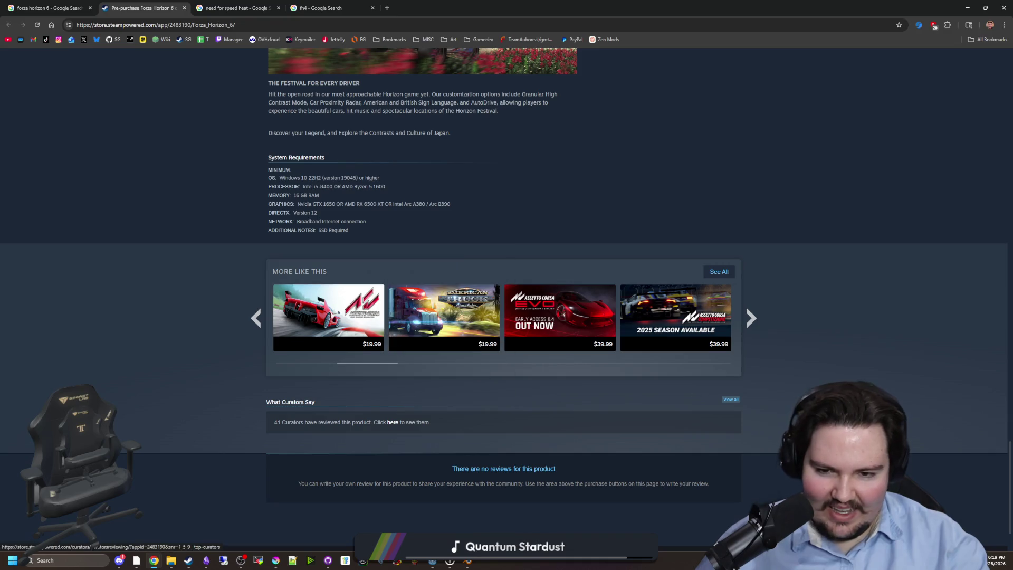
pyautogui.click(750, 320)
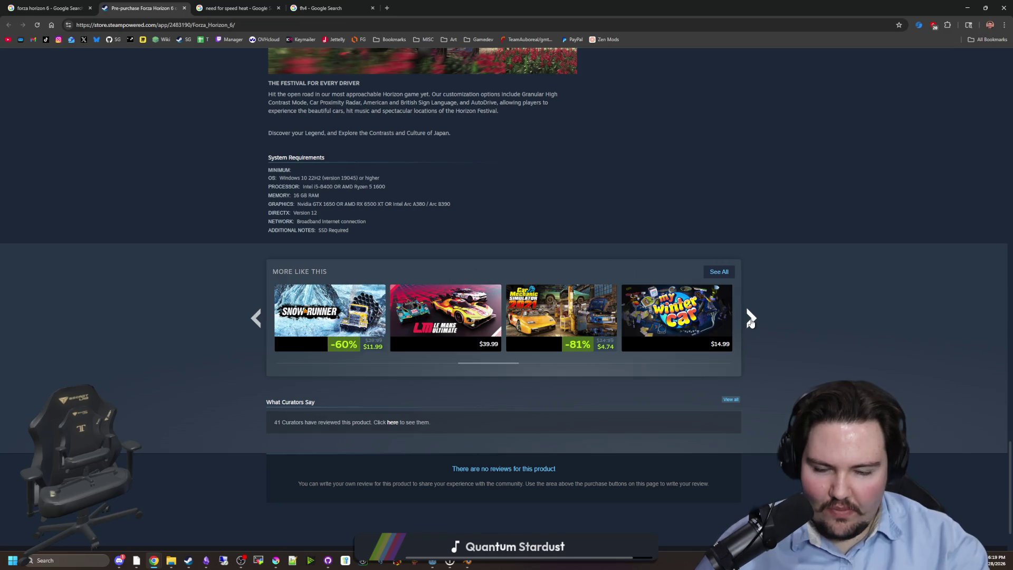
pyautogui.moveTo(711, 328)
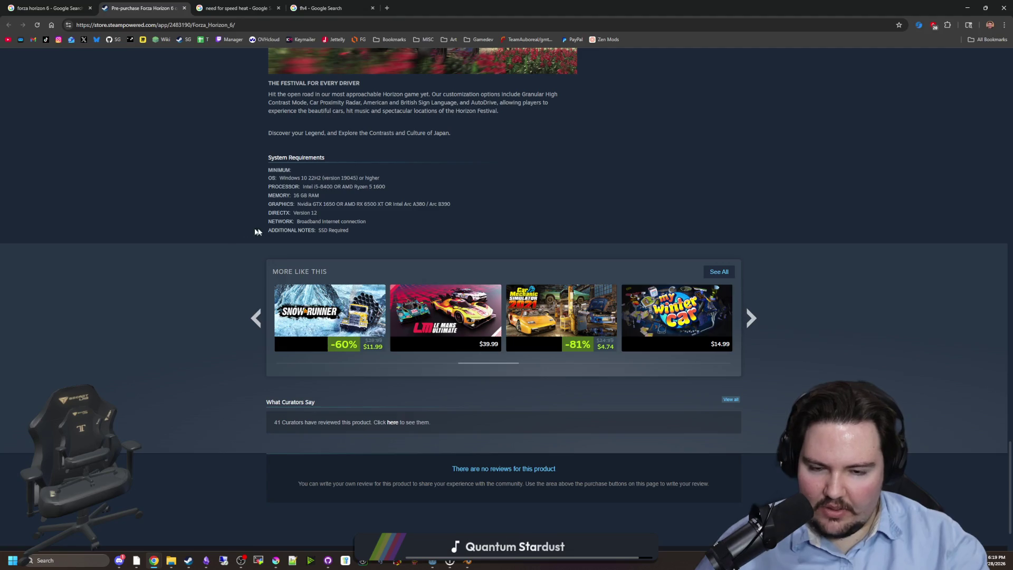
pyautogui.click(751, 319)
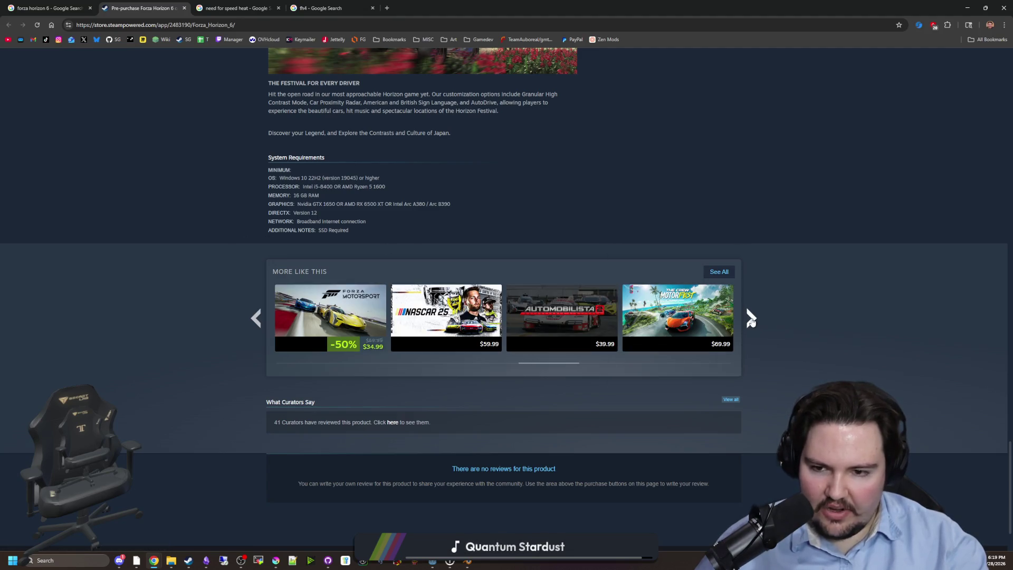
pyautogui.click(751, 319)
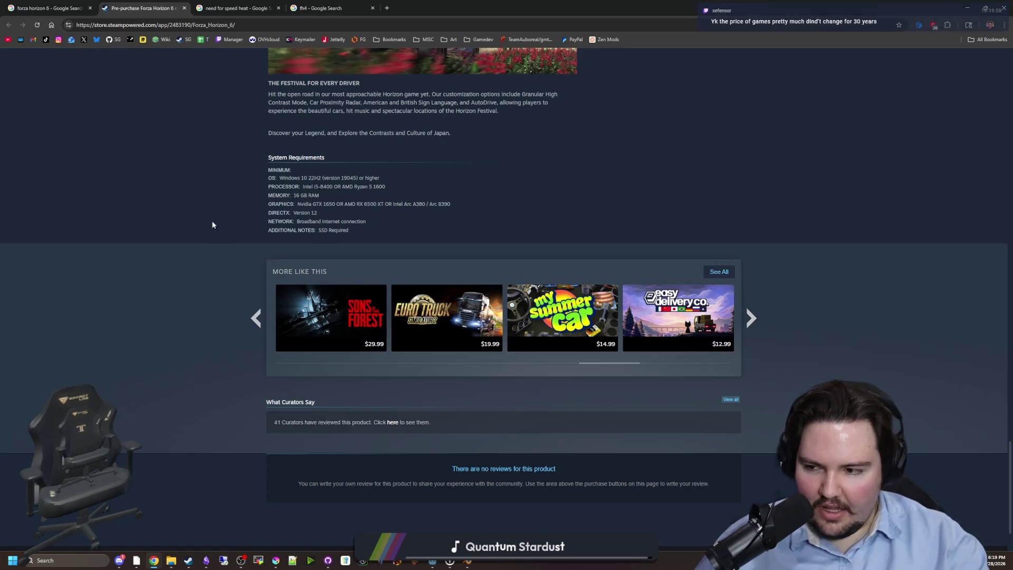
# Scroll back to the top and restore Chrome's window to bring world.gd forward at line 1146.
pyautogui.scroll(20, 174, 280)
pyautogui.scroll(2, 174, 280)
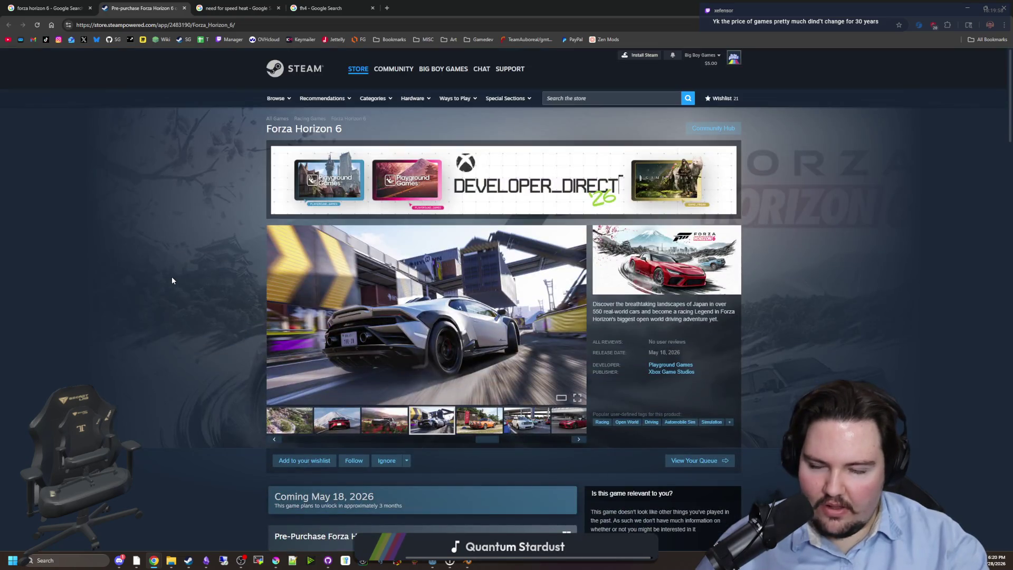
pyautogui.moveTo(442, 8)
pyautogui.mouseDown()
pyautogui.moveTo(424, 207)
pyautogui.moveTo(443, 415)
pyautogui.moveTo(452, 389)
pyautogui.mouseUp()
pyautogui.click(594, 327)
pyautogui.click(540, 310)
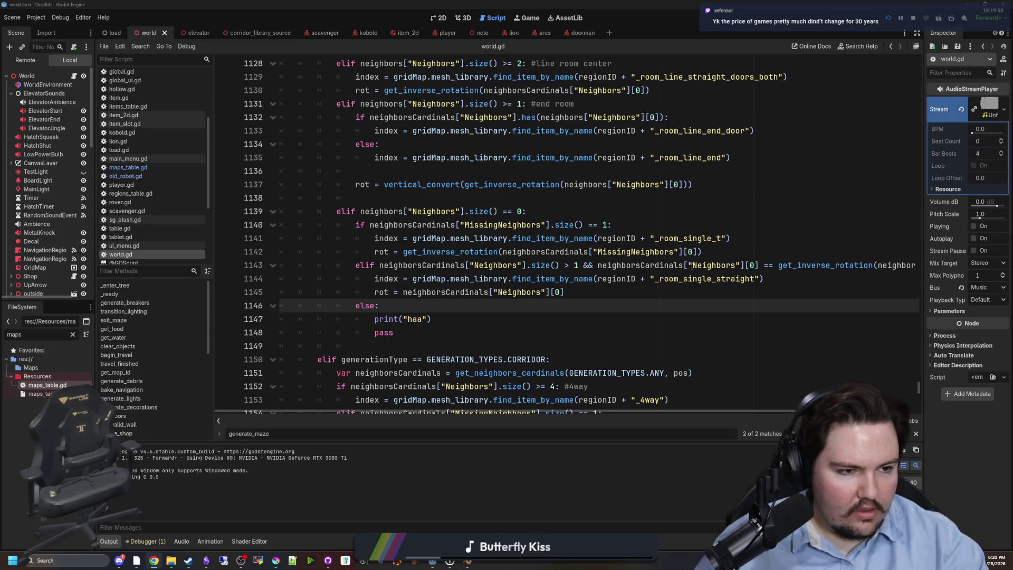
# Place the caret on line 1144 of world.gd's generate_maze room branch.
pyautogui.click(668, 278)
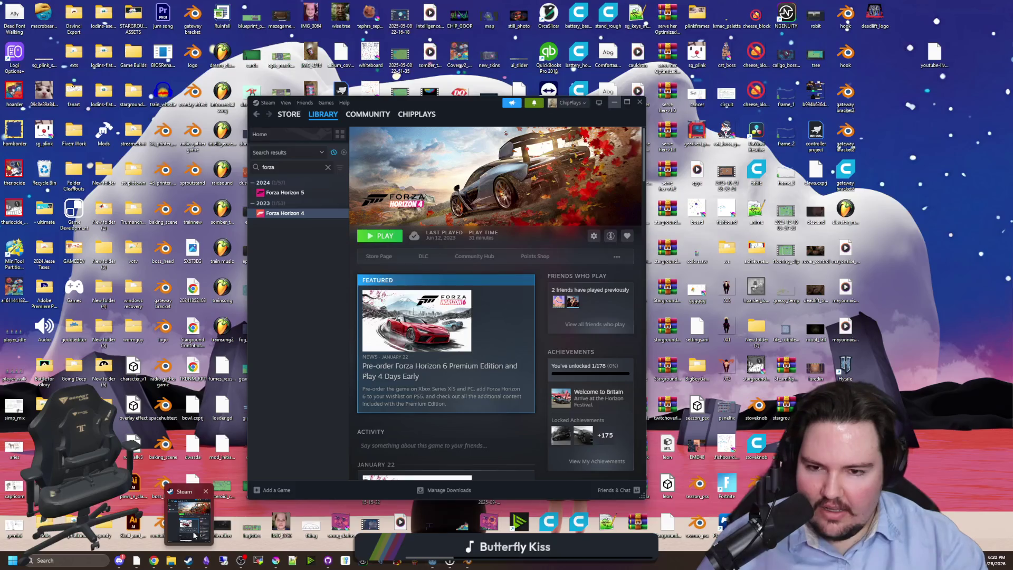
# Switch to Steam, go to the store's Featured front page, and maximize the window.
pyautogui.click(192, 530)
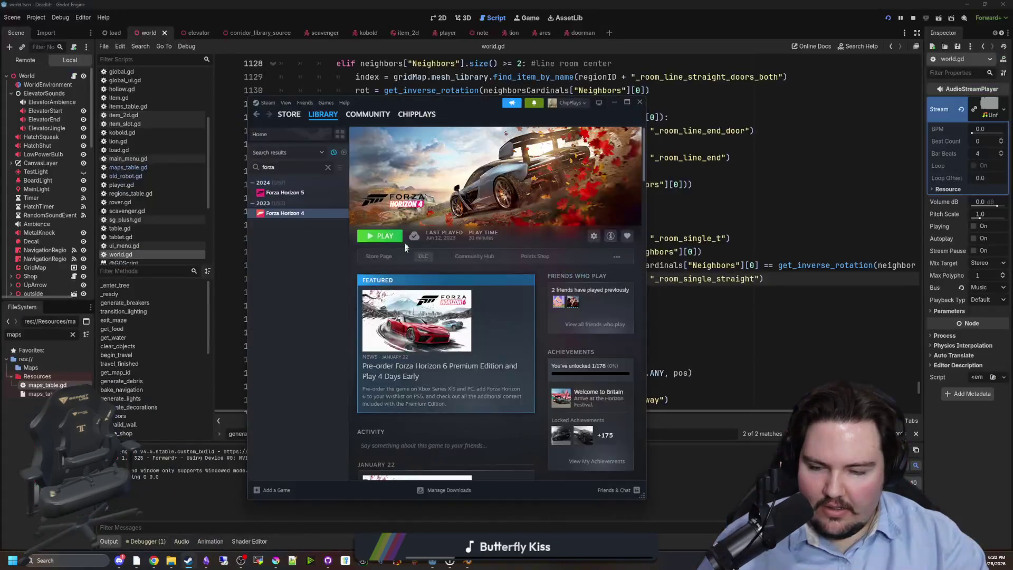
pyautogui.click(289, 115)
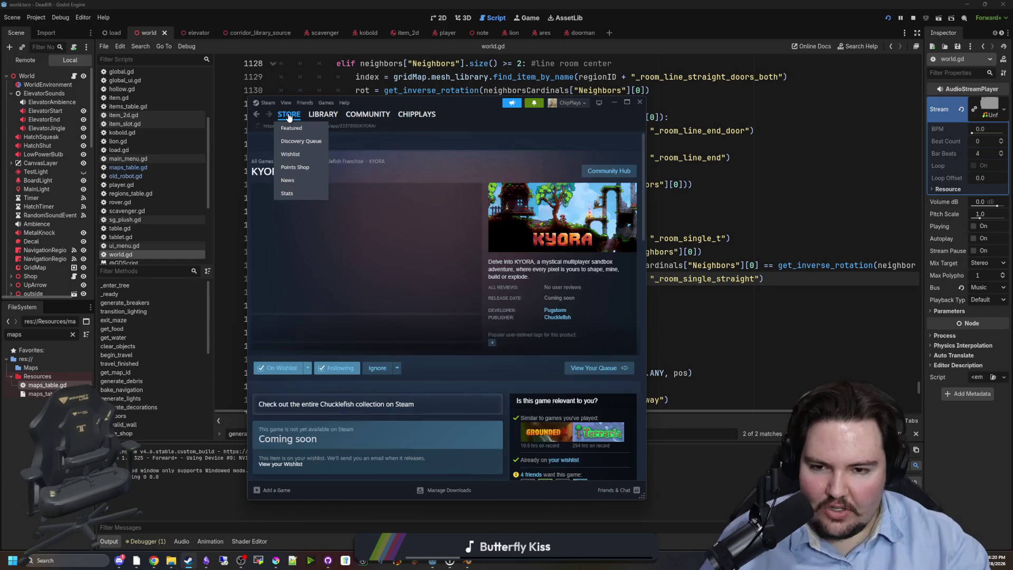
pyautogui.click(289, 130)
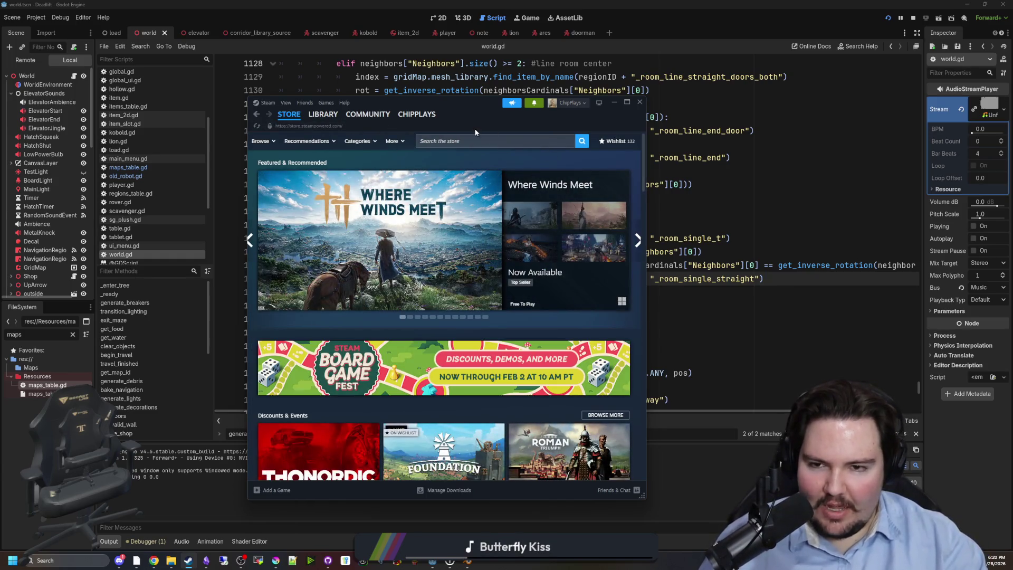
pyautogui.moveTo(476, 117); pyautogui.dragTo(484, 94)
pyautogui.doubleClick(484, 93)
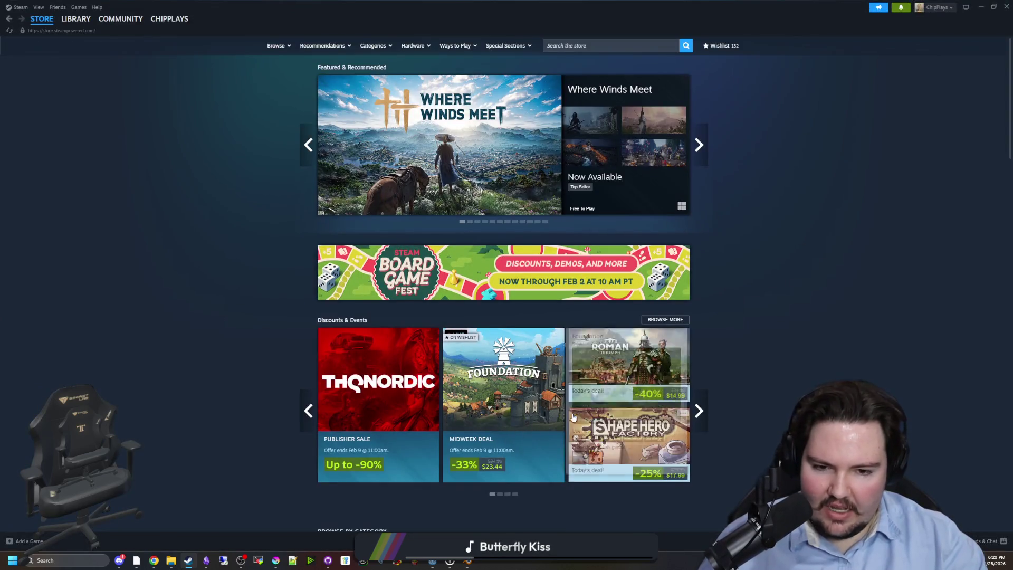
# Scroll through the store's featured, recommended and trending games, then restore the window size.
pyautogui.scroll(-6, 580, 411)
pyautogui.scroll(-3, 613, 406)
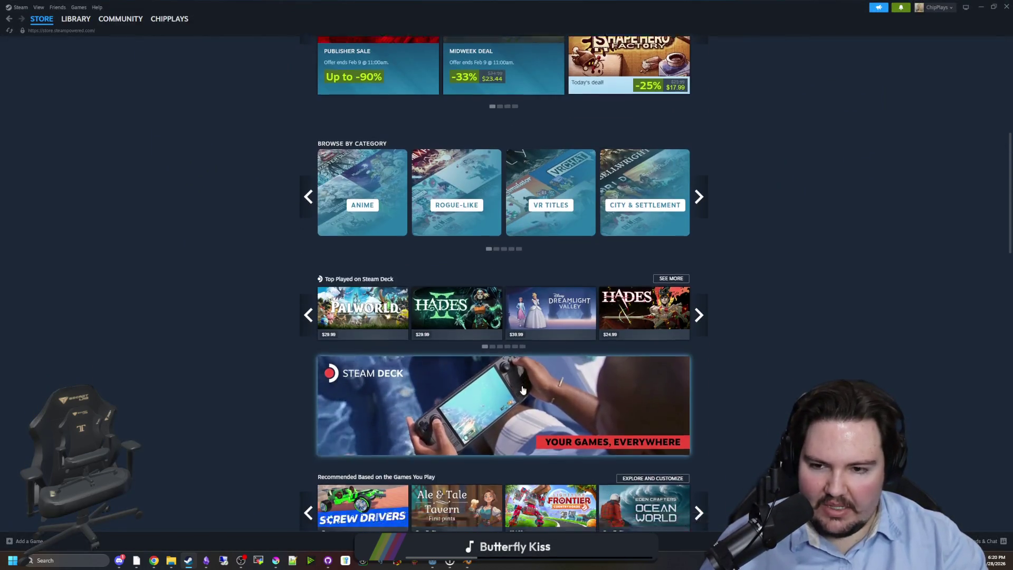
pyautogui.scroll(-2, 266, 346)
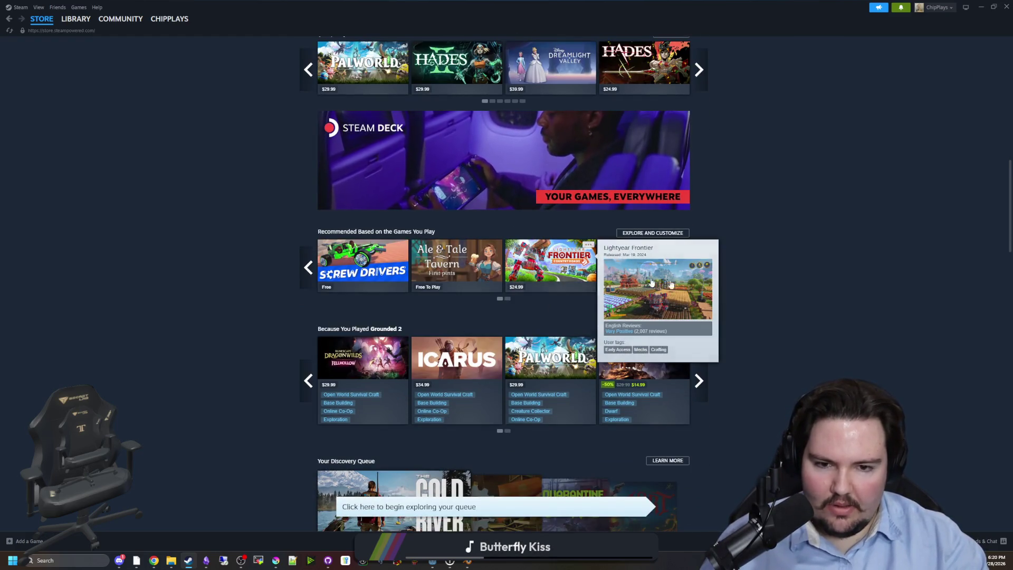
pyautogui.moveTo(641, 282)
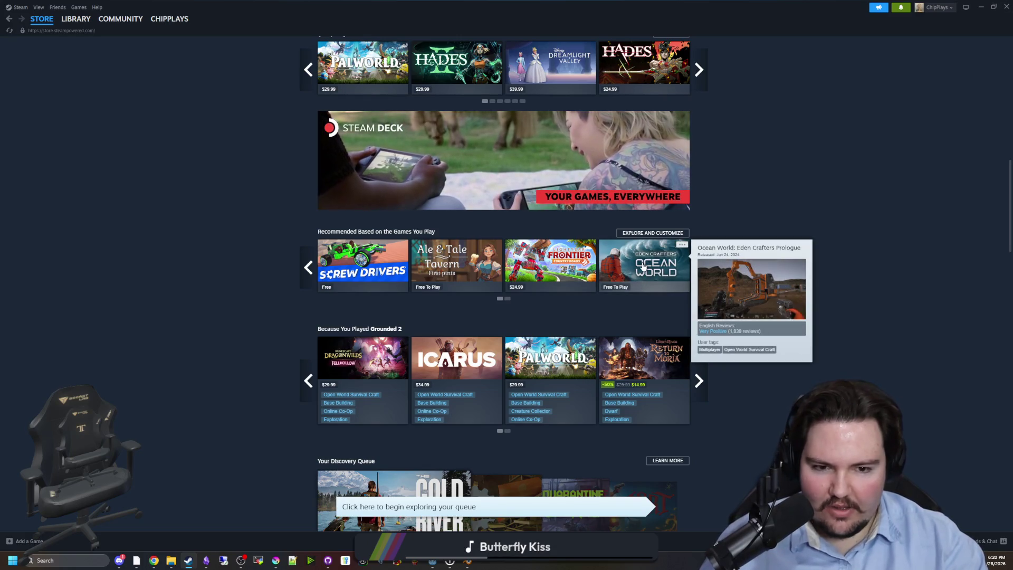
pyautogui.scroll(-4, 235, 311)
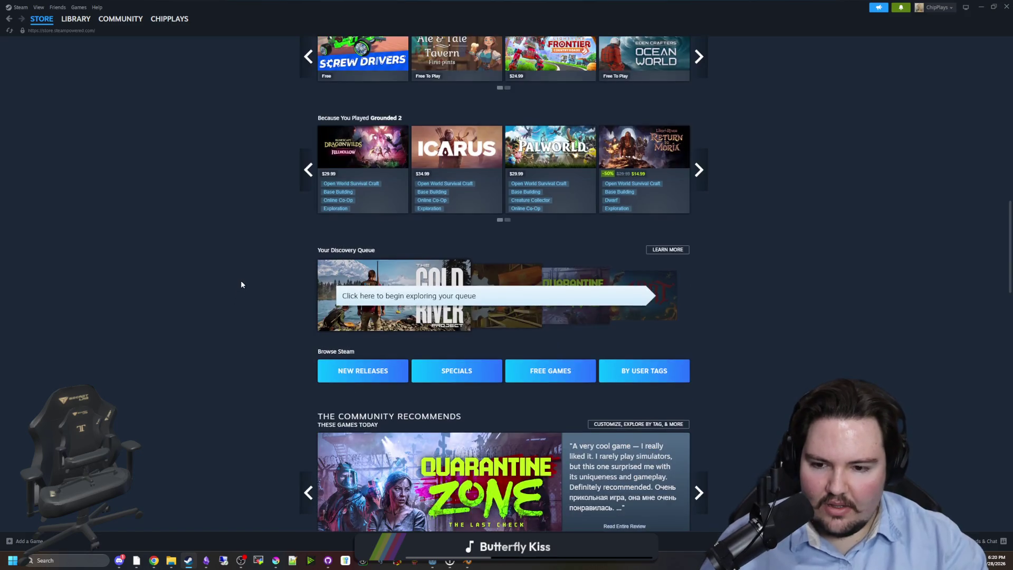
pyautogui.scroll(-9, 241, 284)
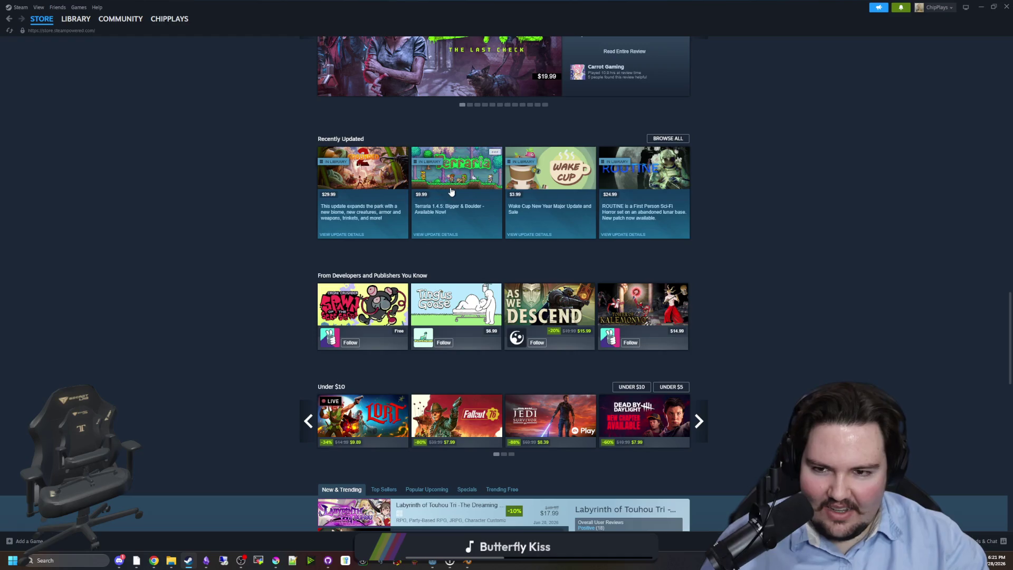
pyautogui.moveTo(643, 219)
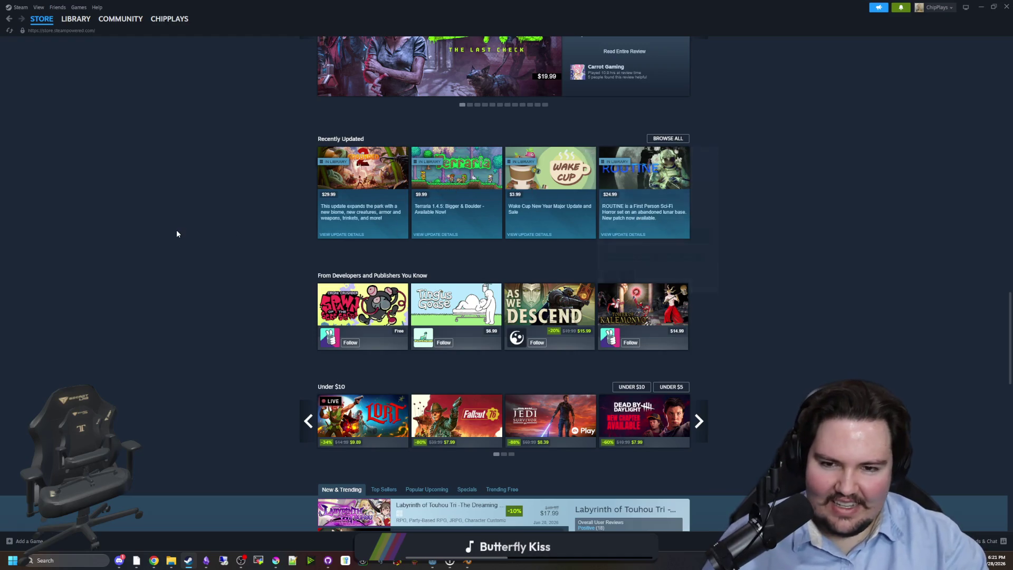
pyautogui.scroll(-3, 176, 229)
pyautogui.scroll(-1, 240, 305)
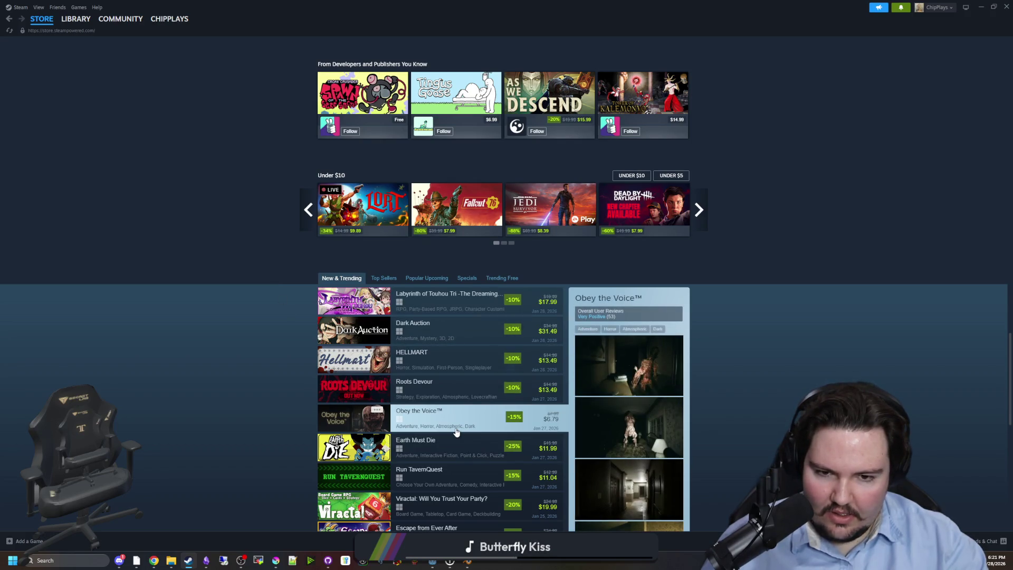
pyautogui.scroll(2, 733, 382)
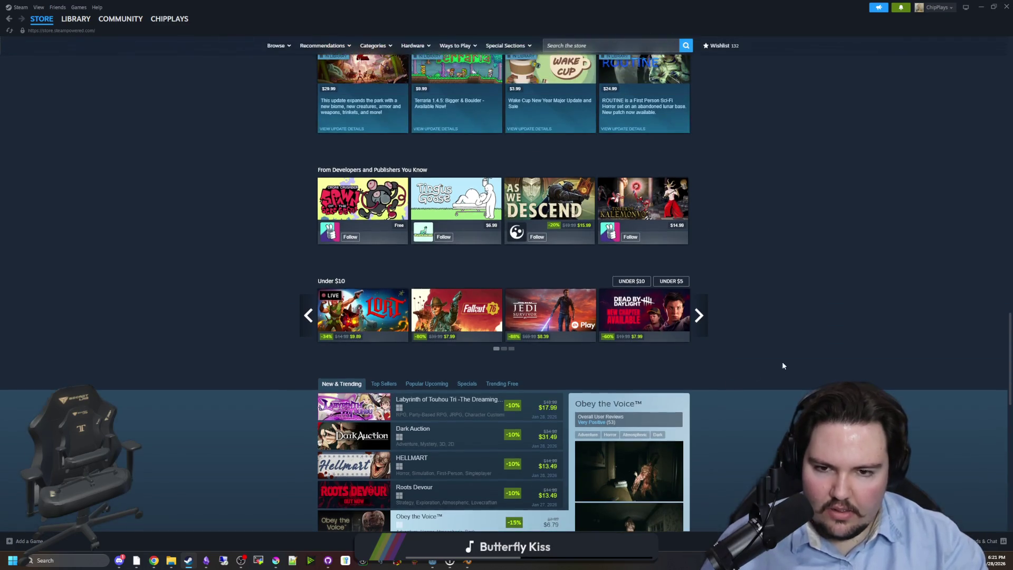
pyautogui.scroll(15, 807, 295)
pyautogui.click(994, 6)
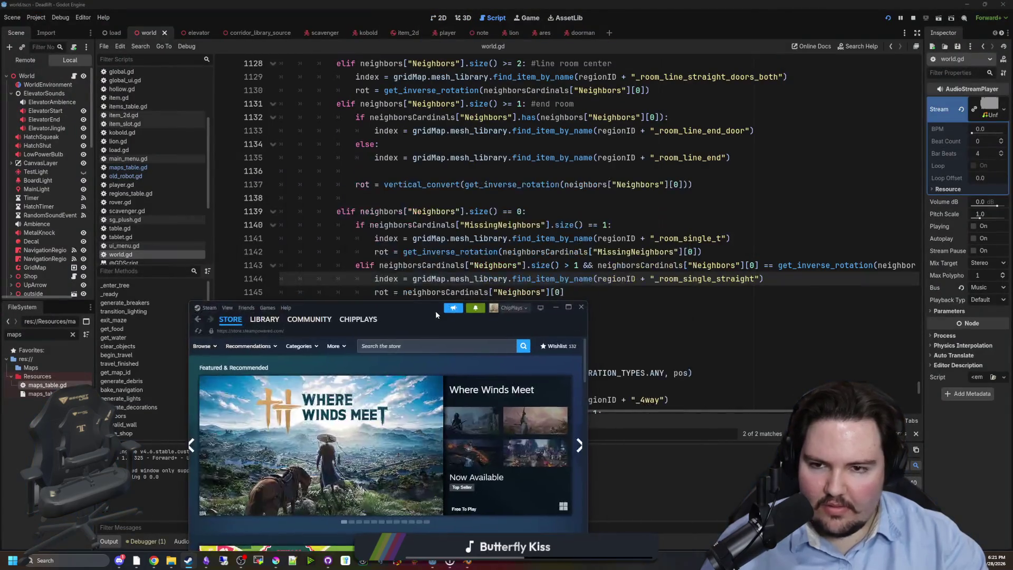
# Hide Steam, add a pass line after print("haa") in world.gd, then save and run Dead Lift.
pyautogui.click(558, 307)
pyautogui.click(559, 304)
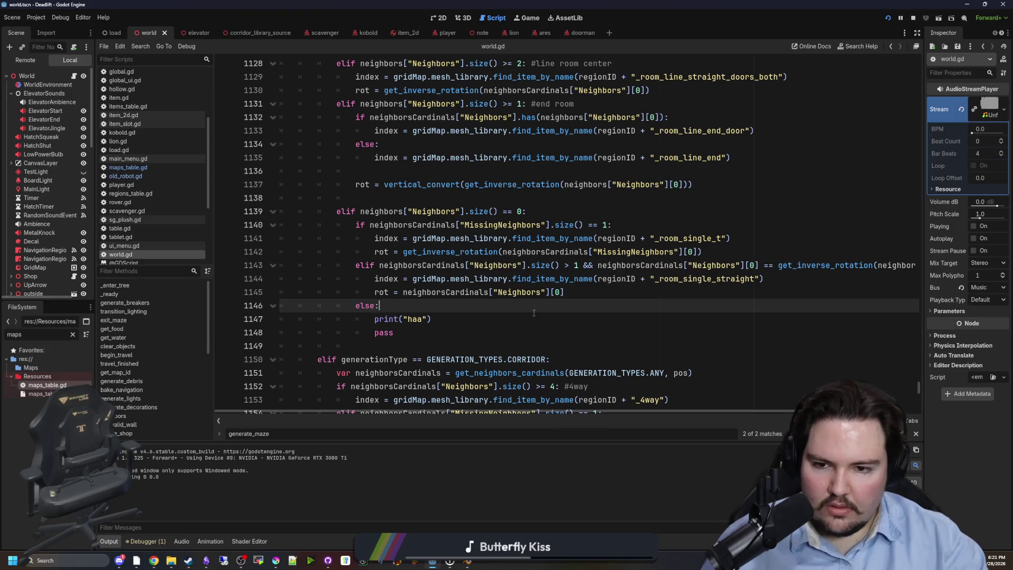
pyautogui.press('Down')
pyautogui.scroll(-10, 548, 246)
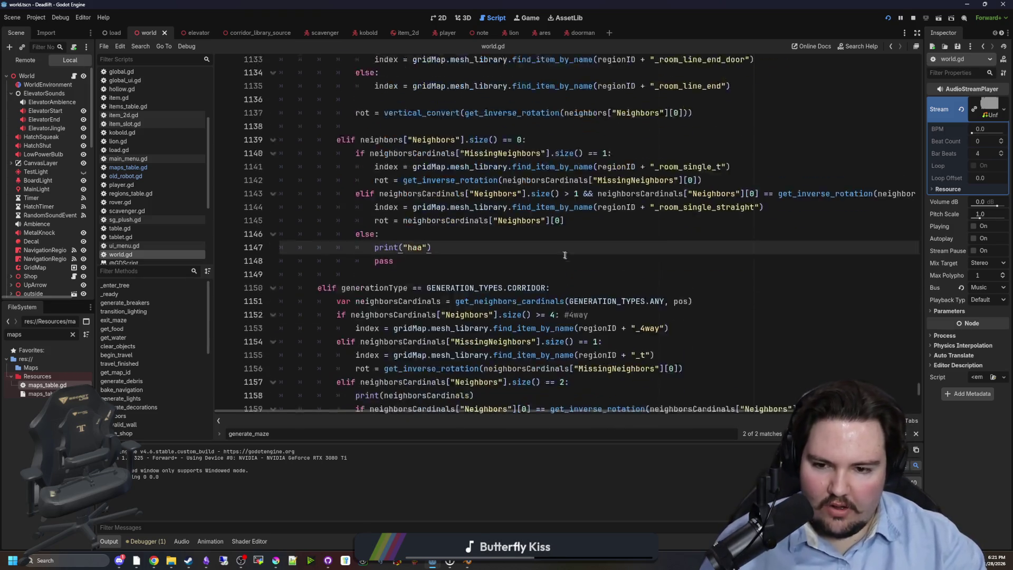
pyautogui.scroll(10, 548, 246)
pyautogui.press('Return')
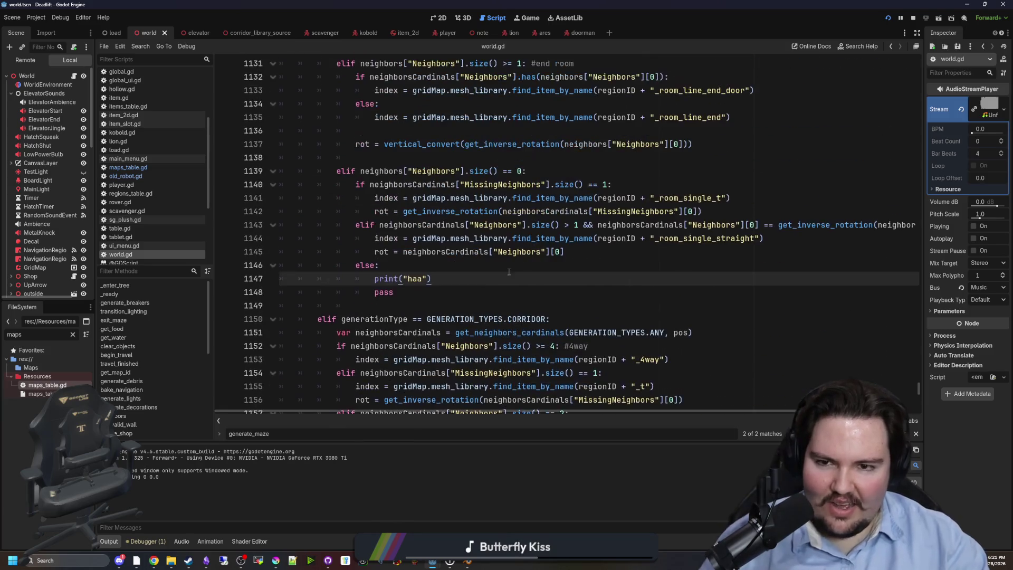
pyautogui.write('pass')
pyautogui.hotkey('ctrl', 's')
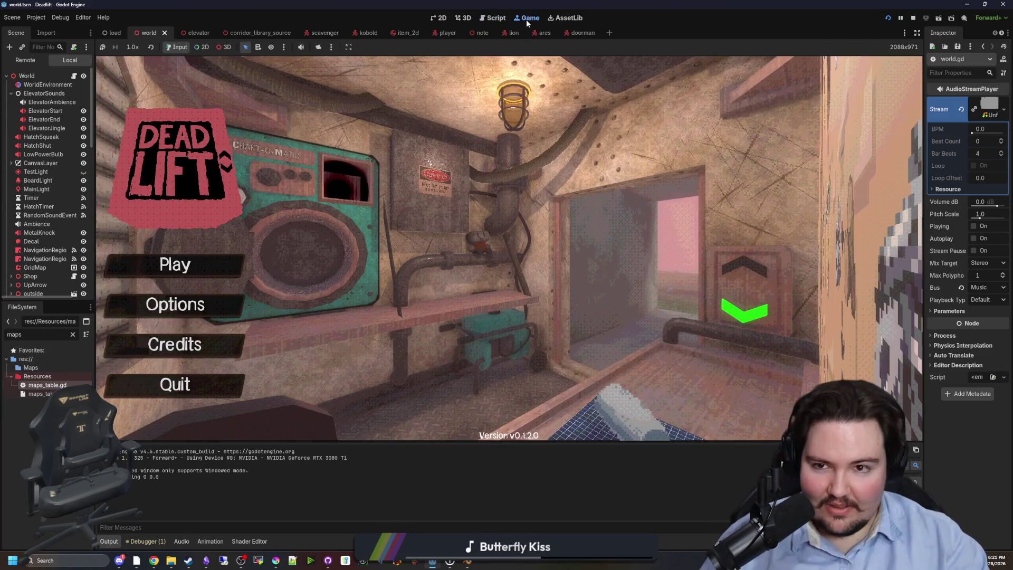
# Start the game, walk from the elevator through the breakroom into the vine-lined corridor, and pause.
pyautogui.click(222, 257)
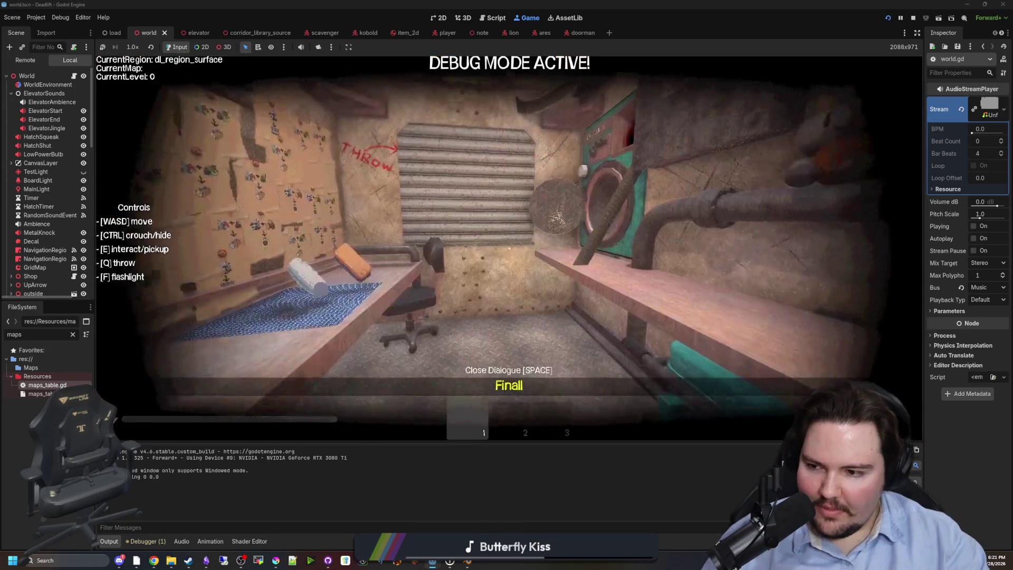
pyautogui.press('e')
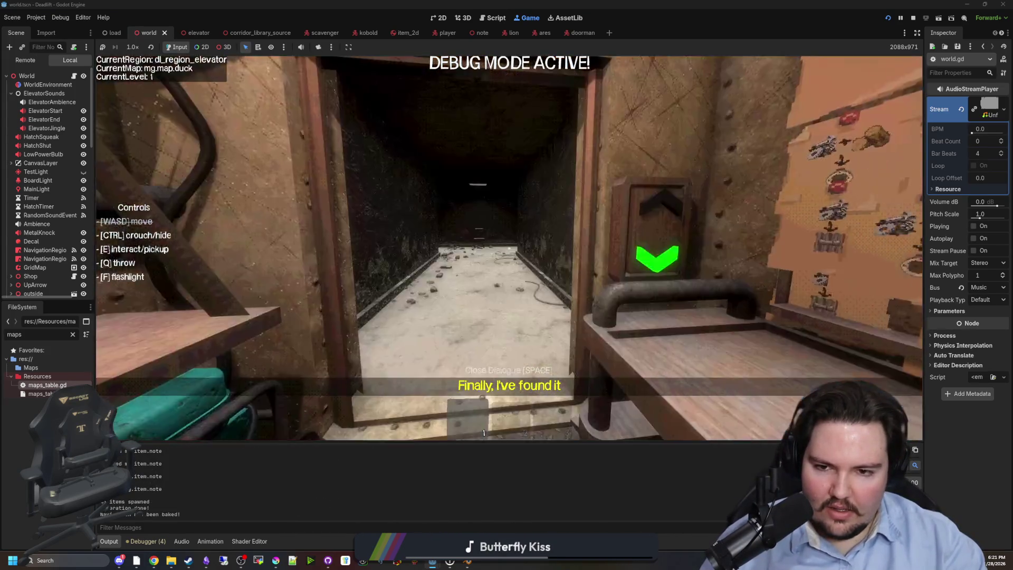
pyautogui.press('w')
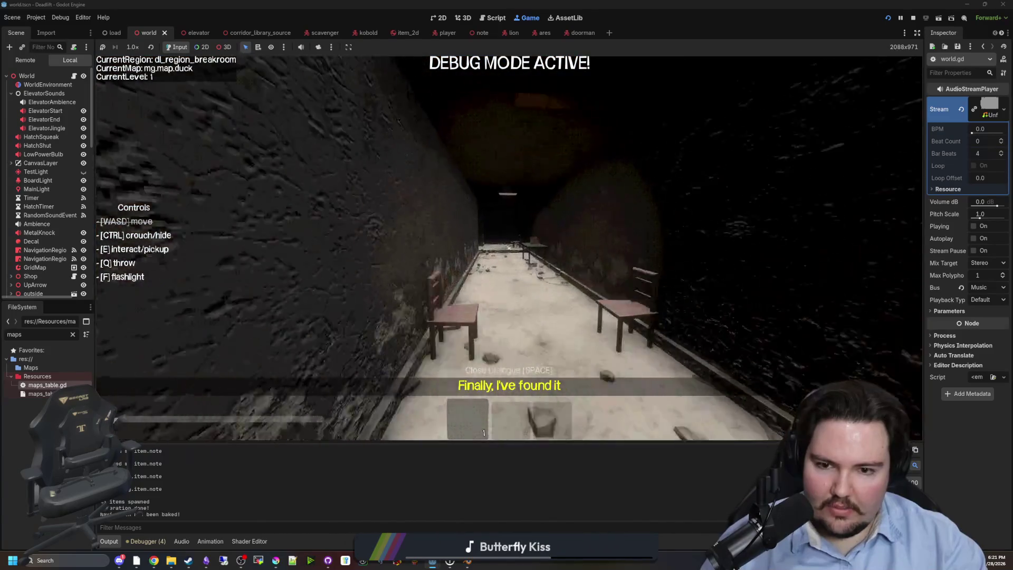
pyautogui.press('w')
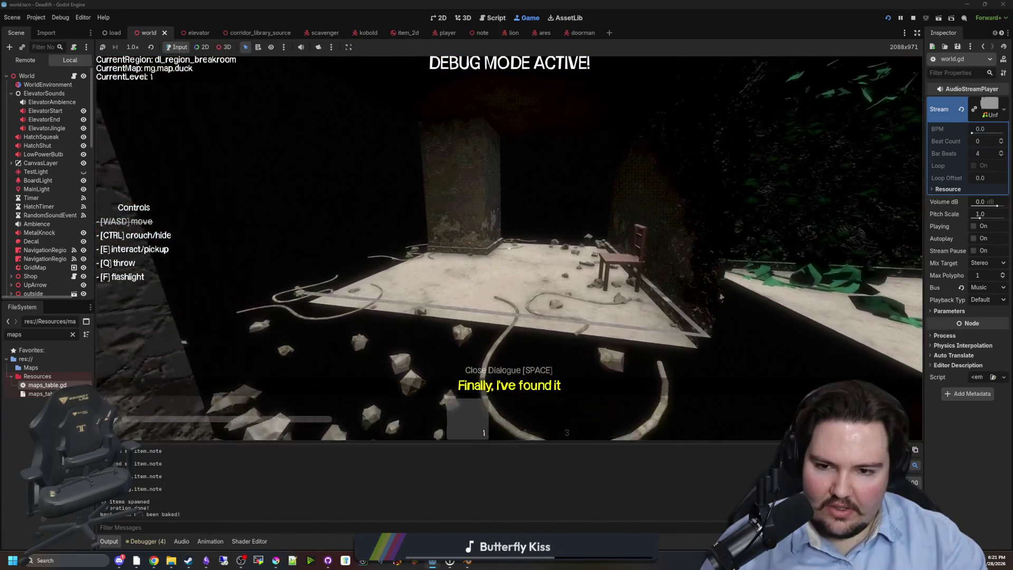
pyautogui.press('w')
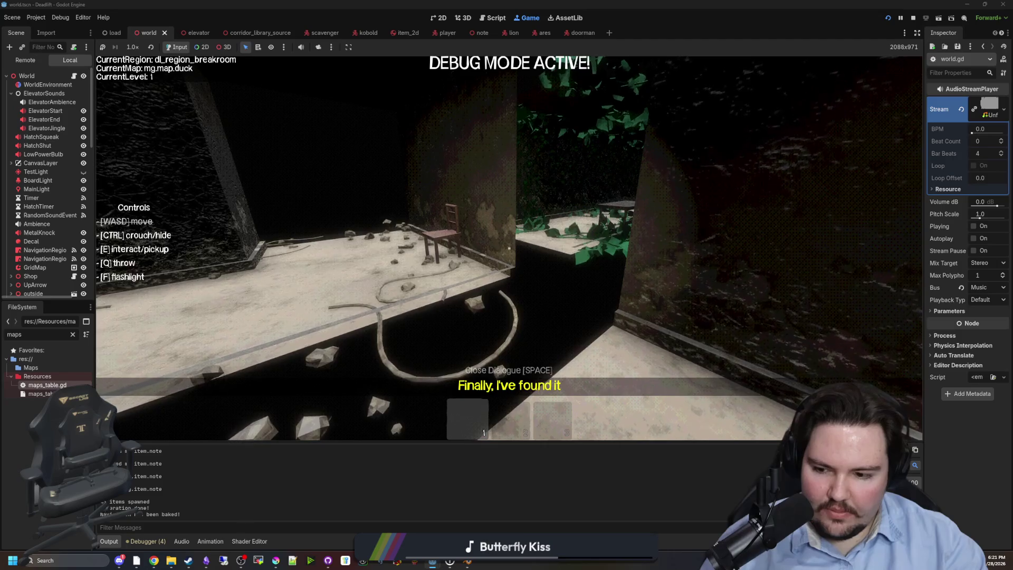
pyautogui.press('w')
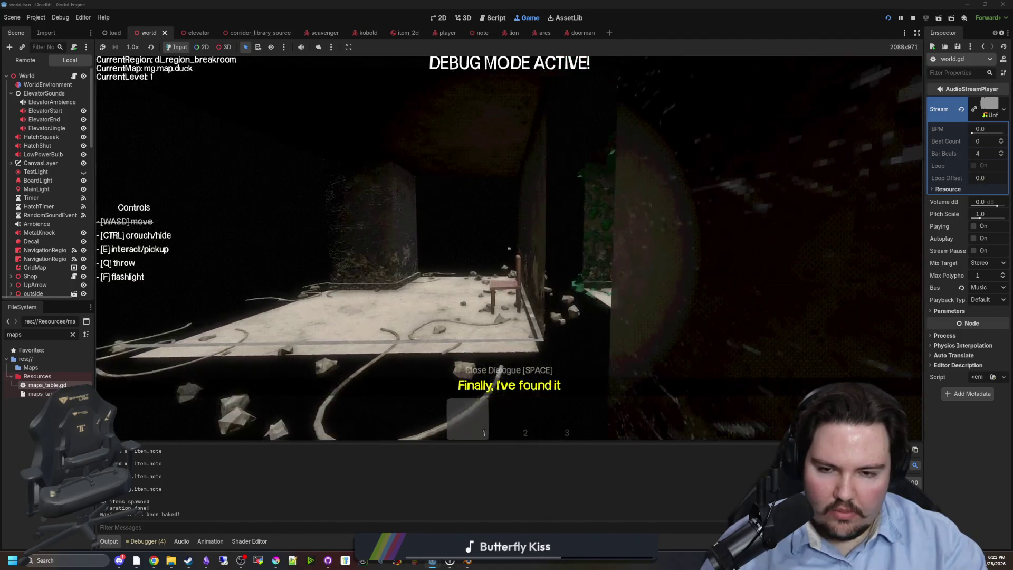
pyautogui.press('w')
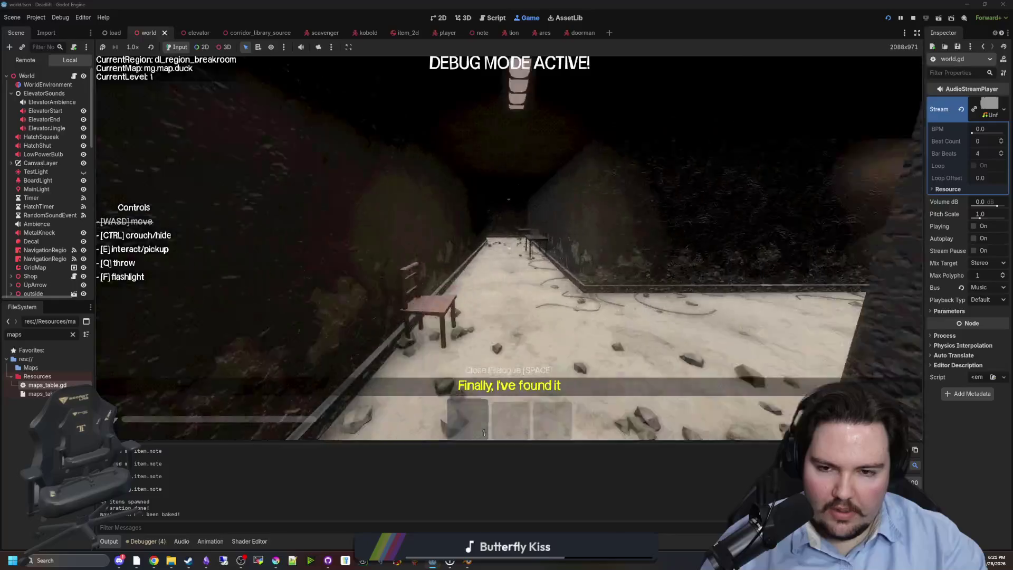
pyautogui.press('w')
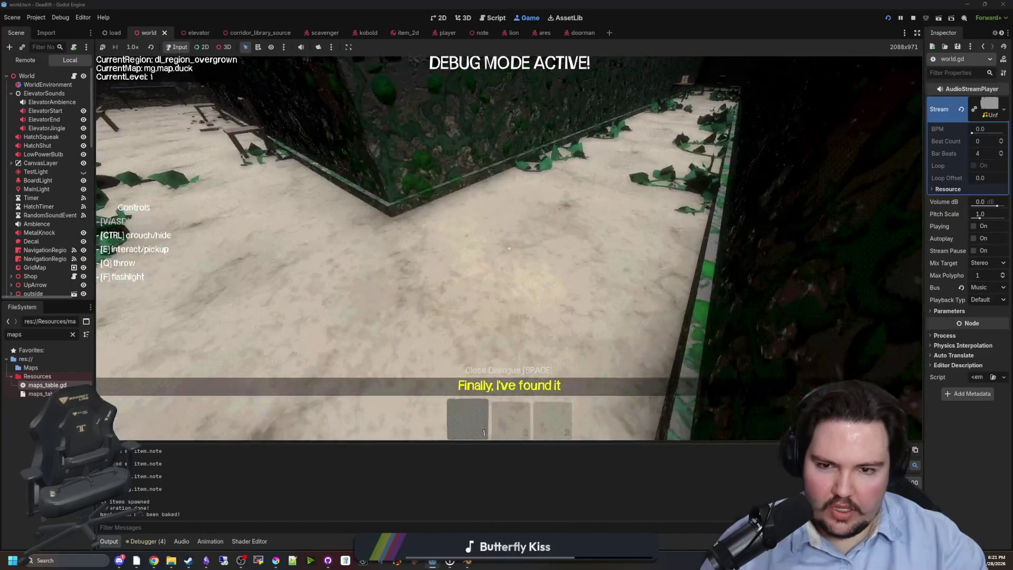
pyautogui.press('w')
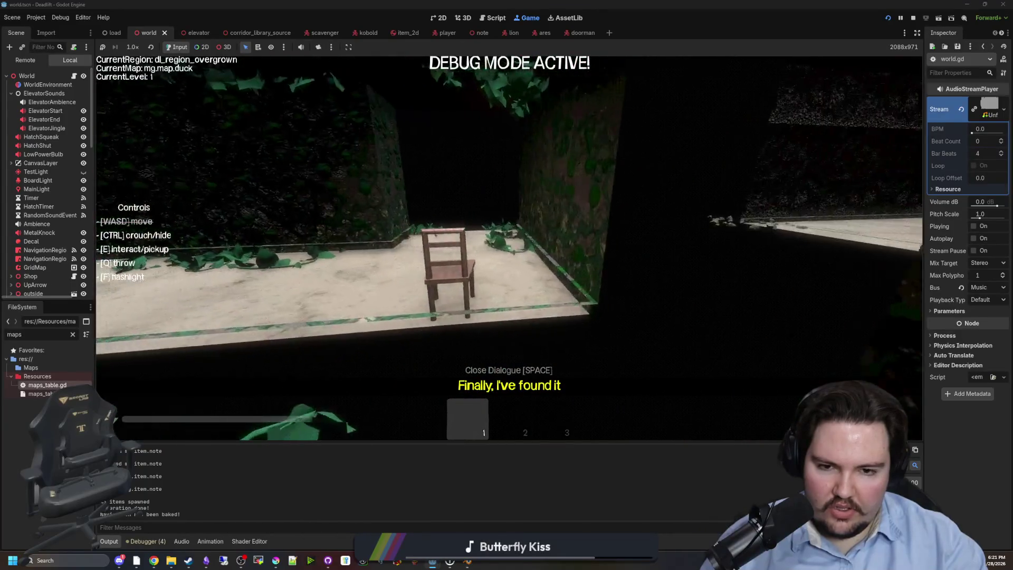
pyautogui.press('w')
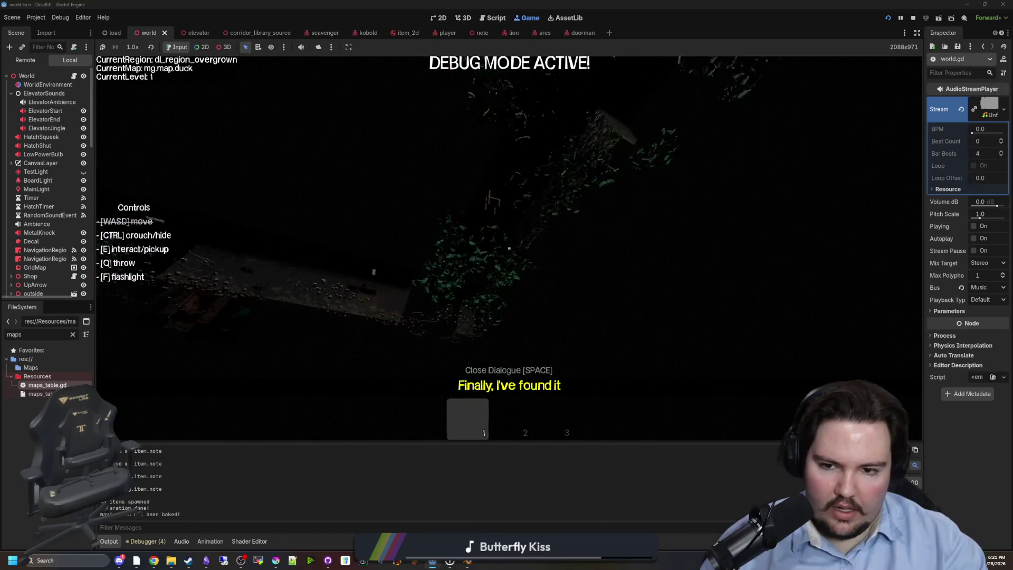
pyautogui.press('super')
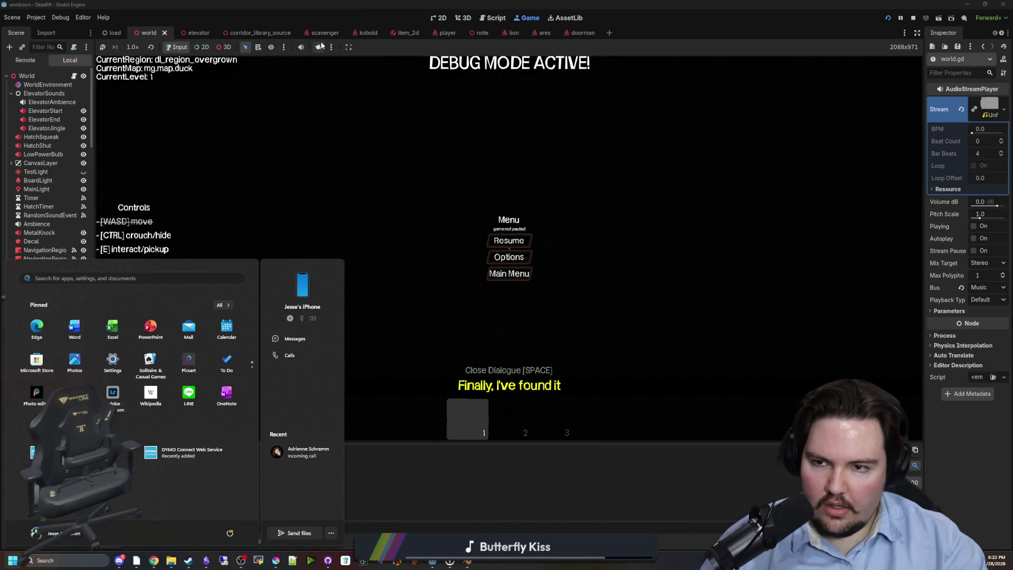
# Enable camera override and 3D selection to inspect the maze, then open the World node's world.gd script.
pyautogui.click(318, 47)
pyautogui.click(224, 47)
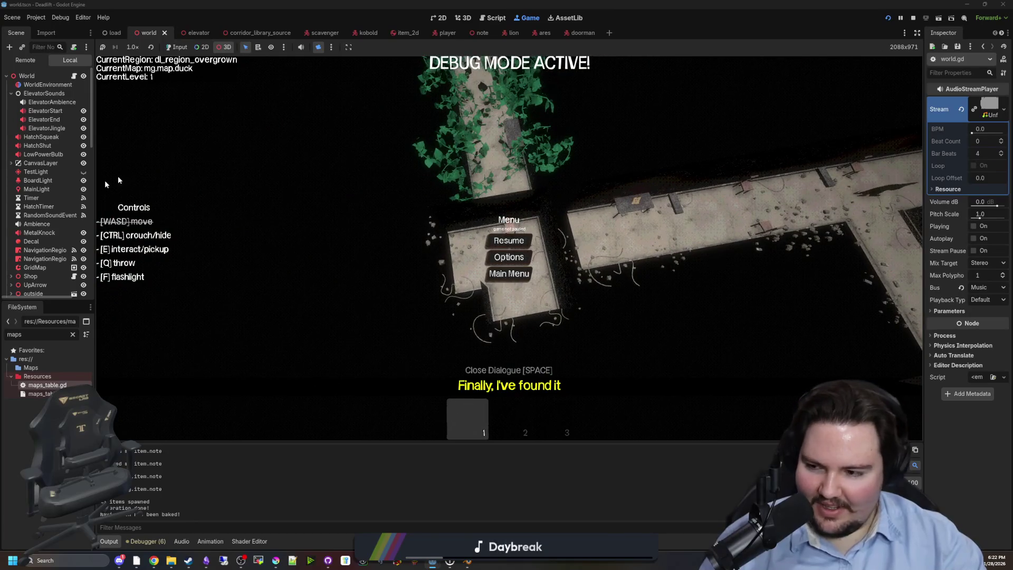
pyautogui.click(74, 77)
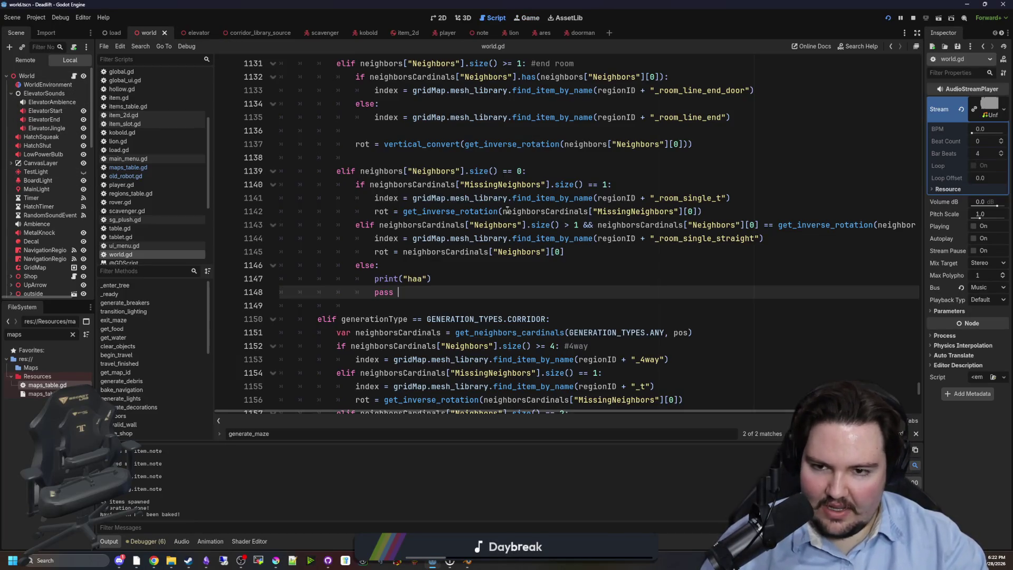
# Find and delete the print(neighborsCardinals) line in world.gd's corridor branch.
pyautogui.scroll(13, 390, 290)
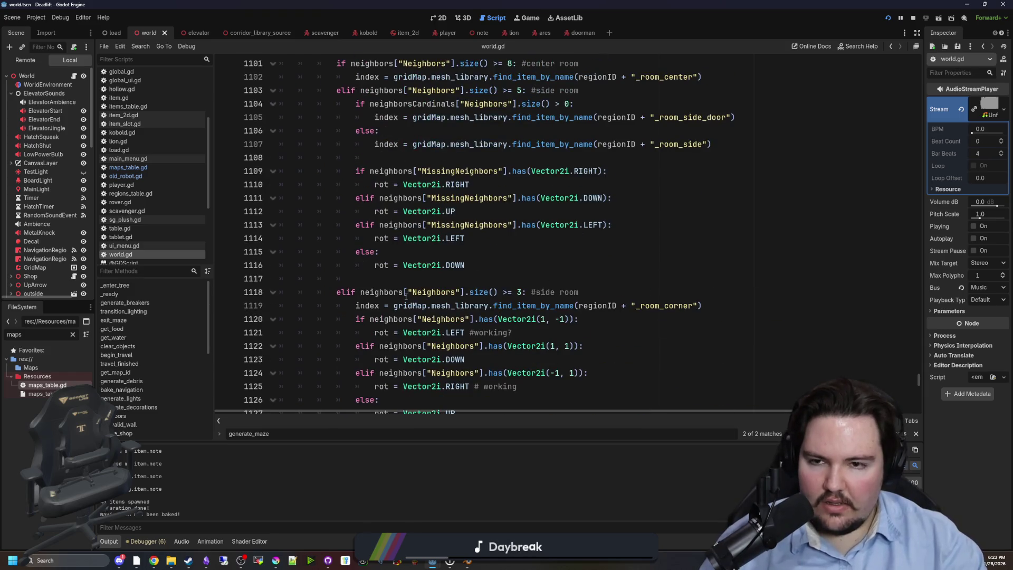
pyautogui.scroll(-17, 383, 277)
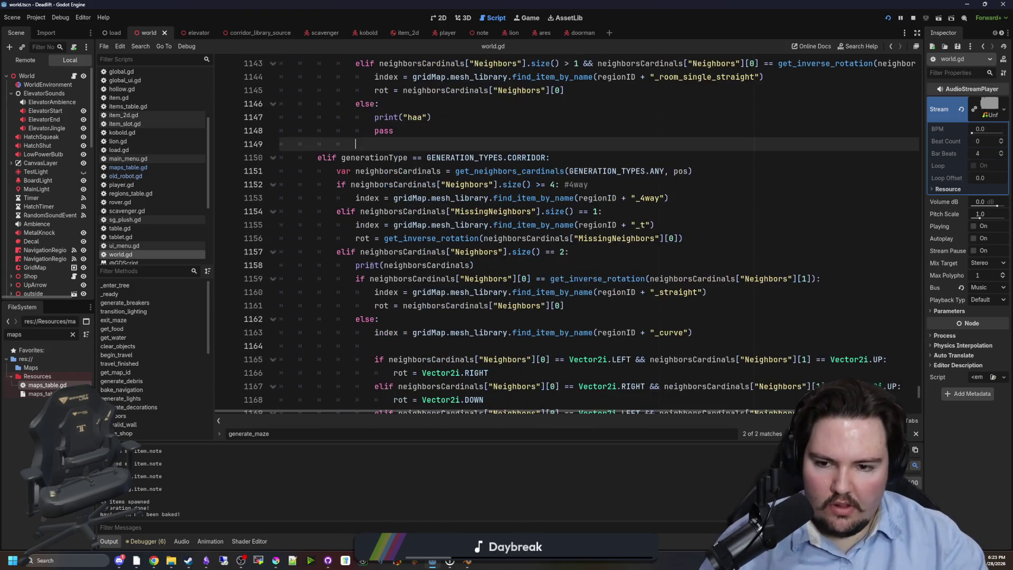
pyautogui.moveTo(445, 196)
pyautogui.scroll(-3, 432, 347)
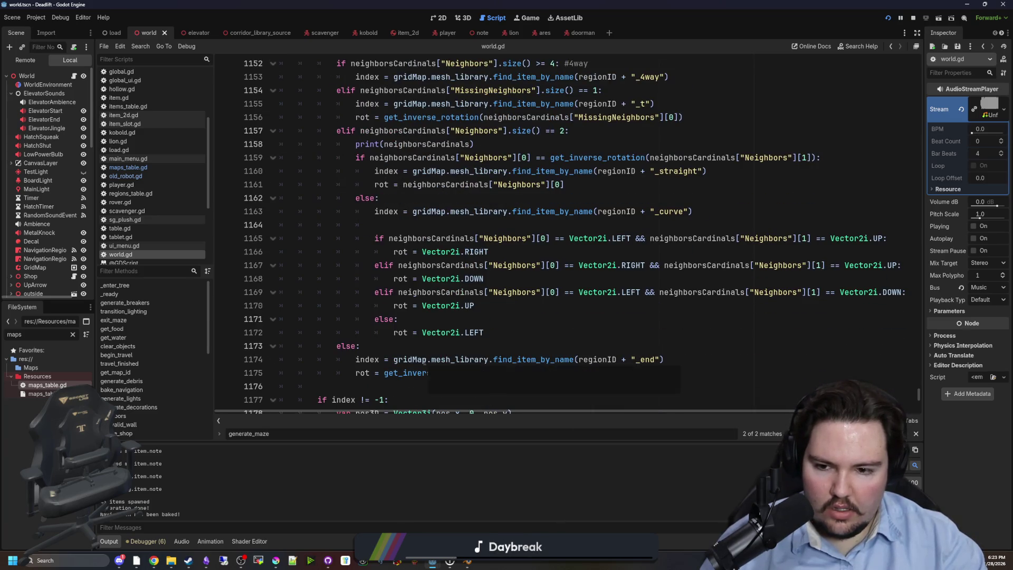
pyautogui.scroll(-3, 425, 364)
pyautogui.scroll(4, 427, 372)
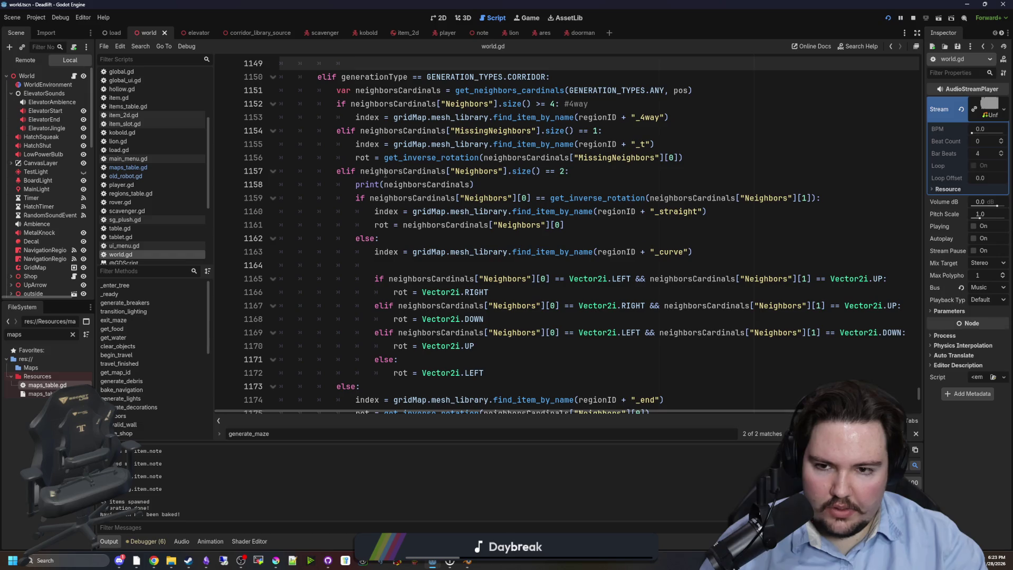
pyautogui.click(468, 184)
pyautogui.hotkey('shift', 'Home')
pyautogui.hotkey('shift', 'Home')
pyautogui.press('BackSpace')
pyautogui.press('BackSpace')
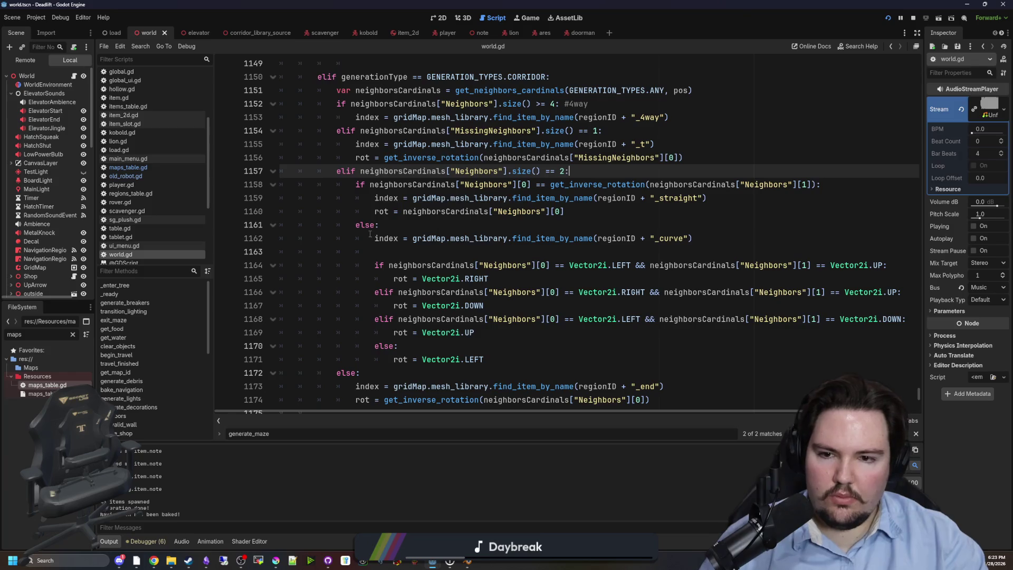
# Widen the code editor and select lines in the curve-piece index and rotation code.
pyautogui.scroll(-1, 370, 234)
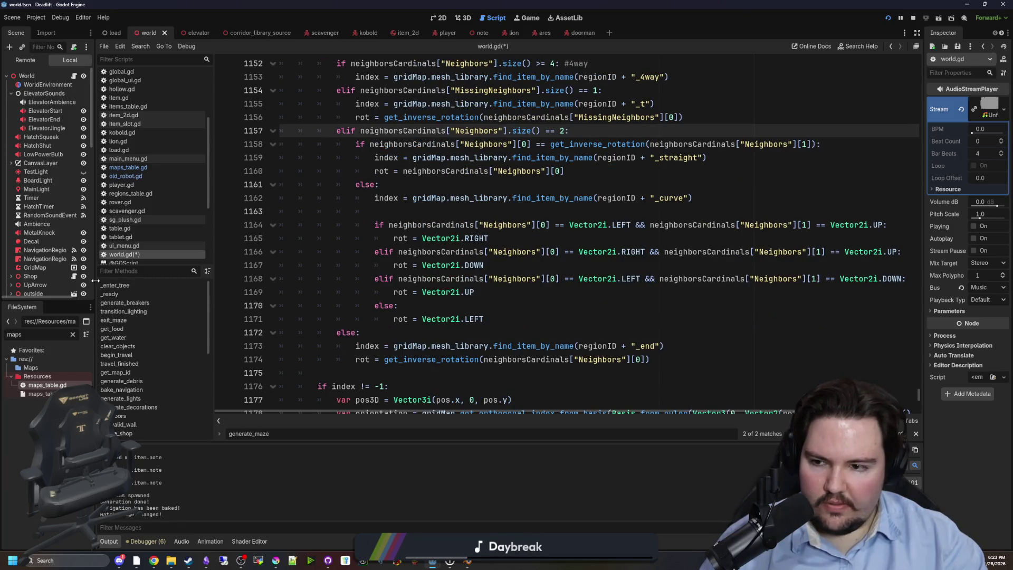
pyautogui.moveTo(93, 280); pyautogui.dragTo(69, 279)
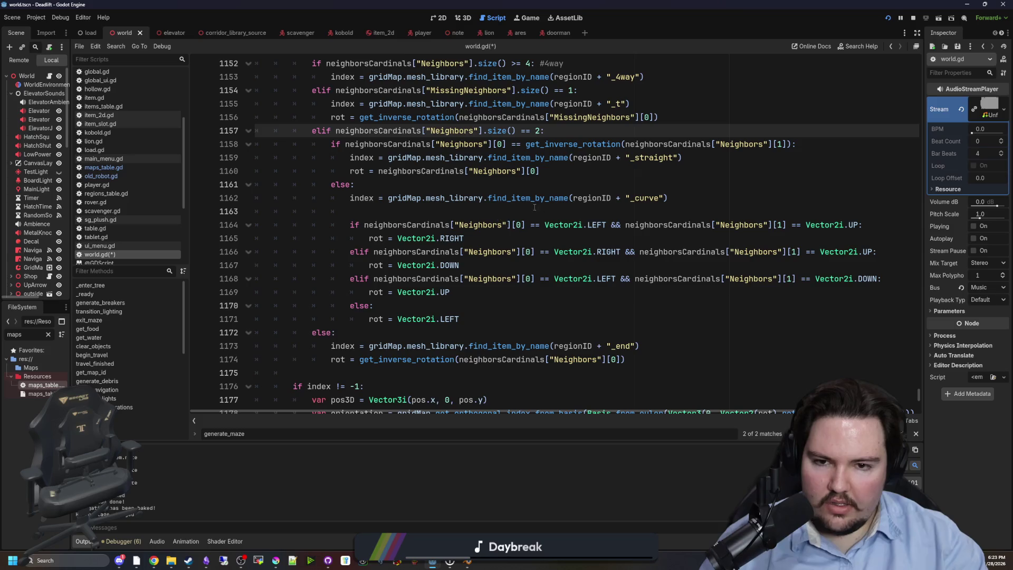
pyautogui.moveTo(694, 198); pyautogui.dragTo(350, 198)
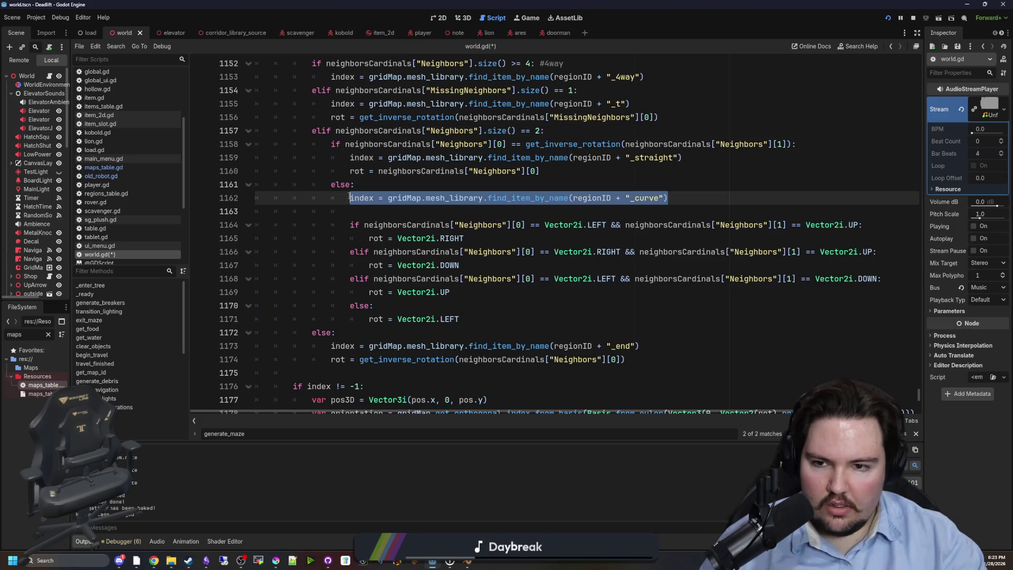
pyautogui.click(397, 217)
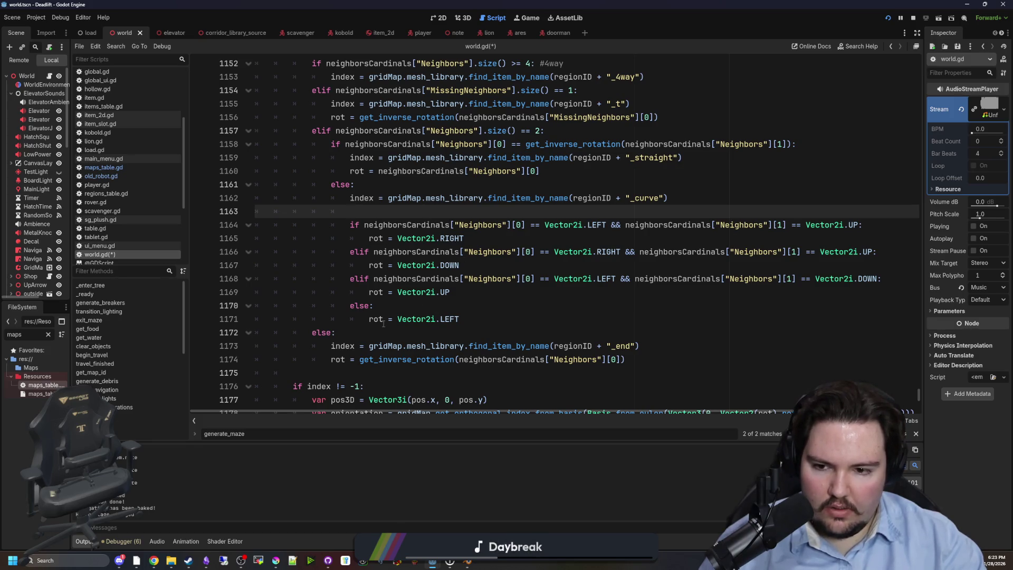
pyautogui.scroll(-1, 303, 331)
pyautogui.moveTo(327, 318); pyautogui.dragTo(625, 319)
pyautogui.scroll(7, 464, 310)
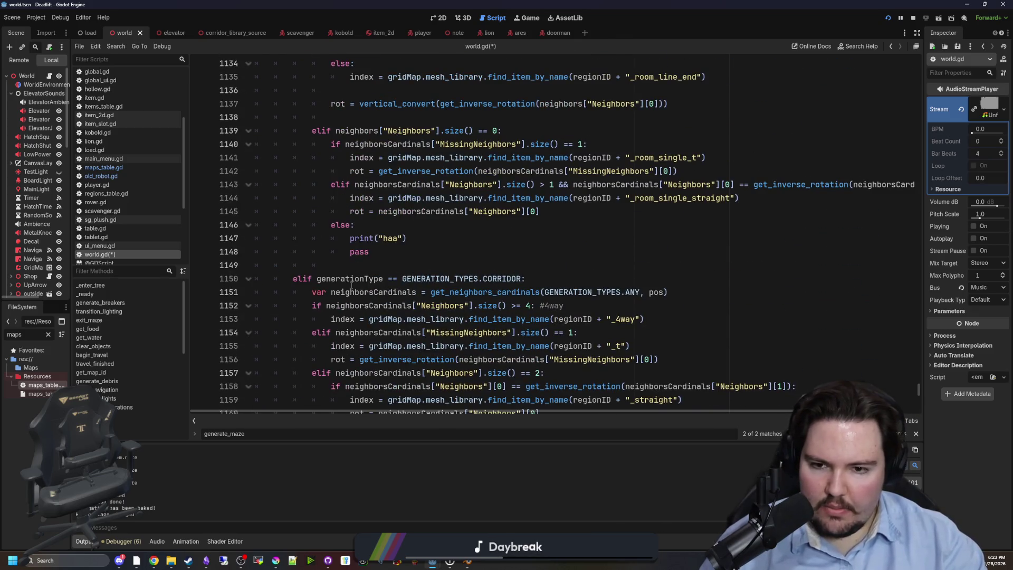
pyautogui.scroll(-7, 362, 274)
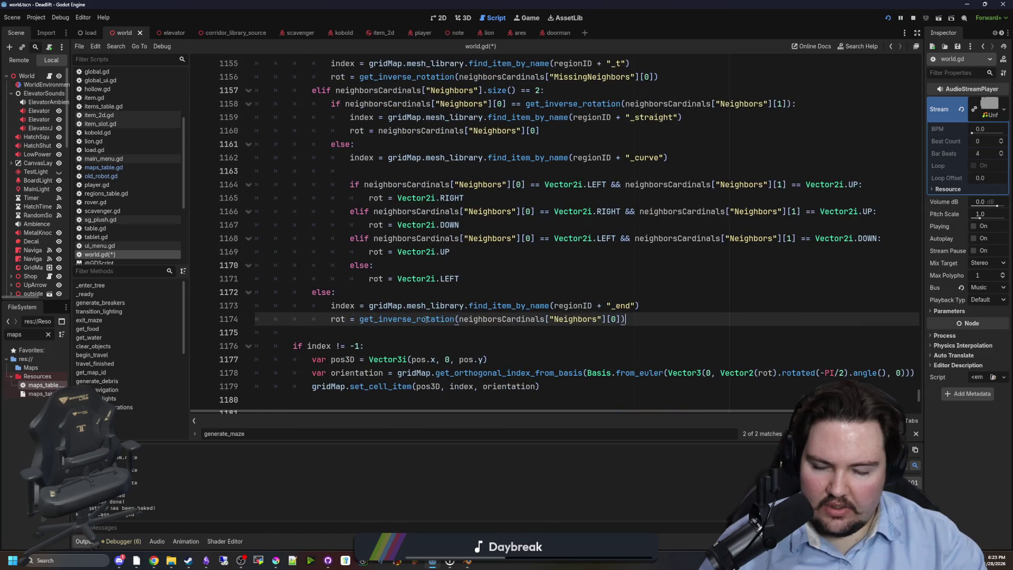
pyautogui.scroll(1, 348, 303)
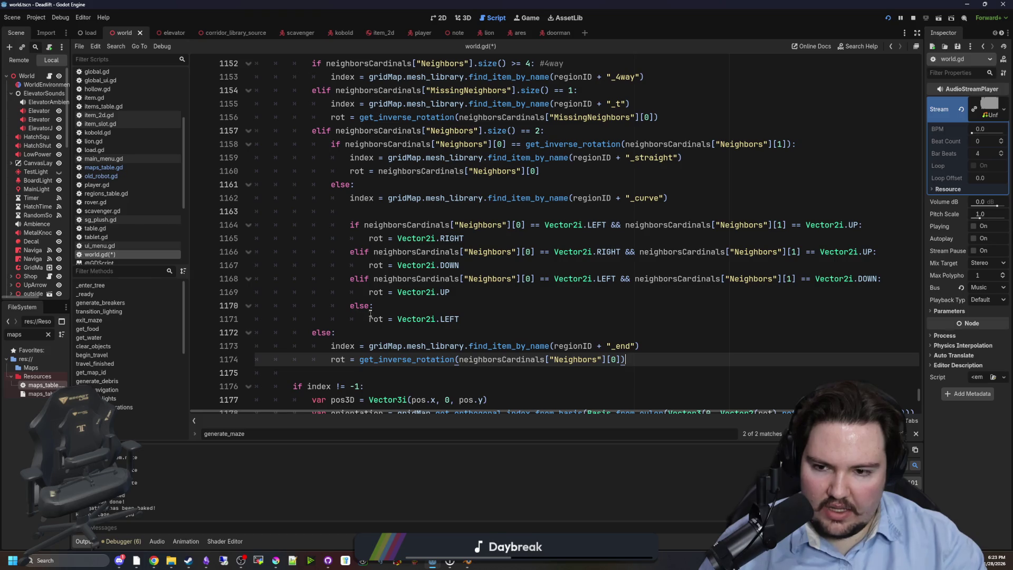
pyautogui.scroll(-1, 353, 321)
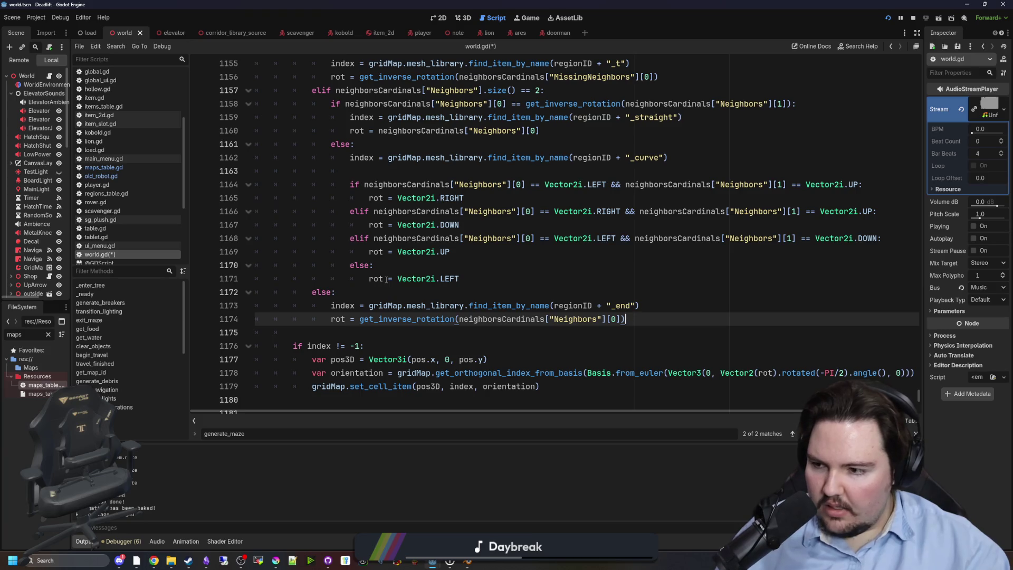
pyautogui.click(384, 290)
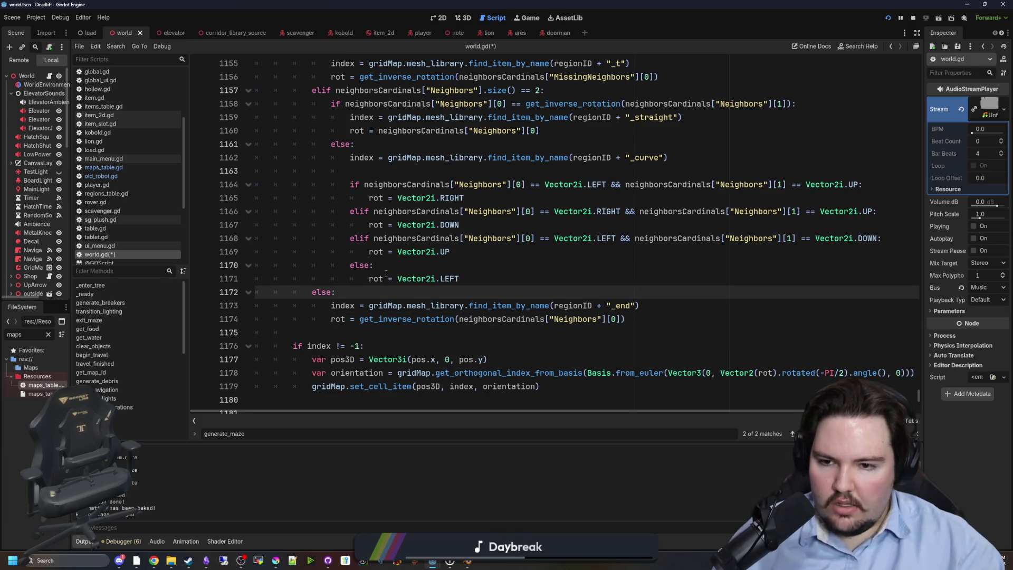
pyautogui.scroll(-1, 549, 307)
pyautogui.click(462, 289)
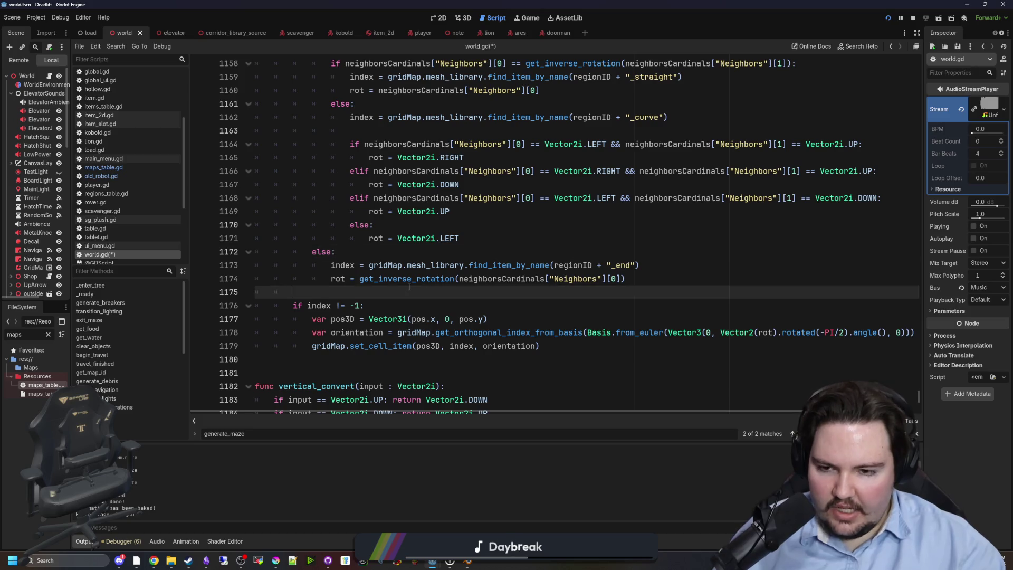
pyautogui.scroll(-2, 448, 286)
pyautogui.scroll(-2, 349, 358)
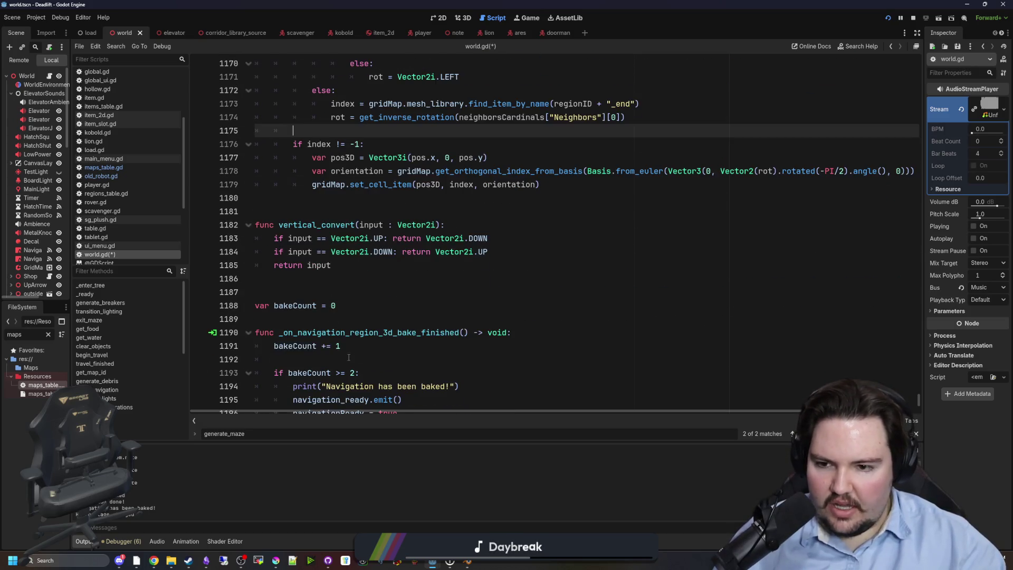
pyautogui.click(313, 290)
pyautogui.scroll(2, 312, 290)
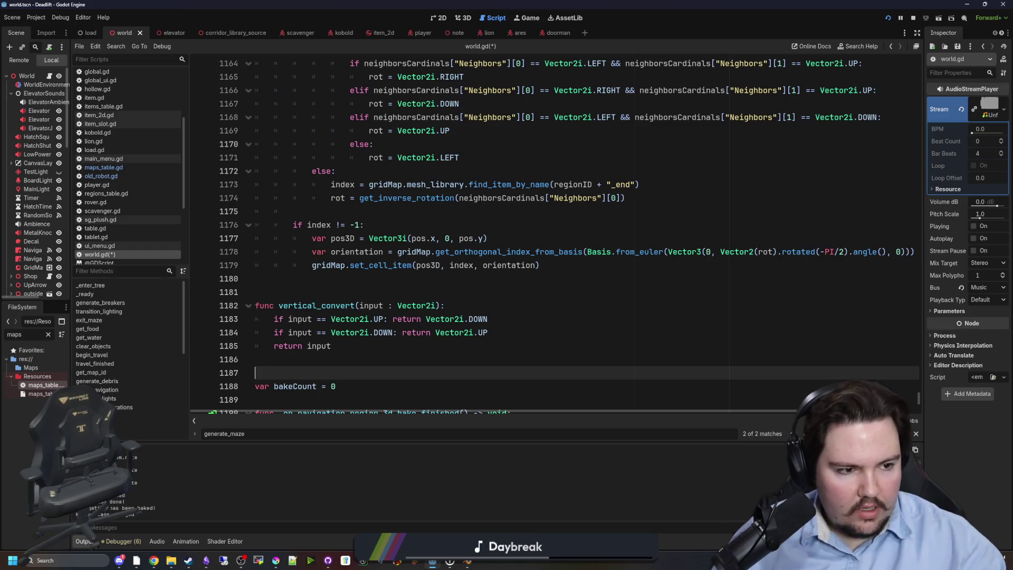
pyautogui.hotkey('alt', 'Tab')
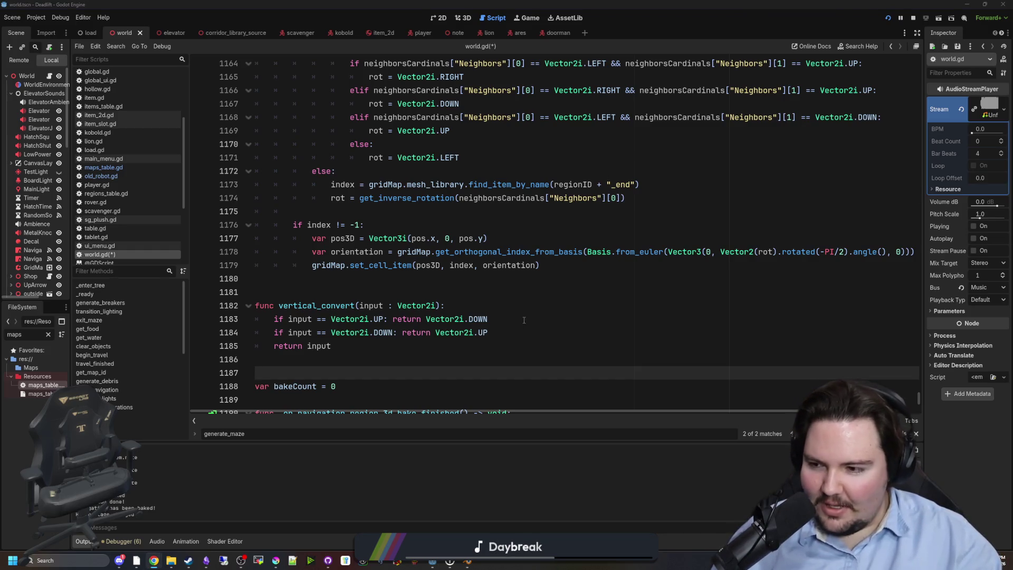
pyautogui.click(524, 320)
pyautogui.click(470, 289)
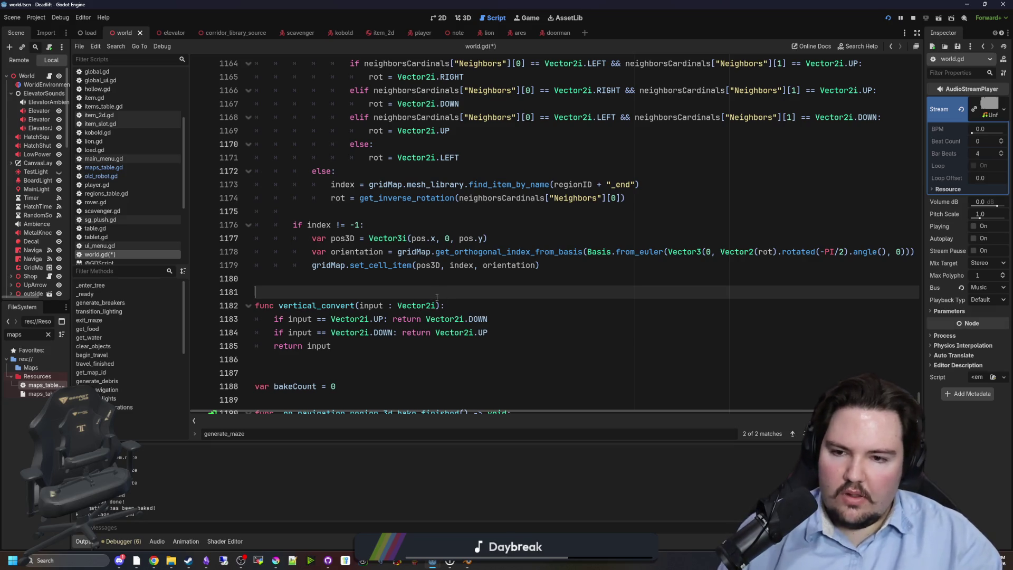
# Move through the corridor curve rotation code and save world.gd.
pyautogui.scroll(3, 437, 298)
pyautogui.scroll(1, 460, 290)
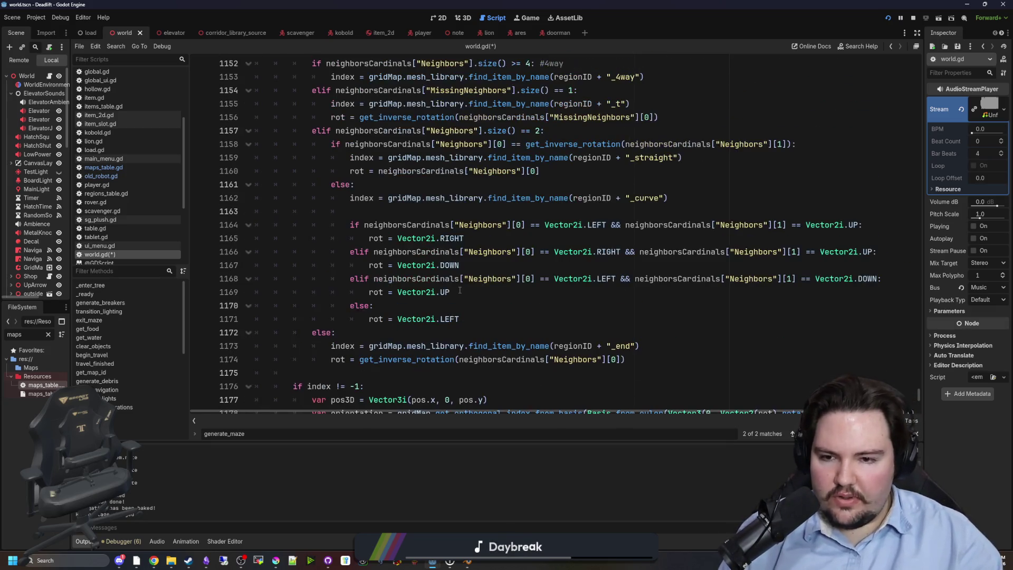
pyautogui.click(458, 306)
pyautogui.scroll(1, 412, 241)
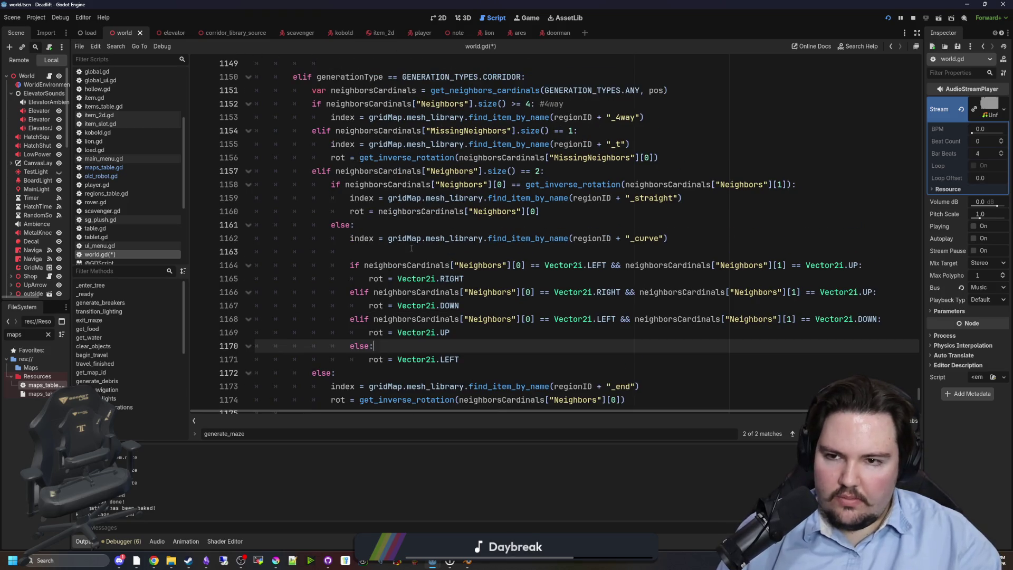
pyautogui.click(411, 248)
pyautogui.hotkey('ctrl', 's')
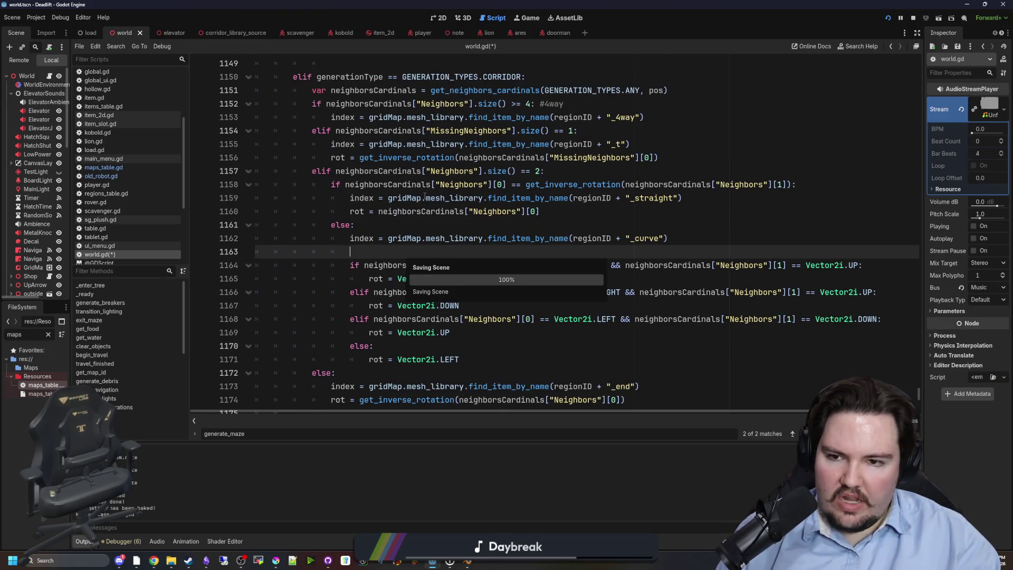
pyautogui.scroll(2, 492, 219)
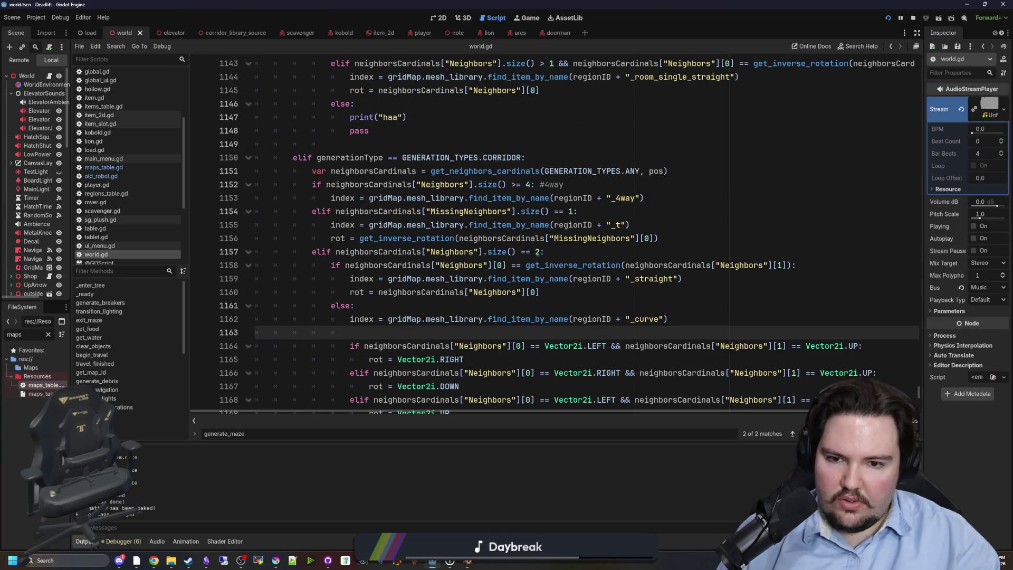
pyautogui.hotkey('ctrl', 's')
# Add print("haaaaa") under the else on line 1161, then save and run the game.
pyautogui.click(550, 252)
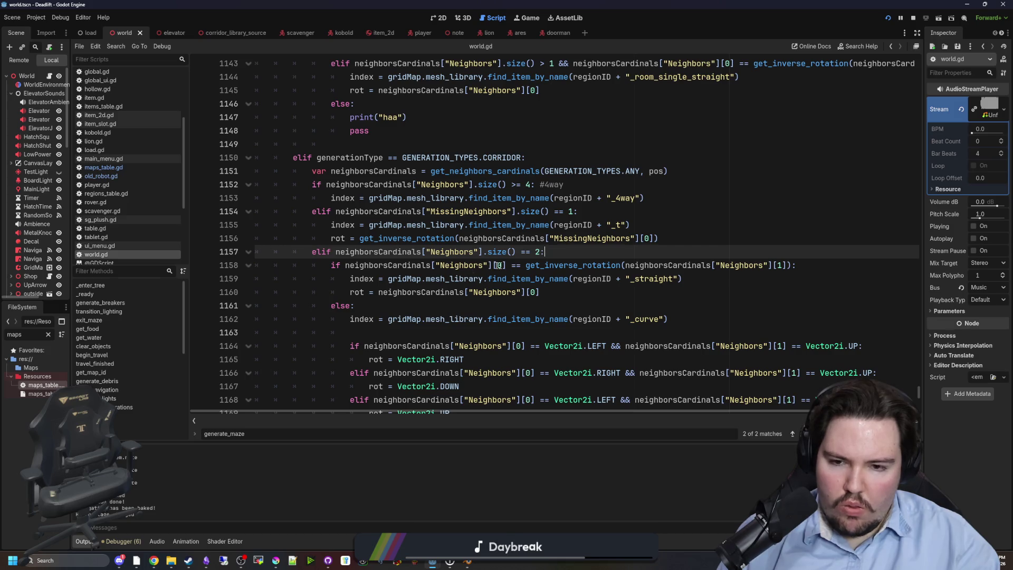
pyautogui.moveTo(828, 264)
pyautogui.mouseDown()
pyautogui.moveTo(253, 261)
pyautogui.moveTo(369, 298)
pyautogui.mouseUp()
pyautogui.click(384, 306)
pyautogui.press('Return')
pyautogui.write('print("haaaaa")')
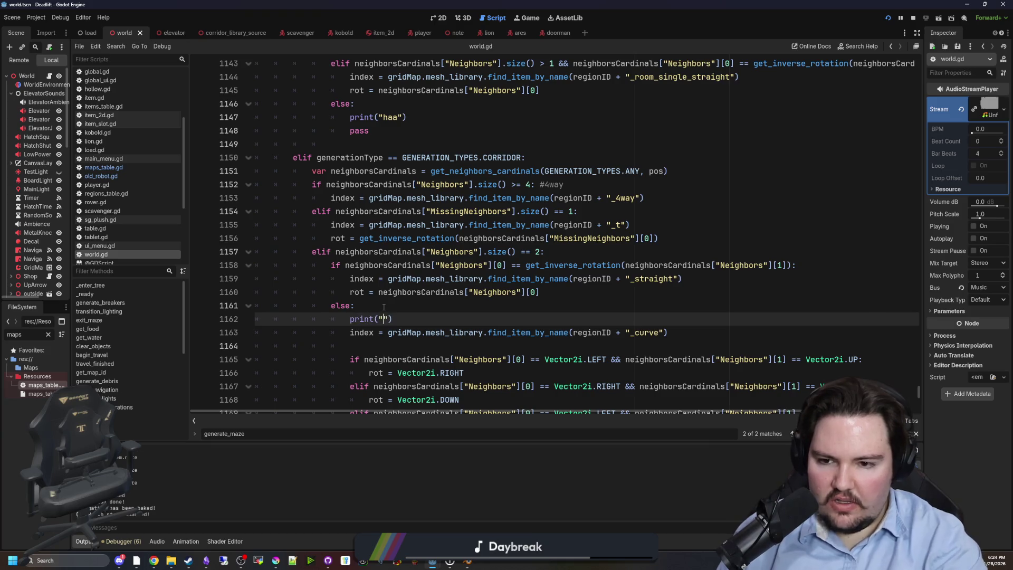
pyautogui.press('Up')
pyautogui.hotkey('ctrl', 's')
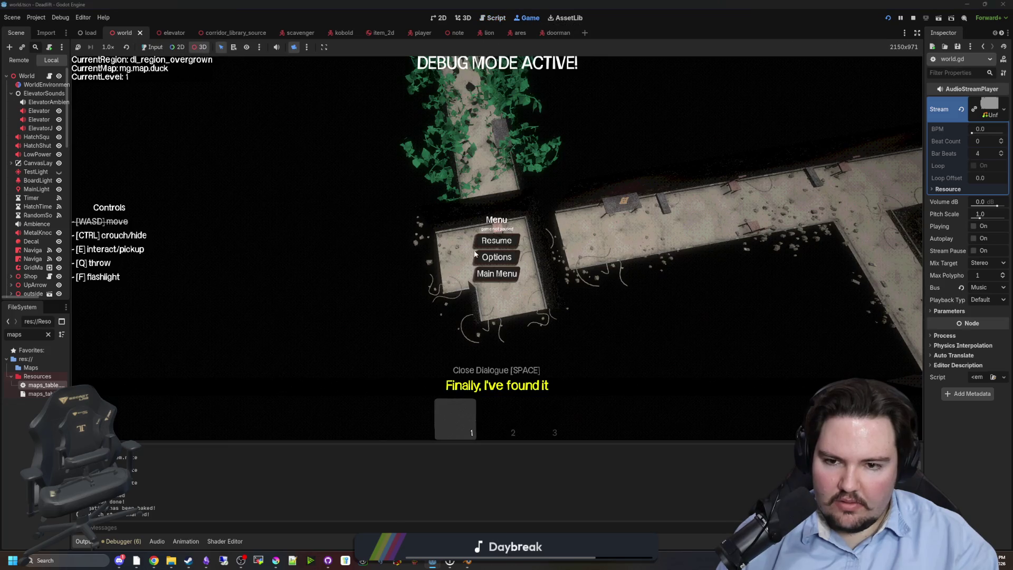
# Return to the game camera, start from the title screen, descend to level 1, and pause.
pyautogui.click(486, 288)
pyautogui.press('F1')
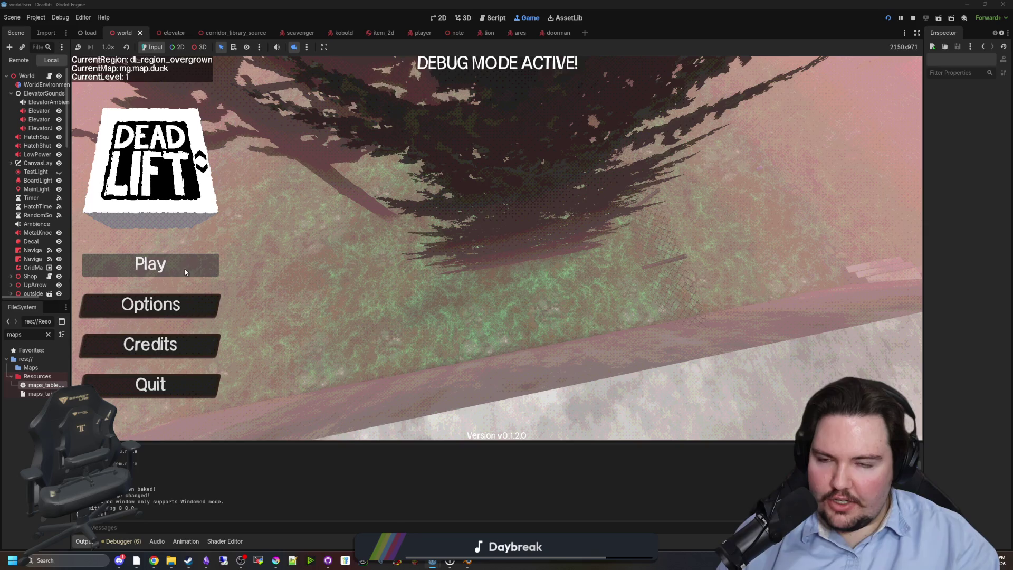
pyautogui.click(294, 47)
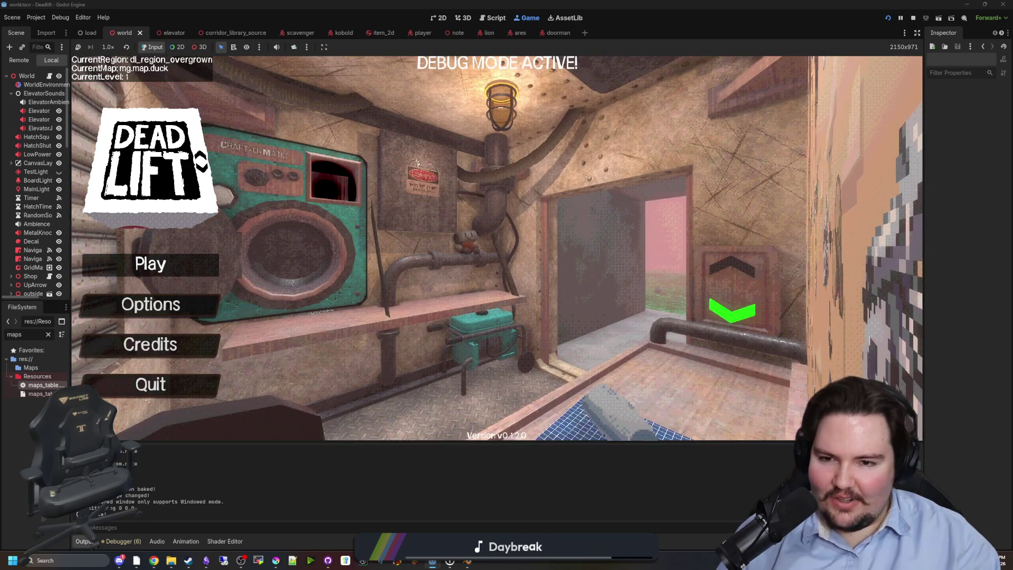
pyautogui.click(150, 263)
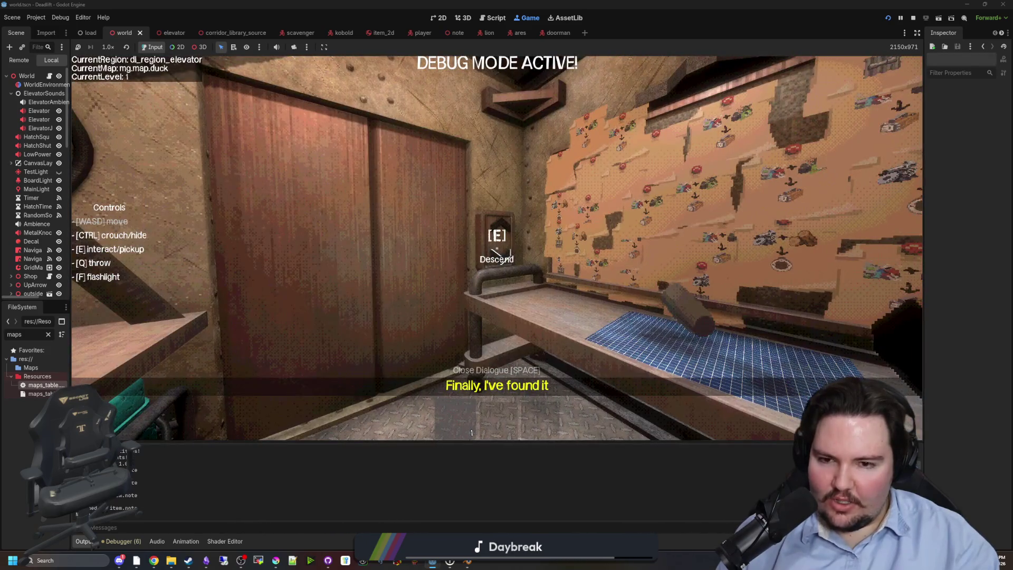
pyautogui.press('e')
pyautogui.press('super')
# Rotate and zoom an overhead free camera over the vine-covered corridors, then reopen world.gd at line 1164.
pyautogui.click(201, 49)
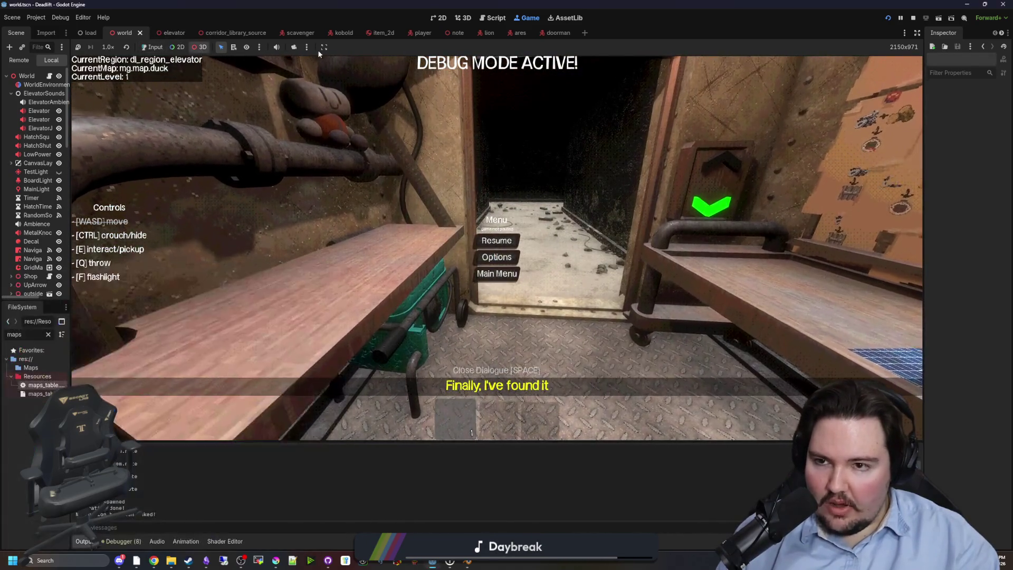
pyautogui.click(294, 47)
pyautogui.moveTo(369, 222); pyautogui.dragTo(284, 220)
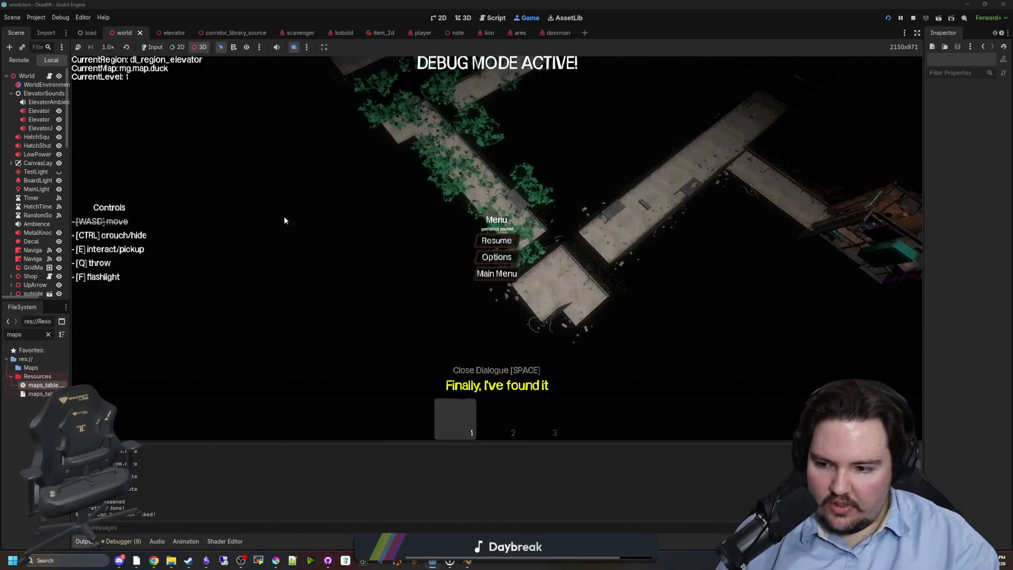
pyautogui.scroll(3, 153, 475)
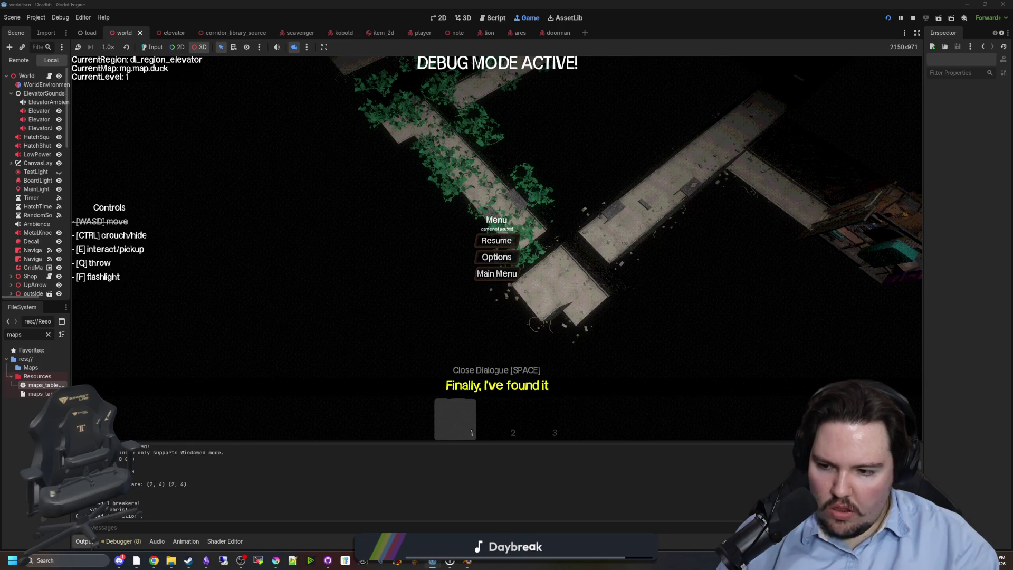
pyautogui.moveTo(391, 358); pyautogui.dragTo(294, 259)
pyautogui.click(50, 77)
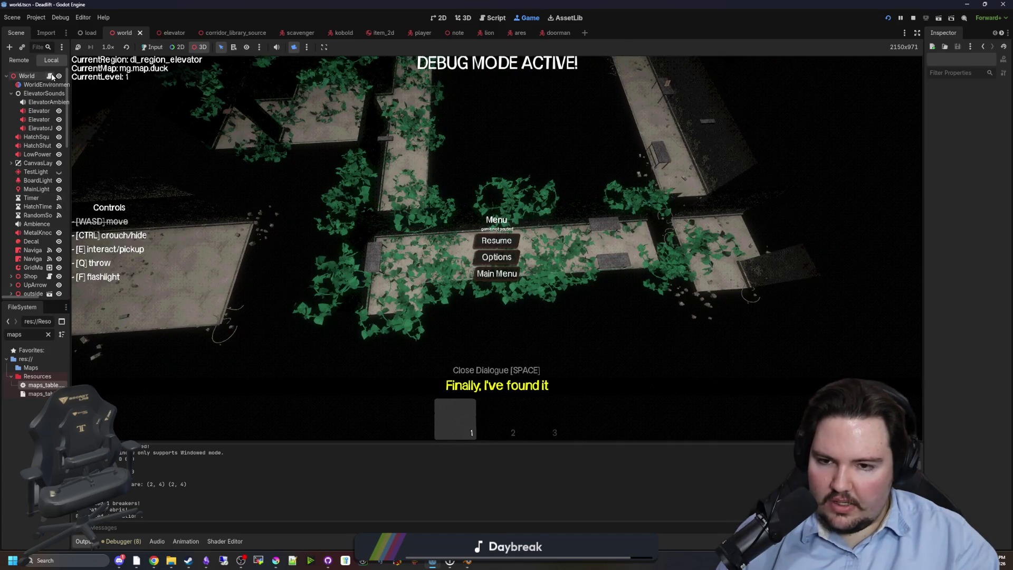
pyautogui.click(409, 265)
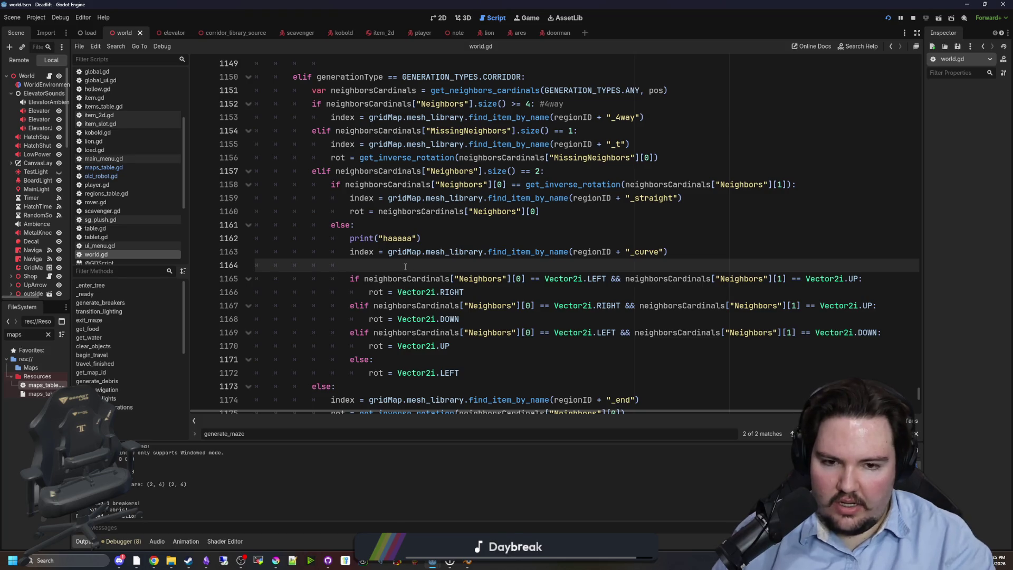
# Add print(neighborsCardinals) below the curve lookup in world.gd, save, and return to the Game view.
pyautogui.press('Return')
pyautogui.press('Return')
pyautogui.press('Up')
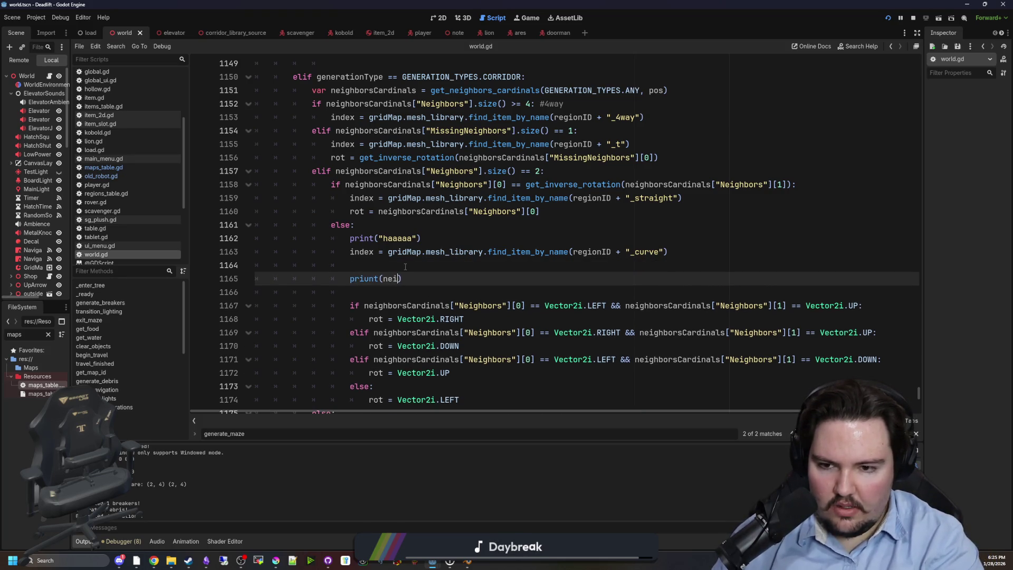
pyautogui.write('(')
pyautogui.press('BackSpace')
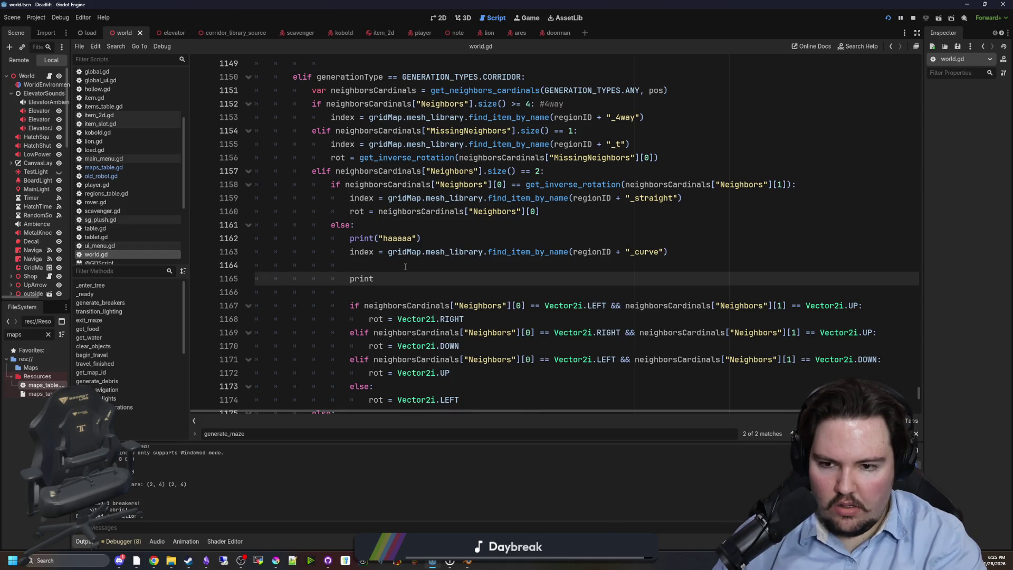
pyautogui.write('(neigh')
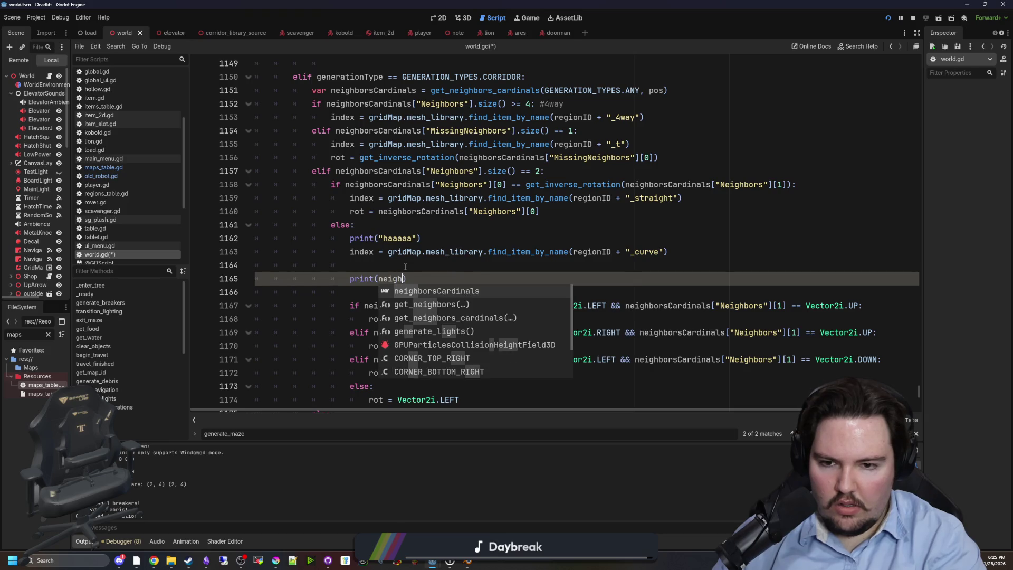
pyautogui.press('Return')
pyautogui.press('Up')
pyautogui.hotkey('ctrl', 's')
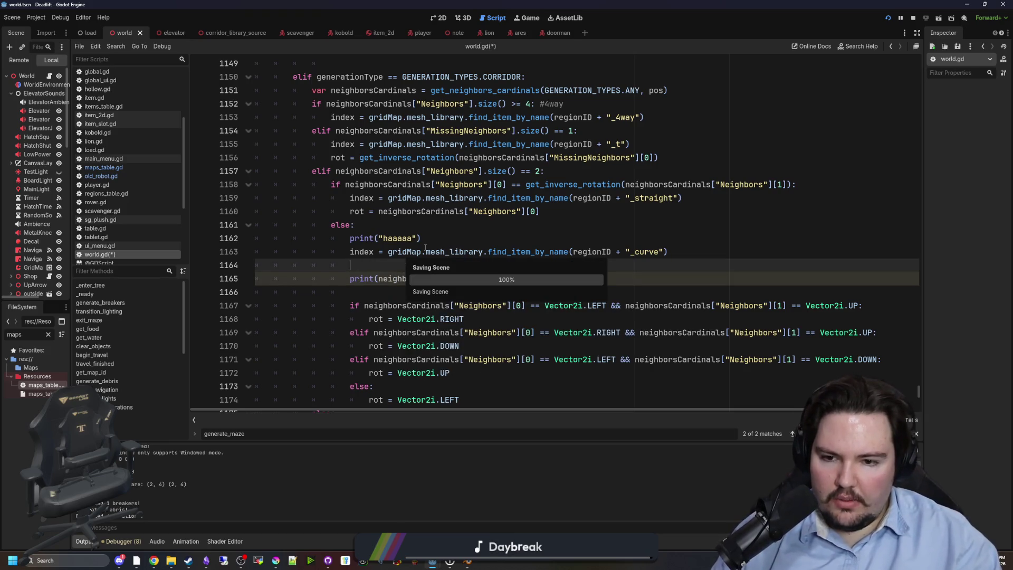
pyautogui.click(529, 21)
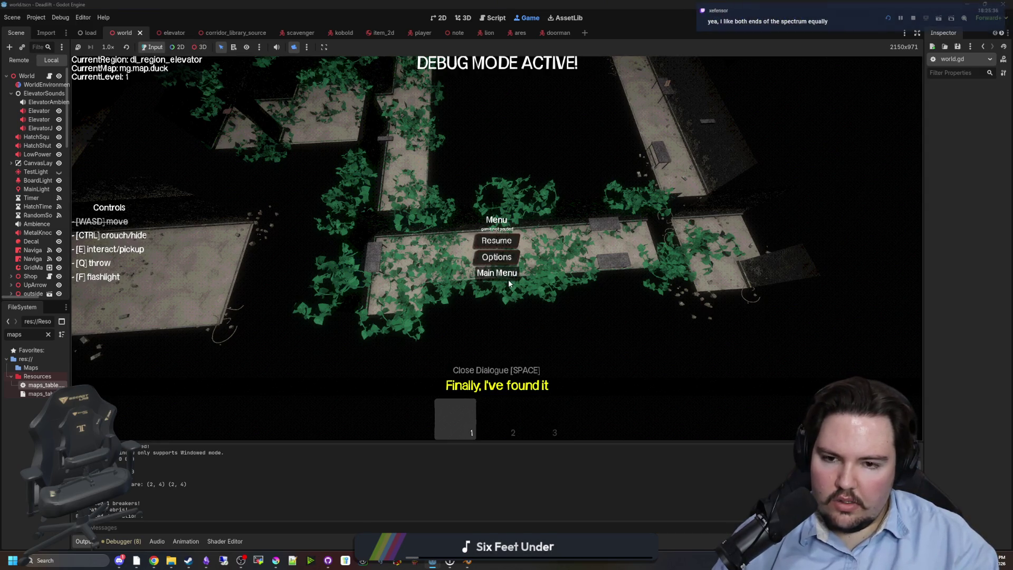
# Restart Dead Lift from its main menu, take the elevator down to level 1, and pause.
pyautogui.click(491, 273)
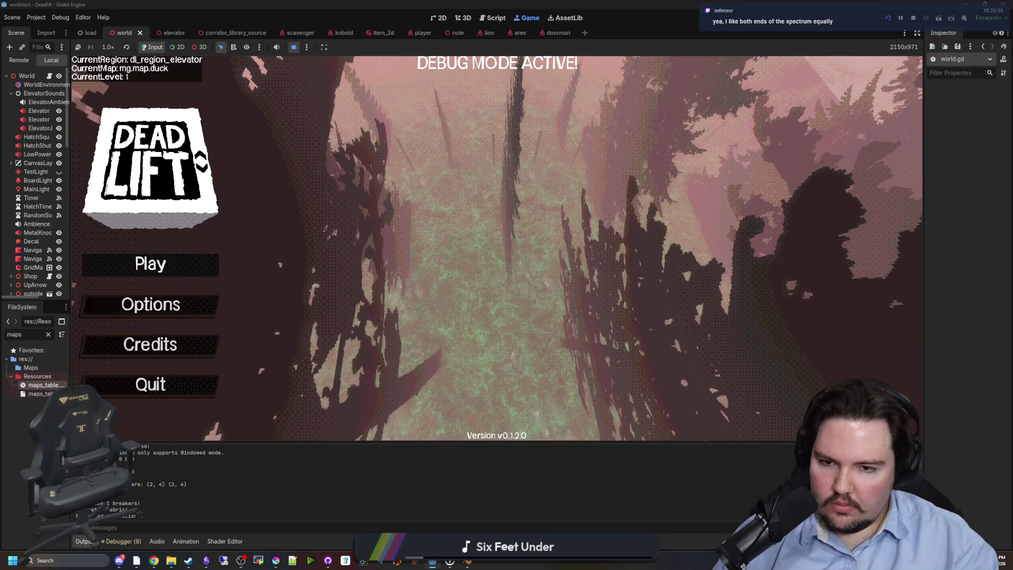
pyautogui.click(151, 264)
pyautogui.press('super')
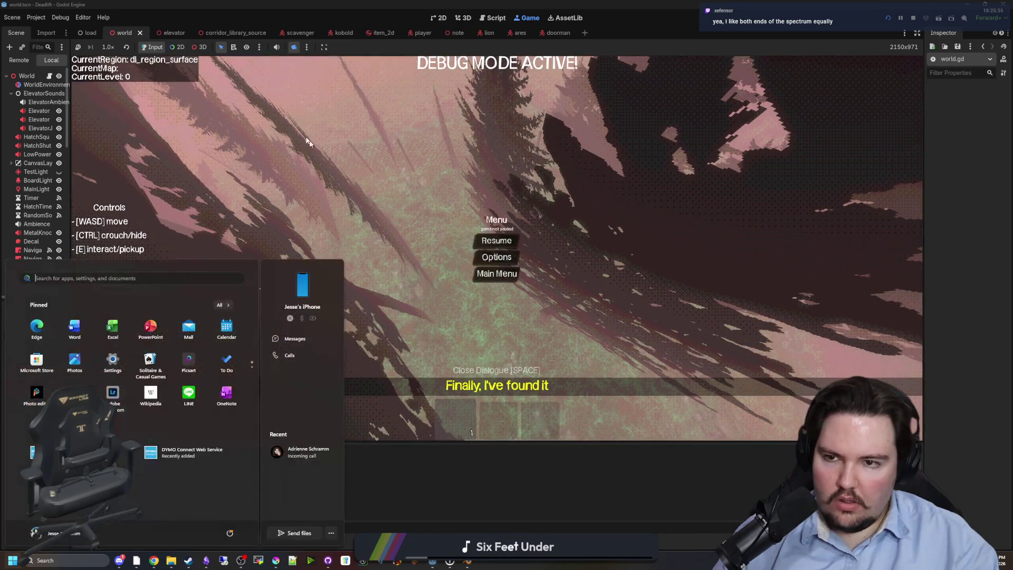
pyautogui.press('Escape')
pyautogui.click(497, 241)
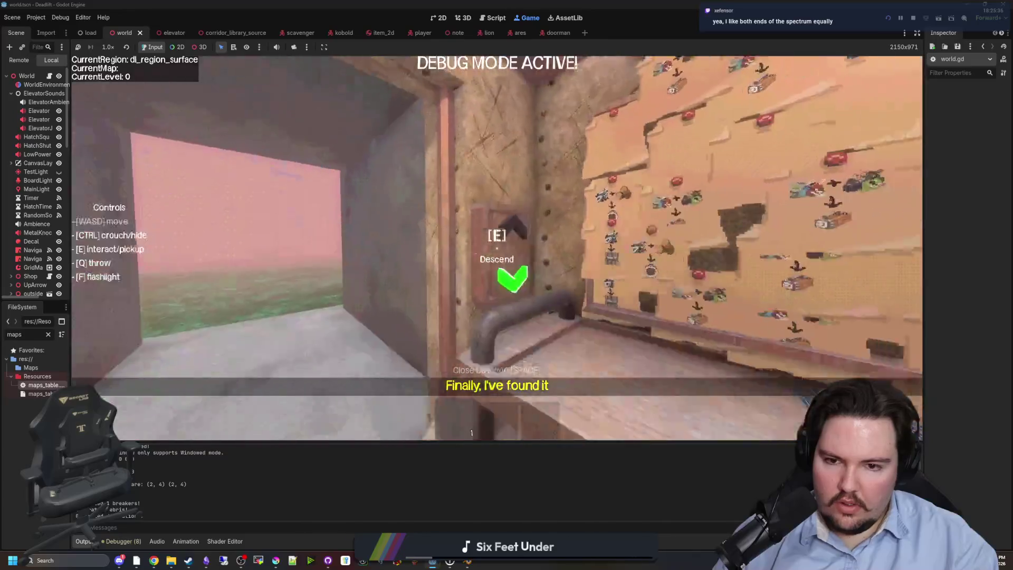
pyautogui.press('e')
pyautogui.press('Escape')
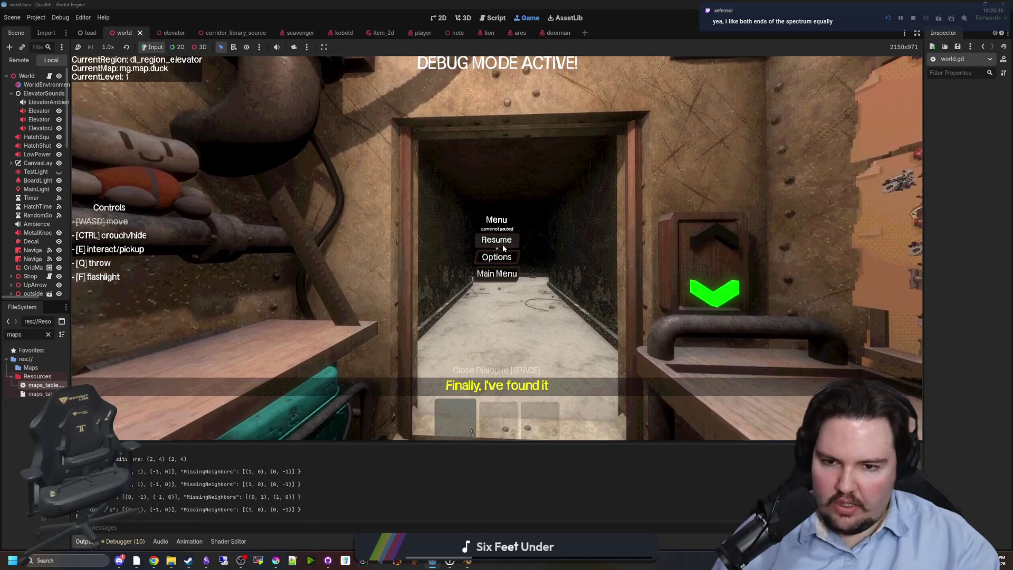
pyautogui.click(294, 47)
# Tilt the overhead free camera to an oblique angle over the level 1 maze.
pyautogui.moveTo(302, 236); pyautogui.dragTo(302, 174)
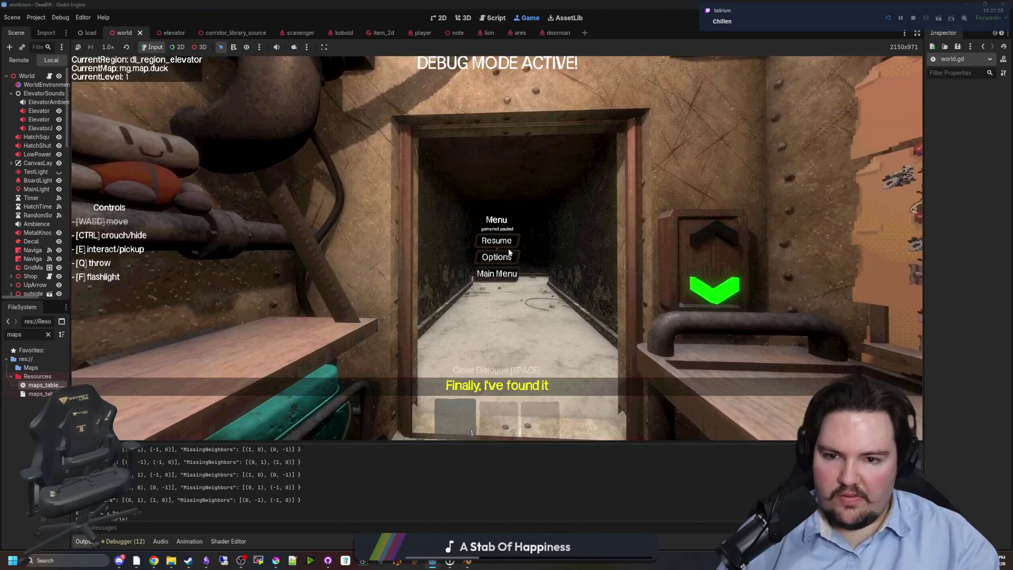
# Resume the game and walk through the overgrown corridor toward the two tables.
pyautogui.click(508, 251)
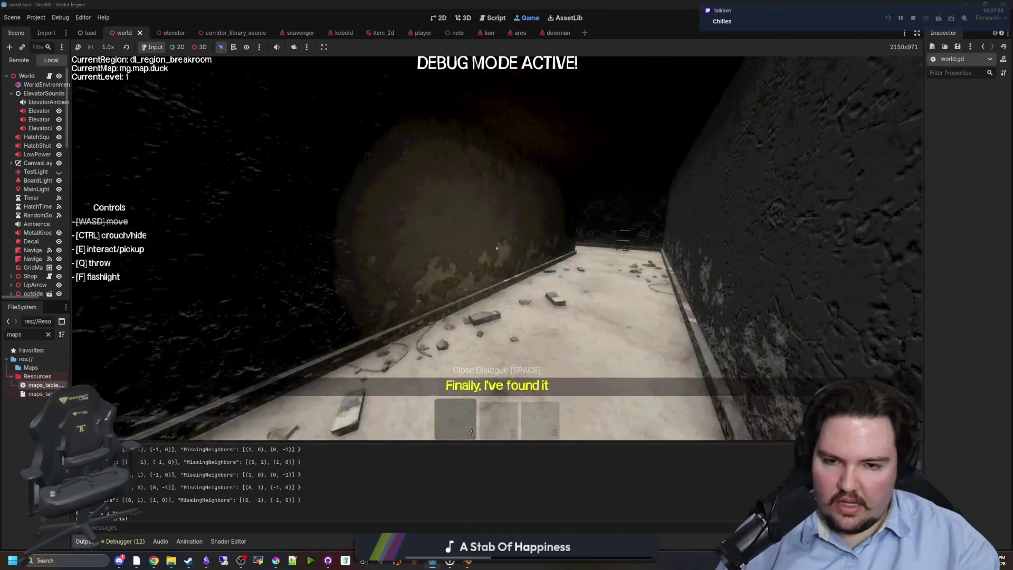
pyautogui.press('w')
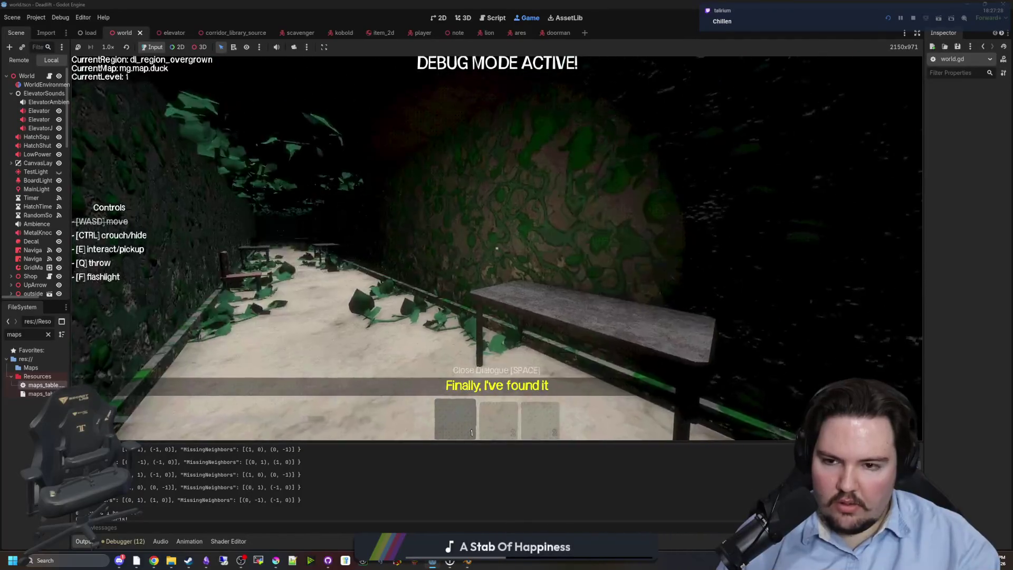
pyautogui.press('w')
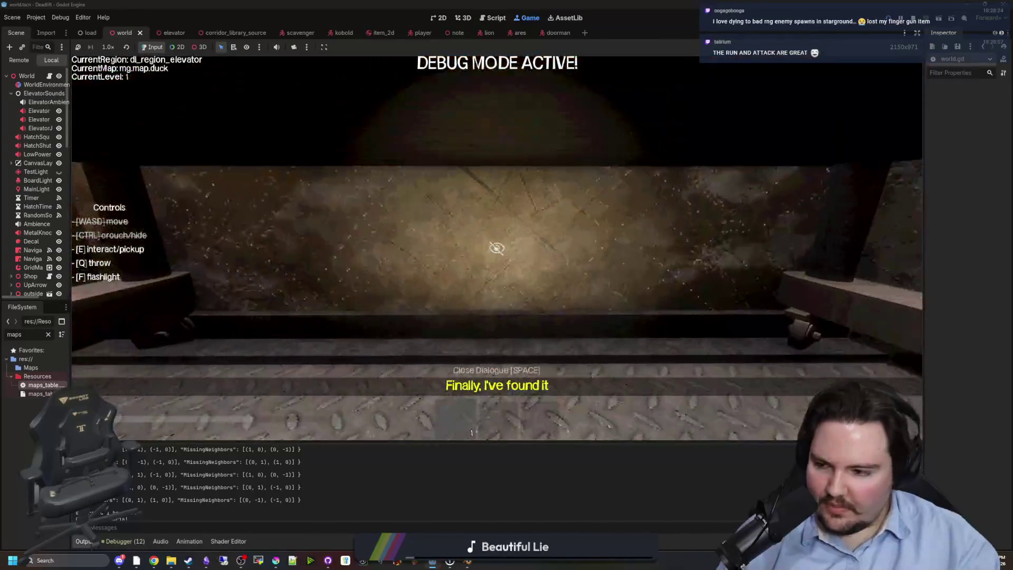
# Pause Dead Lift inside the elevator and switch the editor to the 3D world scene.
pyautogui.press('a')
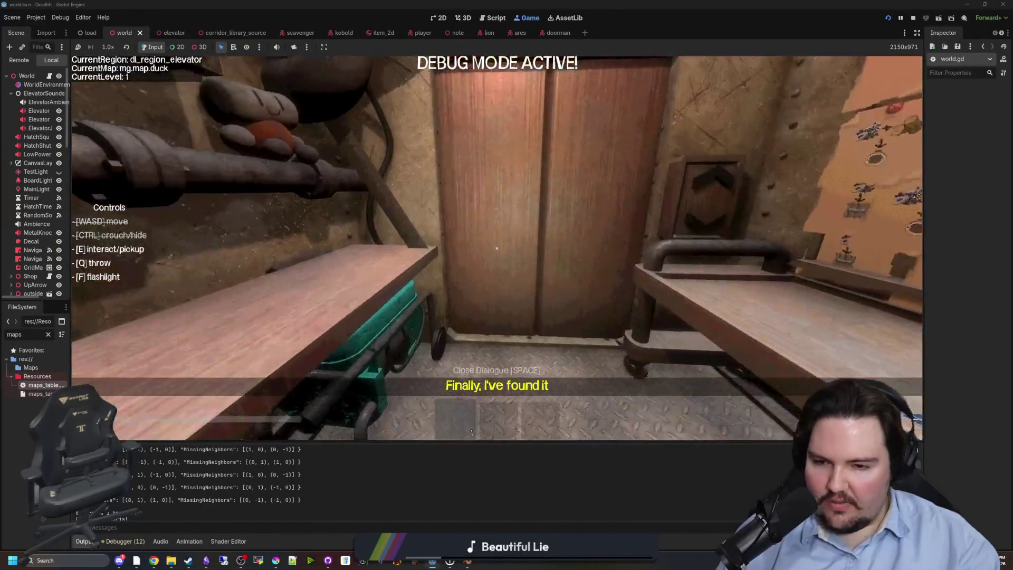
pyautogui.press('Escape')
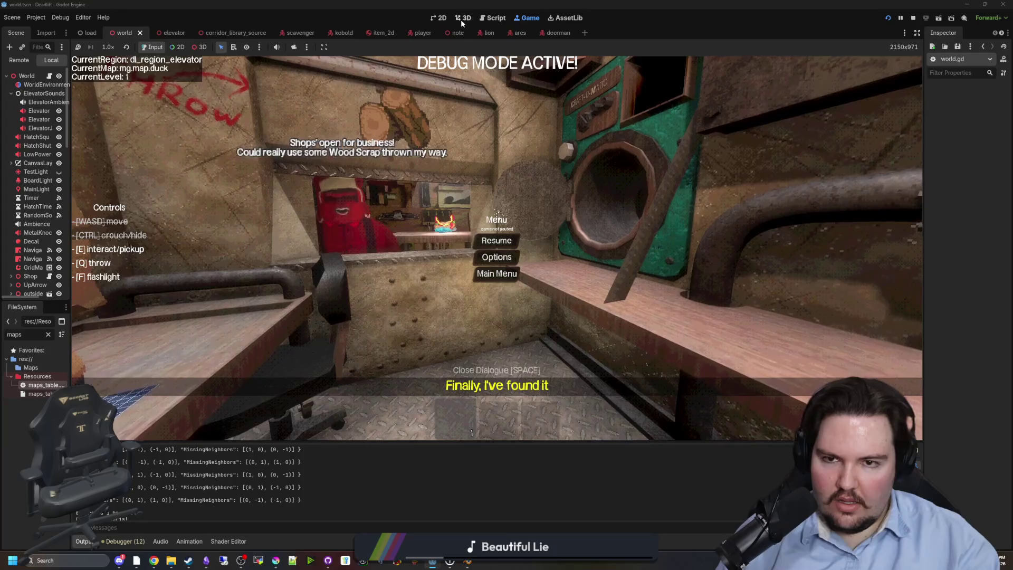
pyautogui.click(462, 22)
pyautogui.scroll(5, 454, 152)
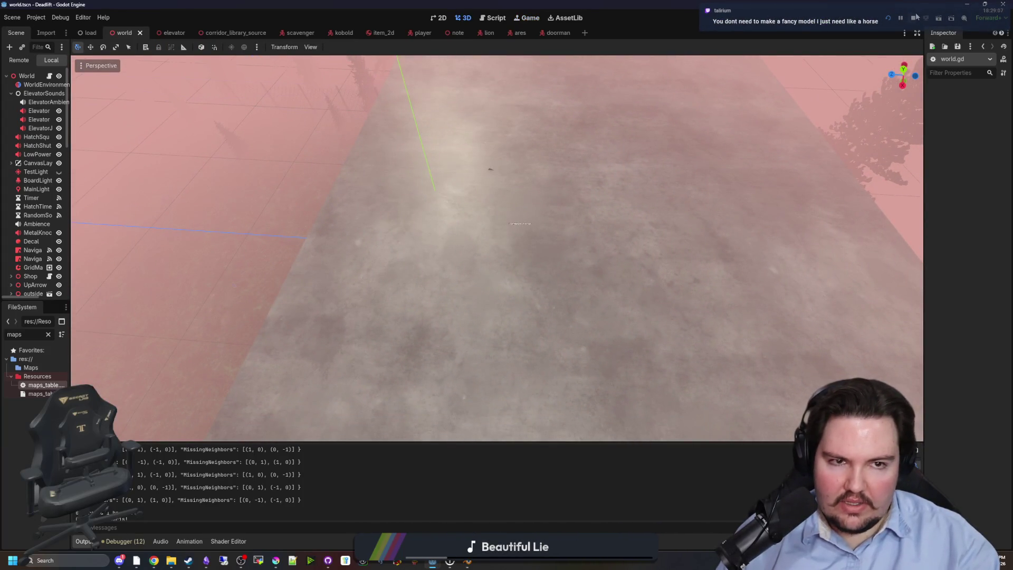
pyautogui.moveTo(735, 102); pyautogui.dragTo(612, 154)
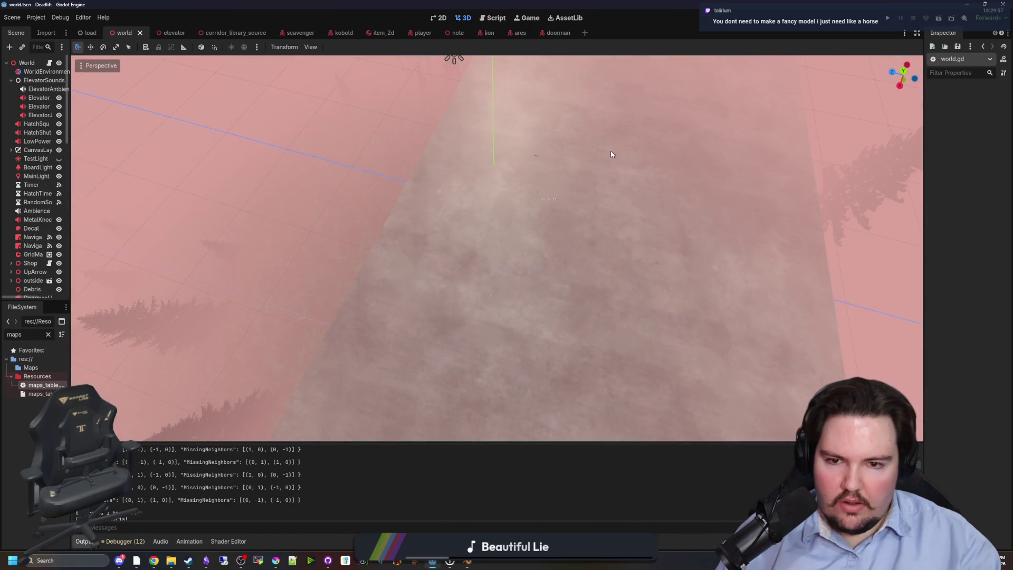
pyautogui.moveTo(549, 199)
pyautogui.mouseDown()
pyautogui.moveTo(464, 208)
pyautogui.moveTo(486, 235)
pyautogui.moveTo(486, 182)
pyautogui.moveTo(475, 184)
pyautogui.moveTo(496, 179)
pyautogui.moveTo(496, 77)
pyautogui.moveTo(486, 158)
pyautogui.moveTo(312, 510)
pyautogui.mouseUp()
pyautogui.scroll(2, 486, 206)
pyautogui.scroll(2, 486, 195)
# Switch to Krita and create a new 512×512 document.
pyautogui.click(275, 563)
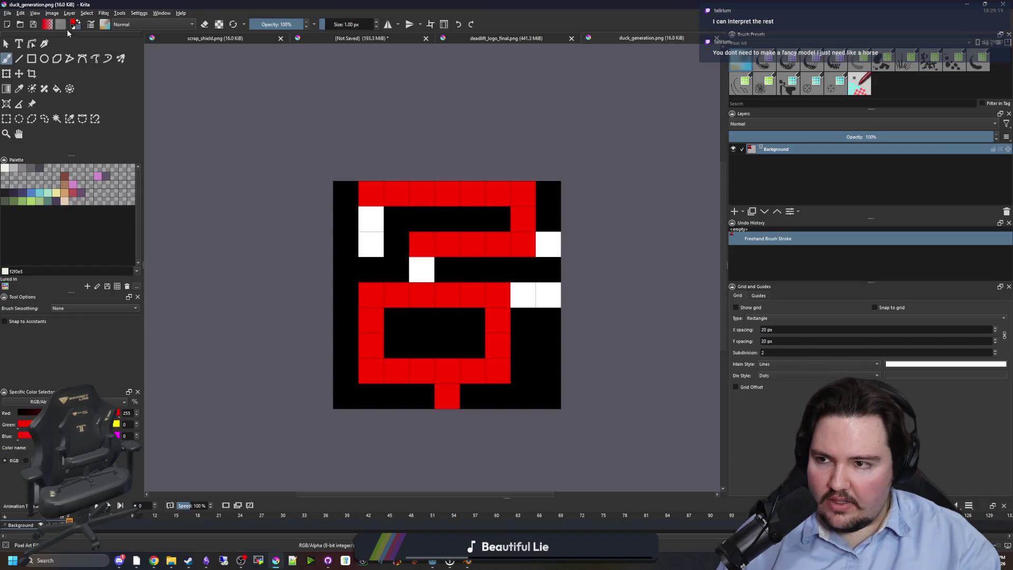
pyautogui.click(7, 12)
pyautogui.press('Escape')
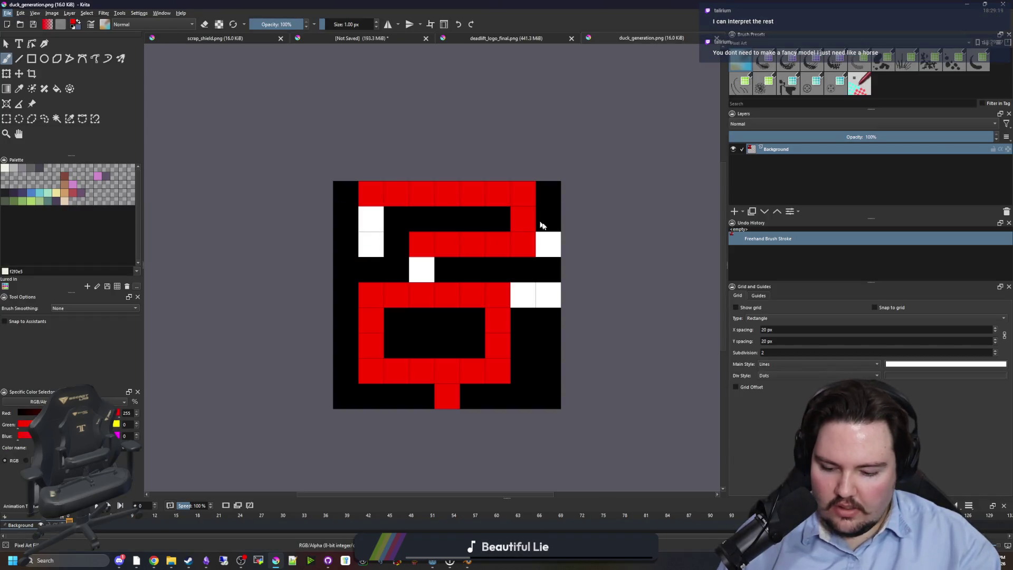
pyautogui.hotkey('ctrl', 'n')
pyautogui.write('512')
pyautogui.press('Tab')
pyautogui.write('512')
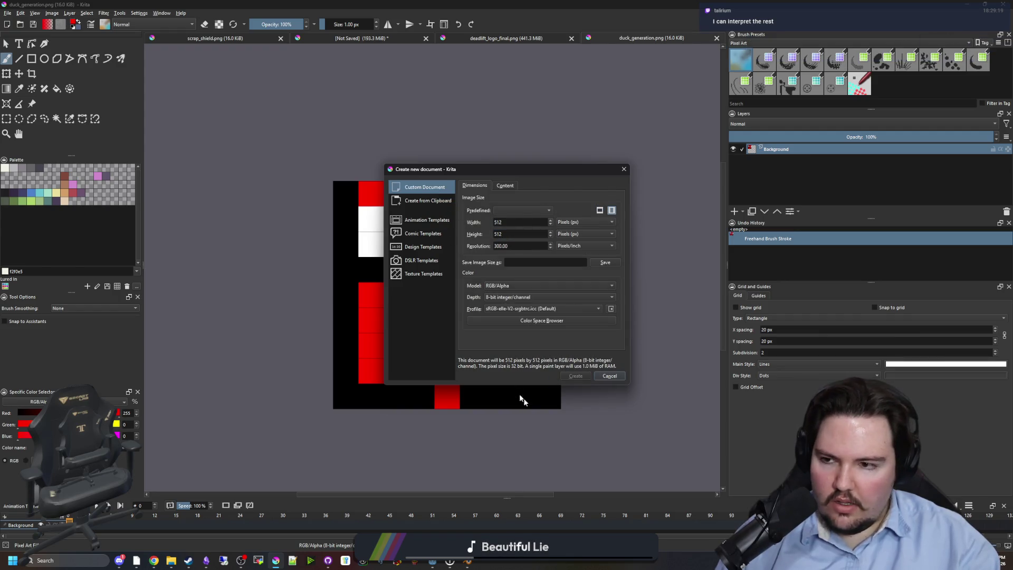
pyautogui.press('Return')
pyautogui.click(73, 194)
pyautogui.scroll(10, 401, 275)
# Sketch a small red box with a hook-shaped stroke below it.
pyautogui.moveTo(389, 257)
pyautogui.mouseDown()
pyautogui.moveTo(382, 324)
pyautogui.moveTo(470, 339)
pyautogui.moveTo(382, 248)
pyautogui.moveTo(381, 285)
pyautogui.mouseUp()
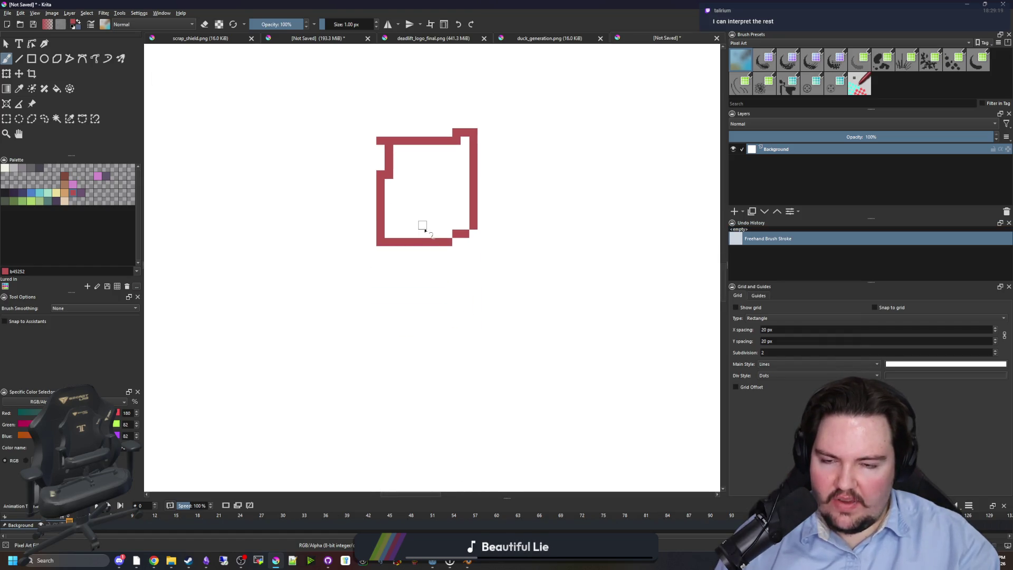
pyautogui.moveTo(425, 230); pyautogui.dragTo(414, 306)
pyautogui.moveTo(376, 277)
pyautogui.mouseDown()
pyautogui.moveTo(403, 316)
pyautogui.moveTo(482, 282)
pyautogui.mouseUp()
pyautogui.scroll(-4, 449, 336)
pyautogui.scroll(-2, 449, 336)
pyautogui.scroll(4, 452, 333)
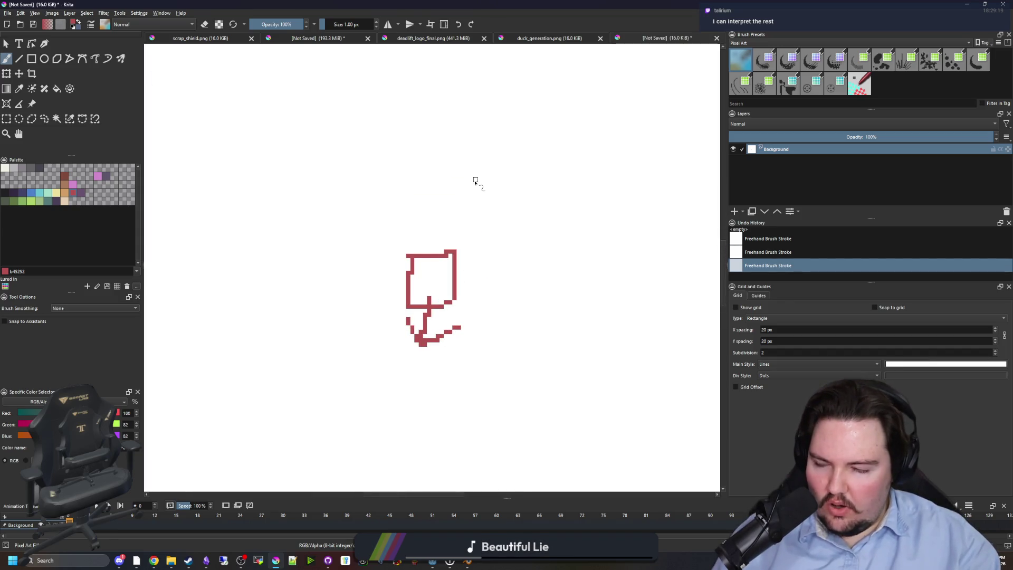
pyautogui.scroll(-2, 410, 346)
pyautogui.scroll(1, 536, 396)
# Draw an upward arrow right of the box, undo a stray stroke, and begin a large box outline.
pyautogui.moveTo(518, 411); pyautogui.dragTo(522, 288)
pyautogui.moveTo(499, 323)
pyautogui.mouseDown()
pyautogui.moveTo(512, 289)
pyautogui.moveTo(553, 320)
pyautogui.mouseUp()
pyautogui.scroll(-2, 403, 321)
pyautogui.scroll(1, 319, 170)
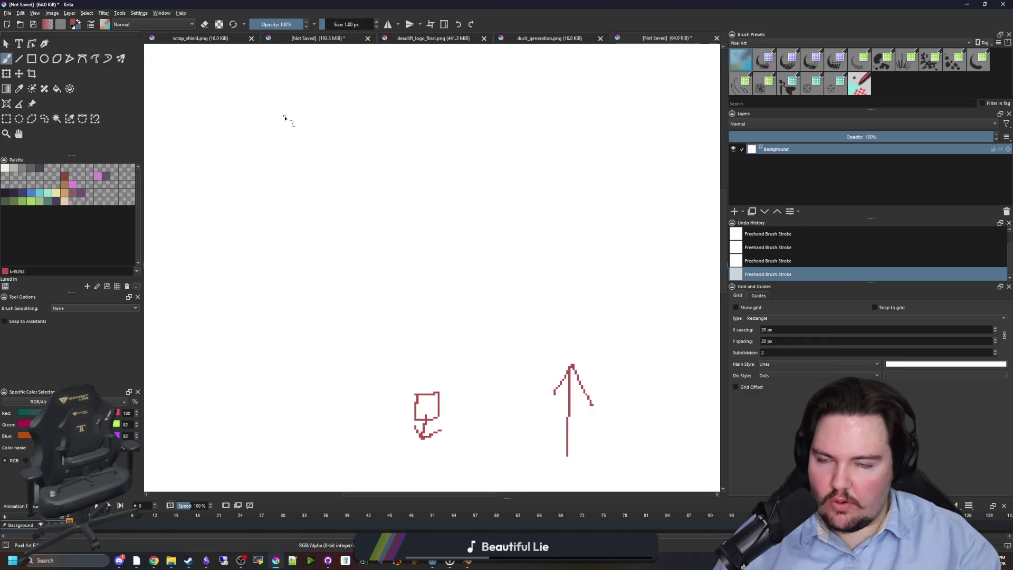
pyautogui.hotkey('ctrl', 'z')
pyautogui.moveTo(272, 104)
pyautogui.mouseDown()
pyautogui.moveTo(279, 357)
pyautogui.moveTo(421, 379)
pyautogui.moveTo(538, 364)
pyautogui.moveTo(539, 135)
pyautogui.moveTo(372, 87)
pyautogui.moveTo(273, 94)
pyautogui.moveTo(272, 104)
pyautogui.mouseUp()
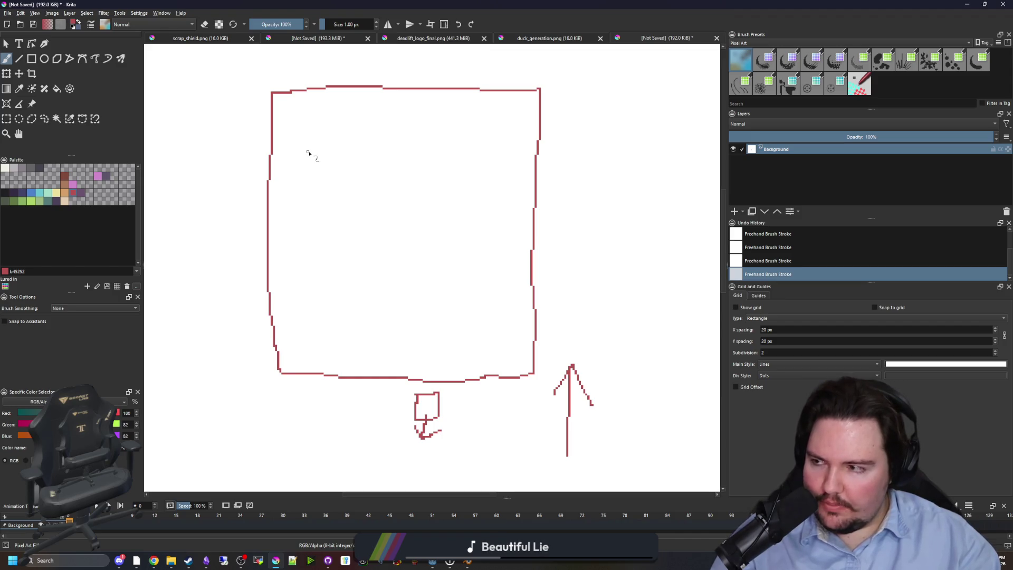
# Pick pink, enlarge the brush, and stamp a row of five dots along the large box's top.
pyautogui.scroll(-2, 366, 242)
pyautogui.moveTo(385, 306)
pyautogui.mouseDown()
pyautogui.moveTo(402, 271)
pyautogui.moveTo(398, 296)
pyautogui.mouseUp()
pyautogui.scroll(2, 404, 280)
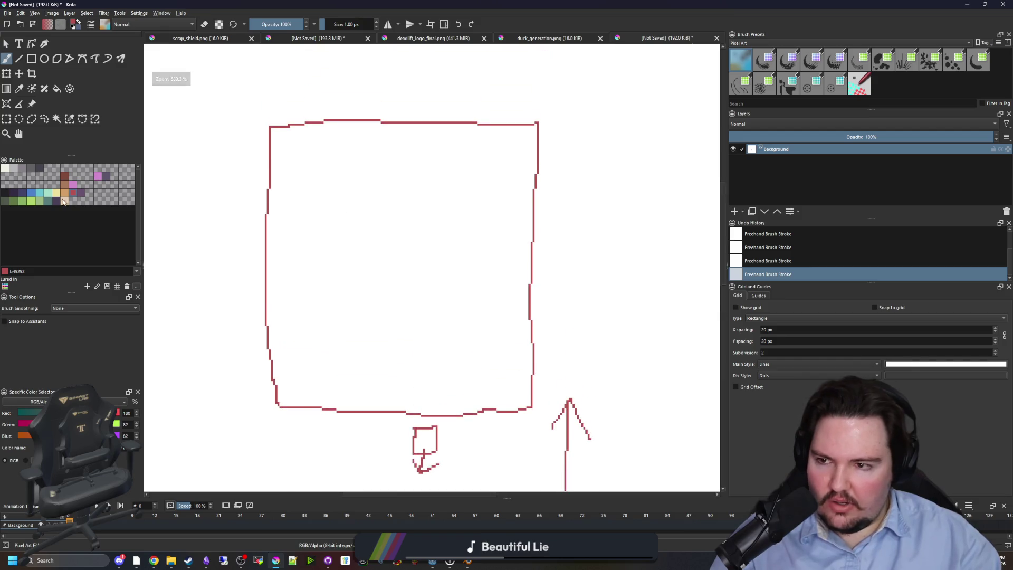
pyautogui.click(100, 176)
pyautogui.press(']')
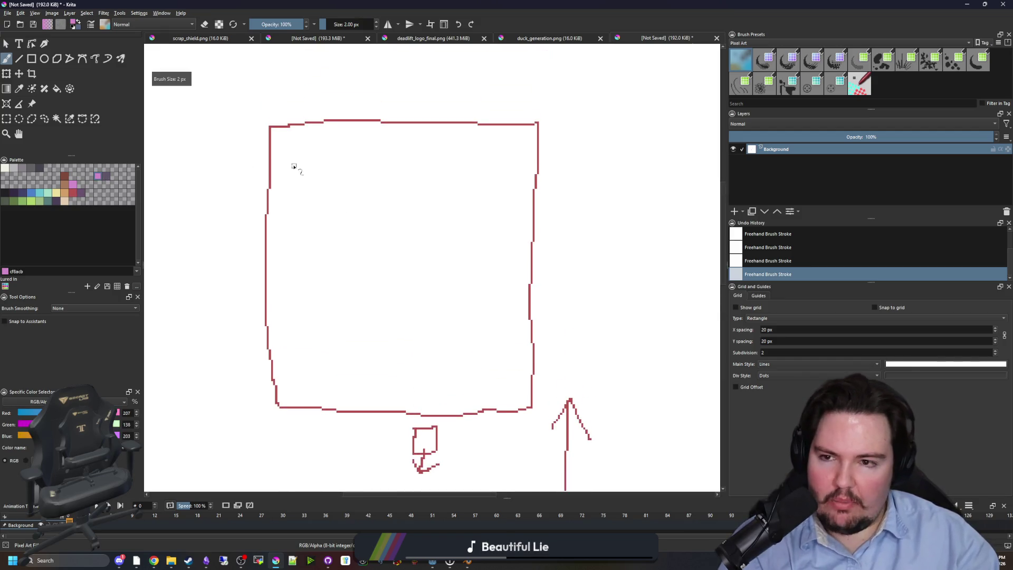
pyautogui.click(297, 147)
pyautogui.click(338, 147)
pyautogui.click(392, 146)
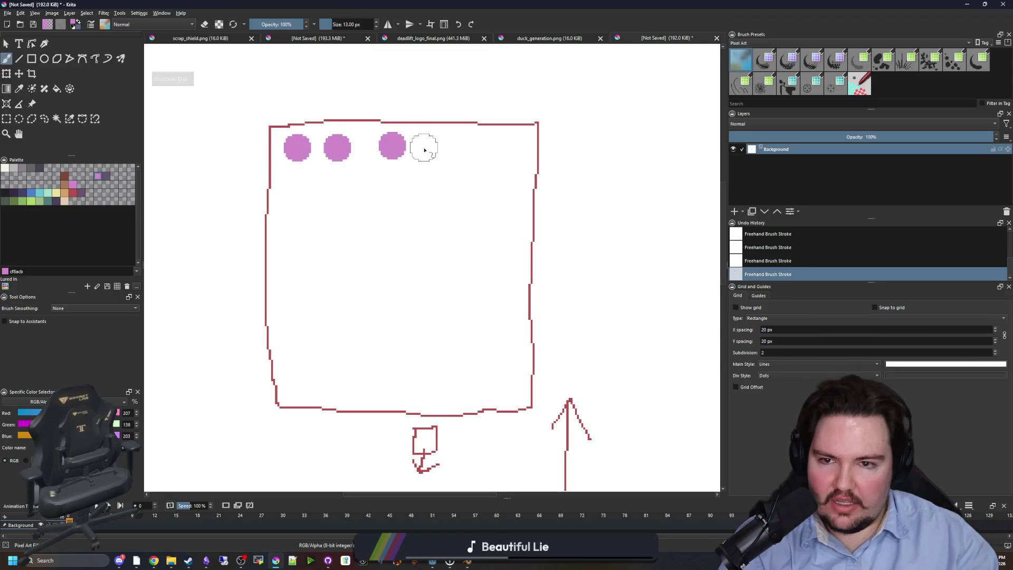
pyautogui.click(428, 147)
pyautogui.click(483, 153)
# Add a second row of five pink dots, then shrink the brush to 1 px and reselect red.
pyautogui.click(299, 192)
pyautogui.click(337, 188)
pyautogui.click(379, 190)
pyautogui.click(417, 191)
pyautogui.click(465, 196)
pyautogui.scroll(3, 305, 100)
pyautogui.press('[')
pyautogui.press('[')
pyautogui.press('[')
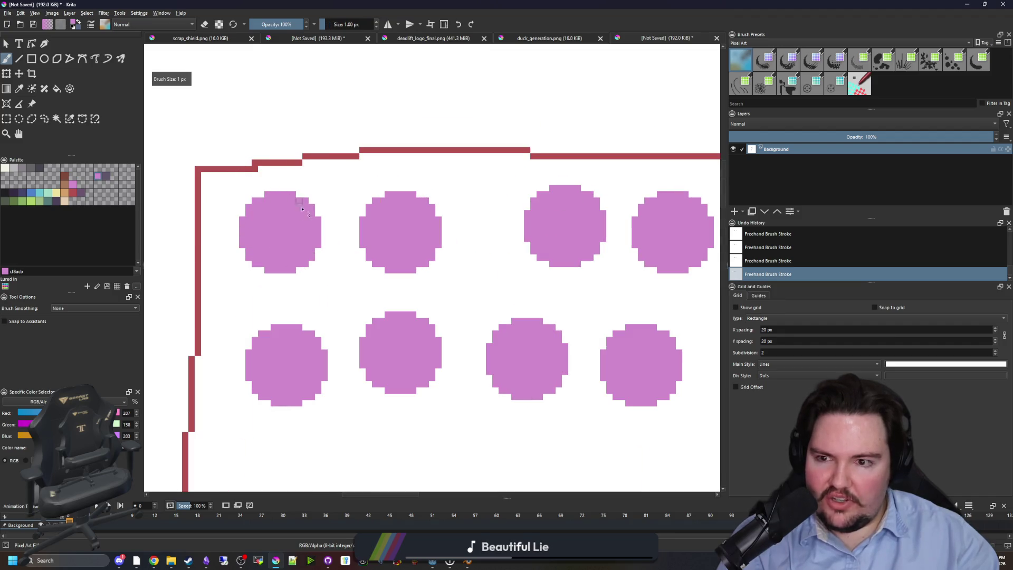
pyautogui.scroll(-2, 289, 204)
pyautogui.scroll(-3, 289, 205)
pyautogui.scroll(1, 293, 202)
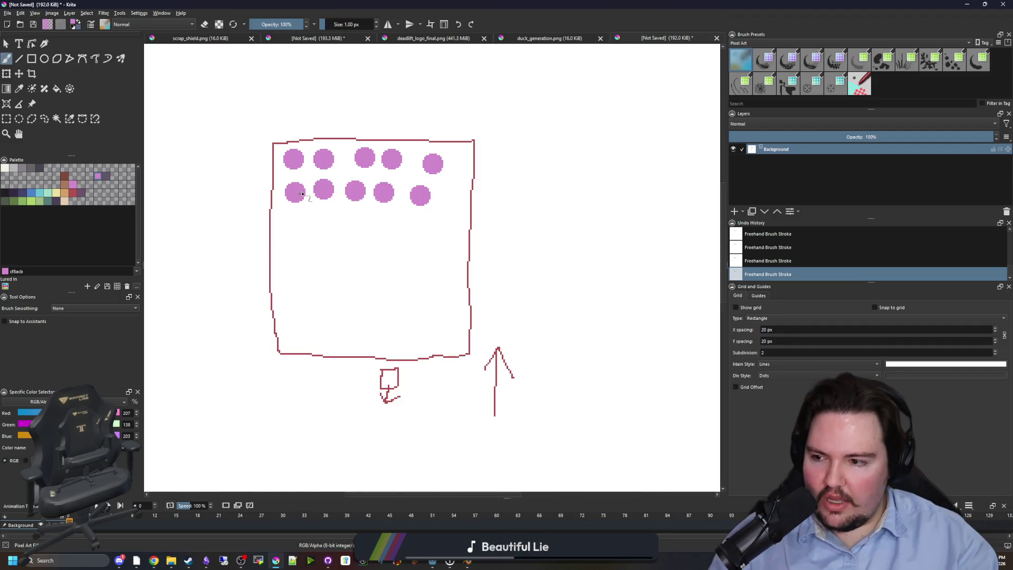
pyautogui.scroll(3, 295, 200)
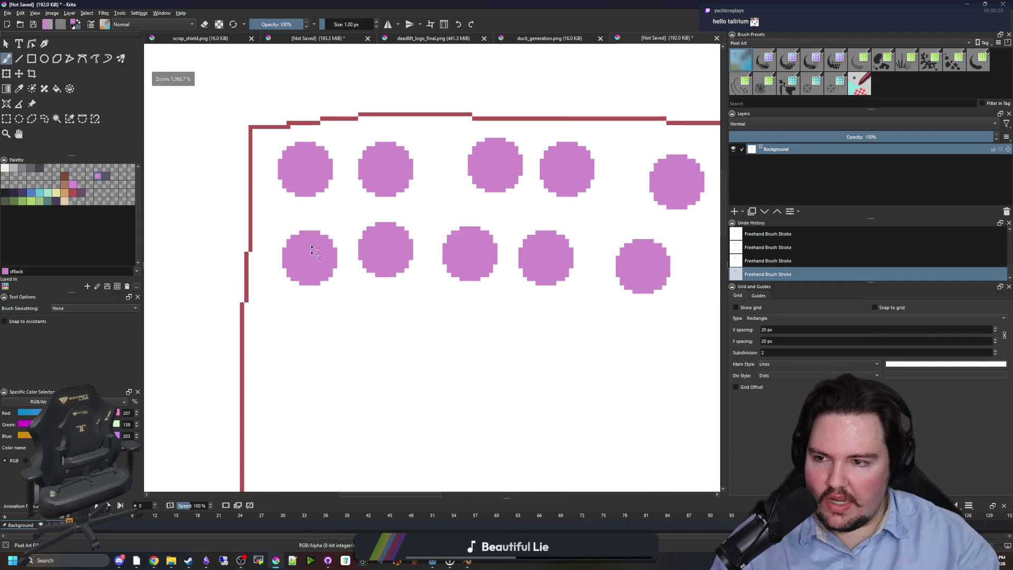
pyautogui.scroll(-5, 318, 257)
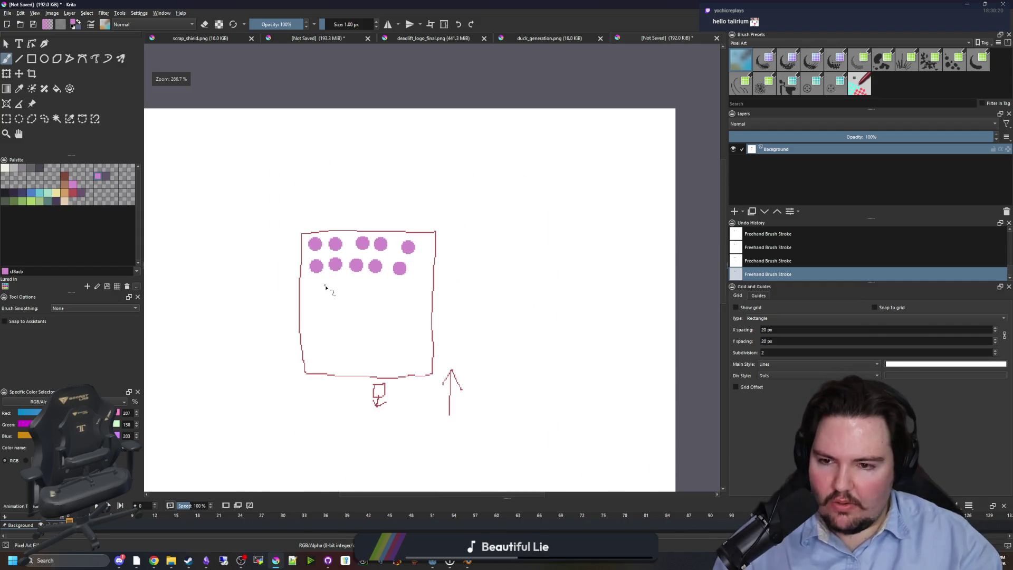
pyautogui.scroll(3, 327, 288)
pyautogui.scroll(3, 306, 152)
pyautogui.scroll(-2, 283, 153)
pyautogui.scroll(2, 294, 169)
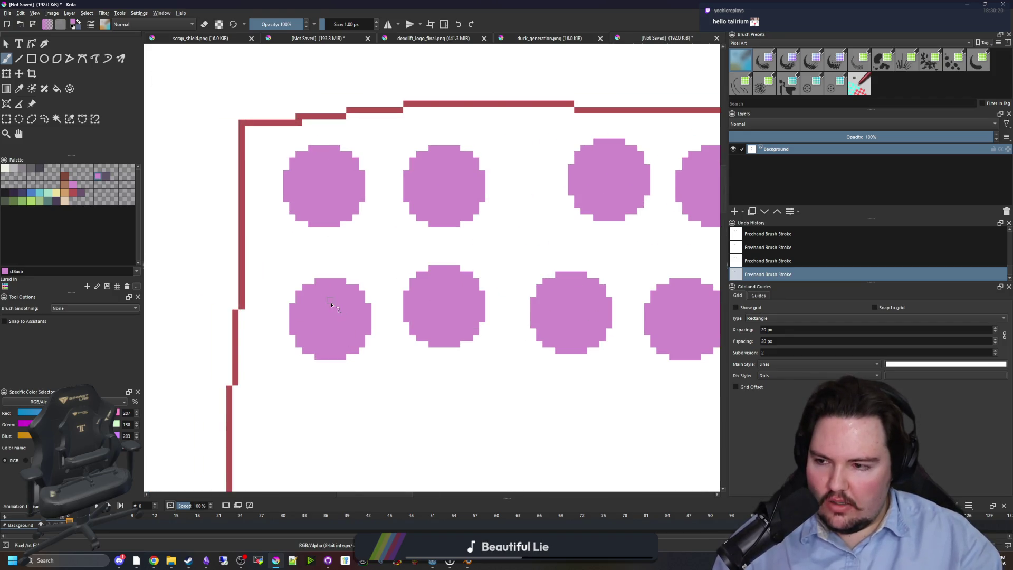
pyautogui.scroll(-5, 315, 306)
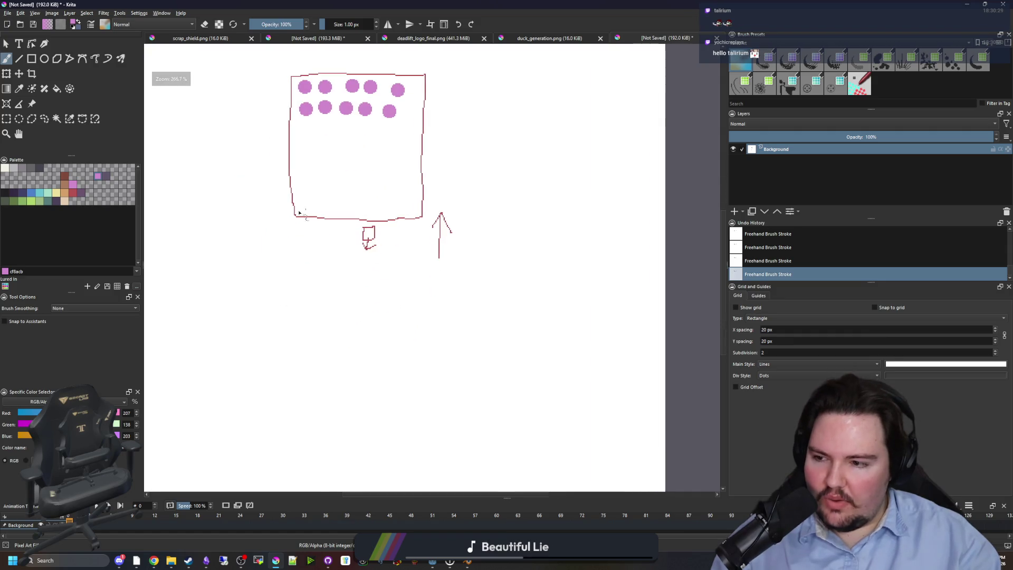
pyautogui.click(72, 194)
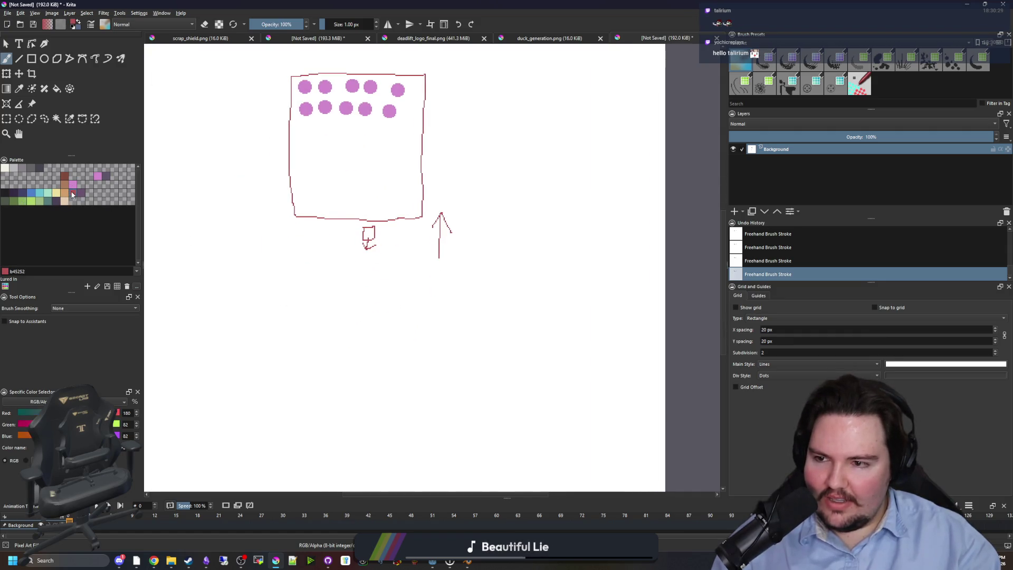
# Draw a second red box below the arrow and zoom out to see the whole canvas.
pyautogui.scroll(-2, 365, 285)
pyautogui.scroll(3, 379, 111)
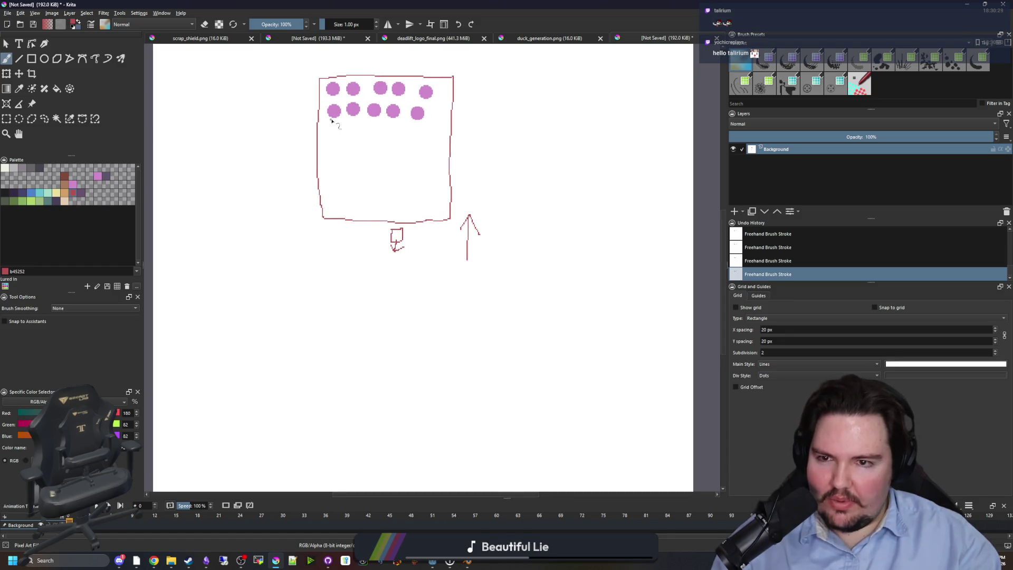
pyautogui.scroll(-2, 334, 288)
pyautogui.moveTo(322, 221); pyautogui.dragTo(454, 223)
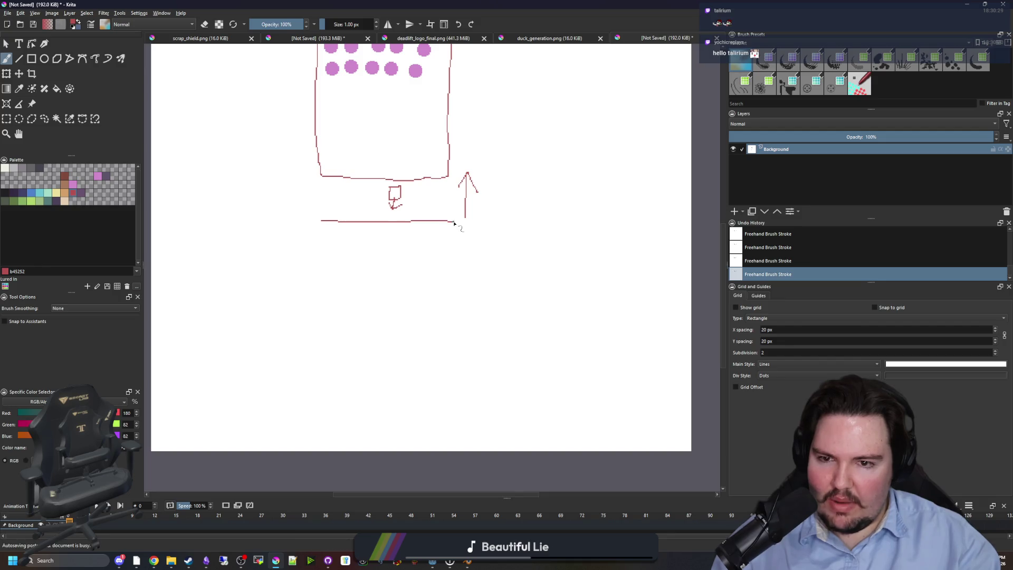
pyautogui.moveTo(455, 391); pyautogui.dragTo(316, 326)
pyautogui.press('+')
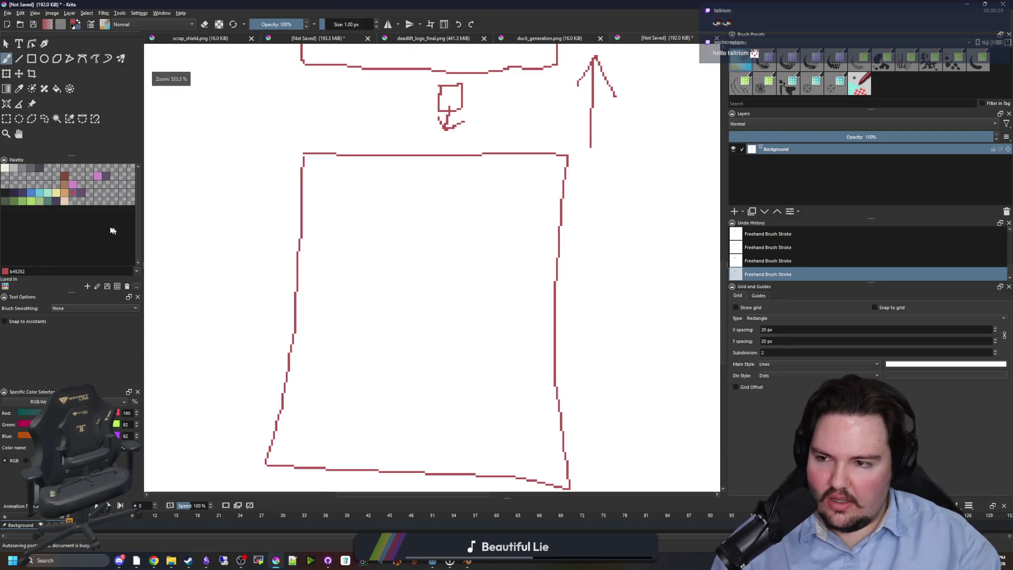
pyautogui.press('-')
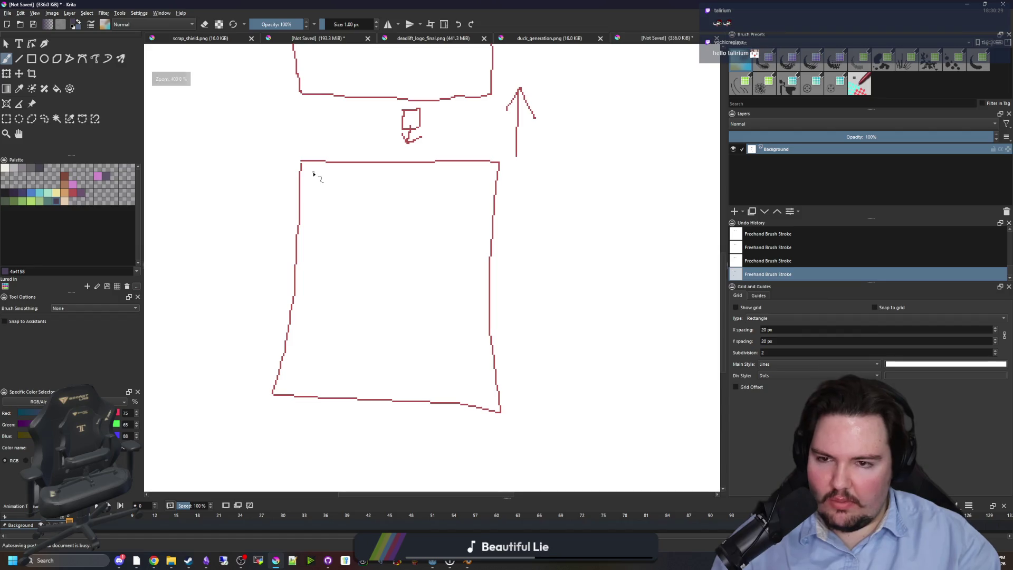
pyautogui.scroll(2, 317, 222)
pyautogui.press('-')
pyautogui.press('-')
pyautogui.press('-')
pyautogui.scroll(2, 359, 370)
# With a larger brush, stamp five dark dots along the lower box's bottom and three above them.
pyautogui.press(']')
pyautogui.press(']')
pyautogui.press(']')
pyautogui.press(']')
pyautogui.click(359, 391)
pyautogui.click(380, 389)
pyautogui.click(414, 390)
pyautogui.click(433, 389)
pyautogui.click(467, 395)
pyautogui.click(367, 362)
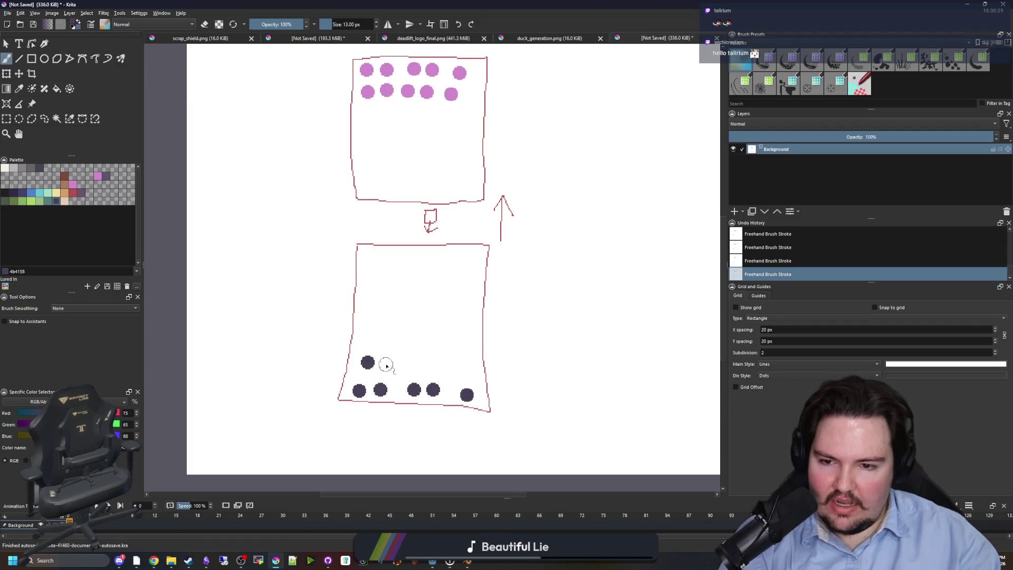
pyautogui.click(414, 365)
pyautogui.click(469, 369)
pyautogui.press('[')
pyautogui.press('[')
pyautogui.press('[')
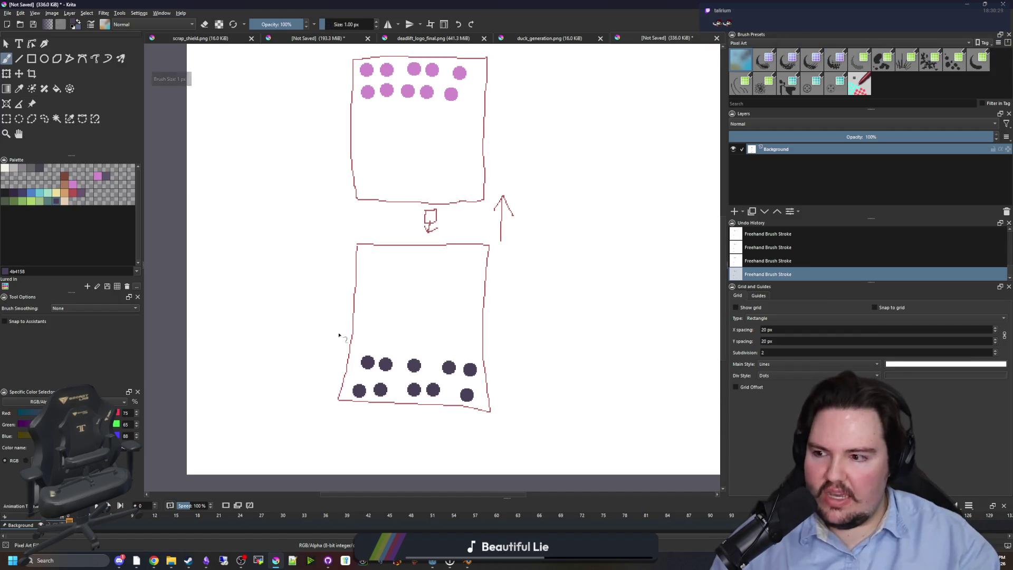
pyautogui.scroll(2, 340, 334)
pyautogui.moveTo(238, 222)
pyautogui.mouseDown()
pyautogui.moveTo(231, 359)
pyautogui.moveTo(364, 238)
pyautogui.mouseUp()
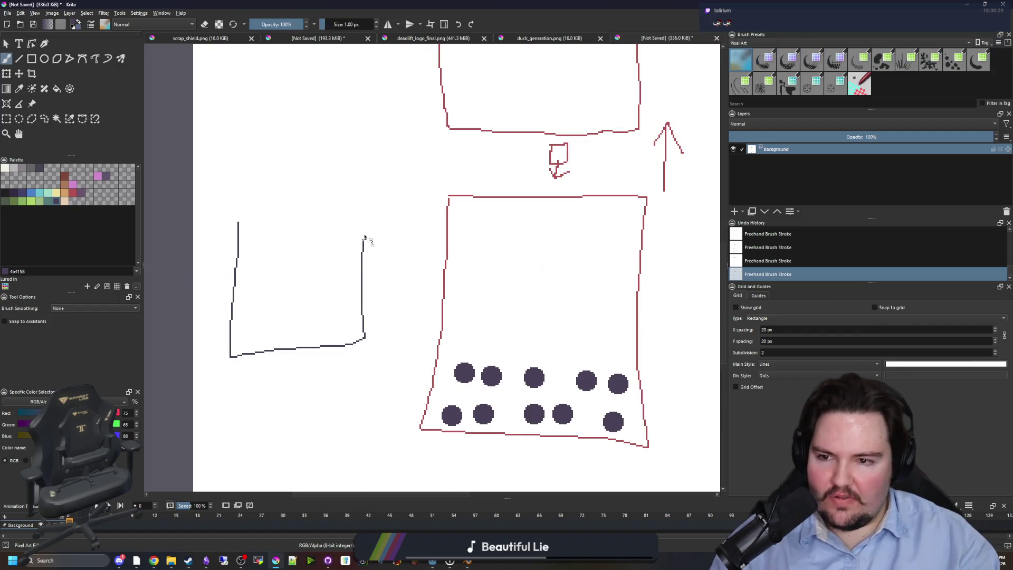
pyautogui.click(74, 187)
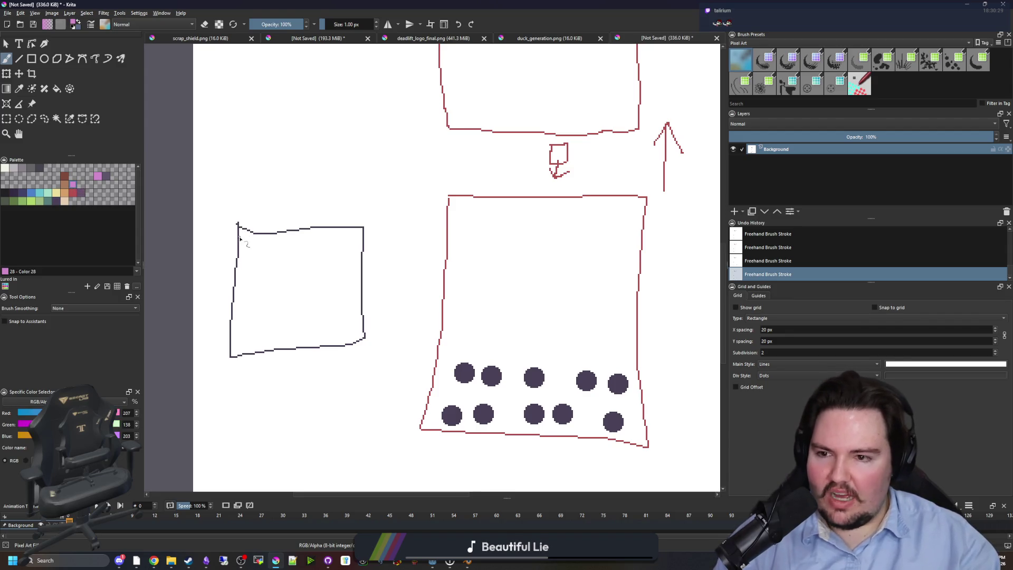
pyautogui.scroll(-1, 271, 261)
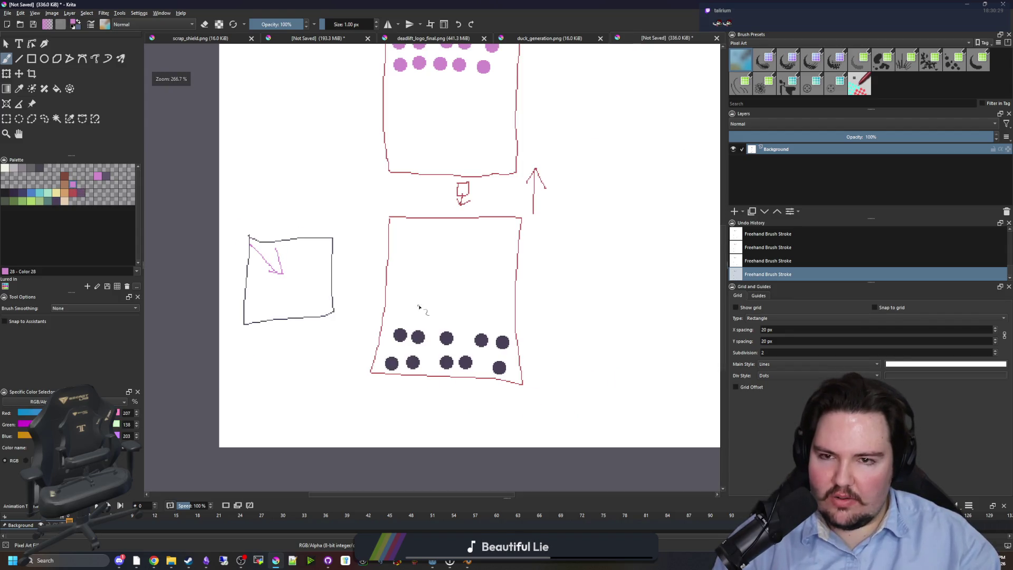
pyautogui.scroll(1, 439, 333)
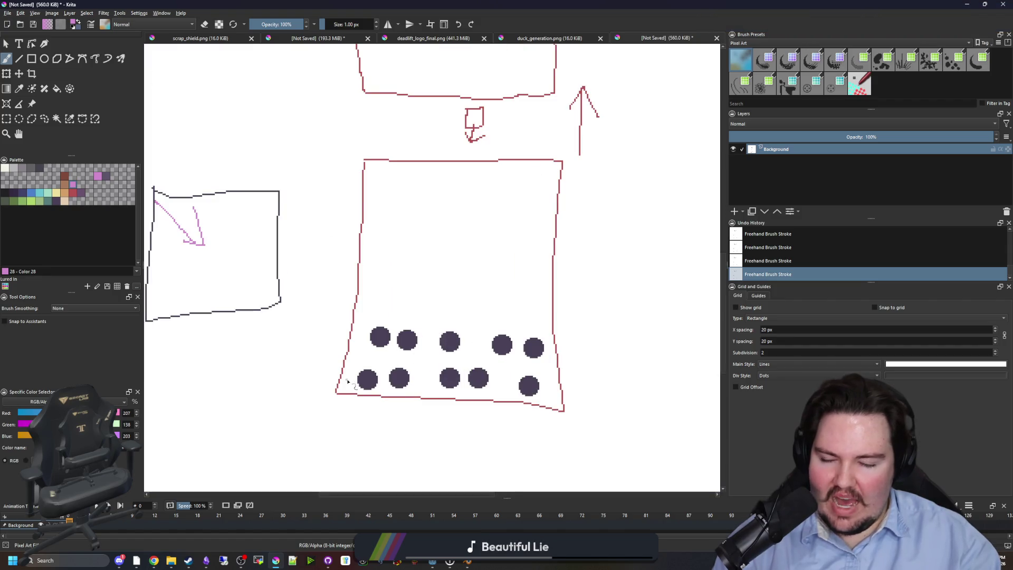
pyautogui.moveTo(347, 378); pyautogui.dragTo(401, 308)
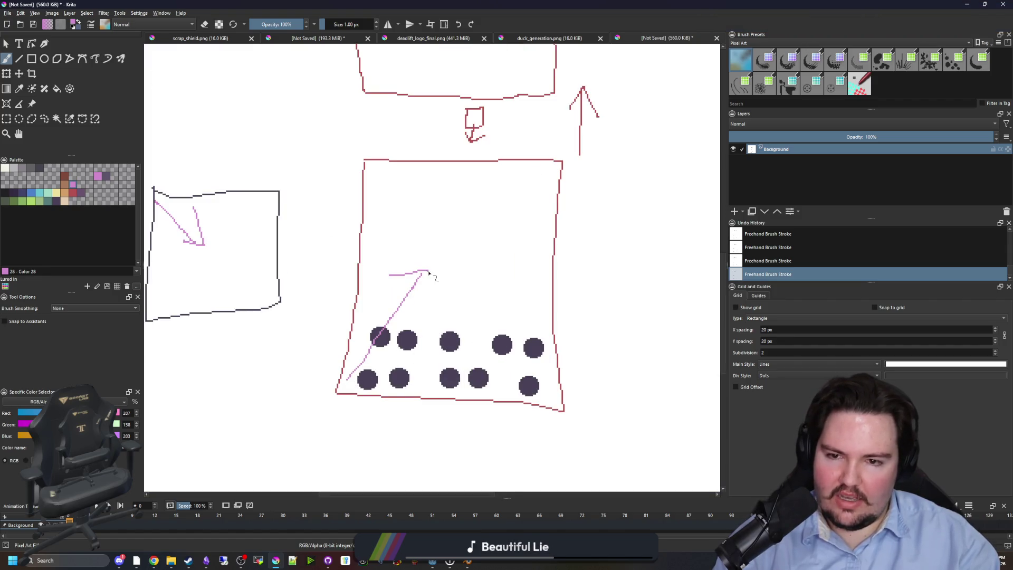
pyautogui.scroll(-4, 429, 273)
pyautogui.scroll(3, 399, 297)
pyautogui.hotkey('ctrl', 'z')
pyautogui.hotkey('ctrl', 'z')
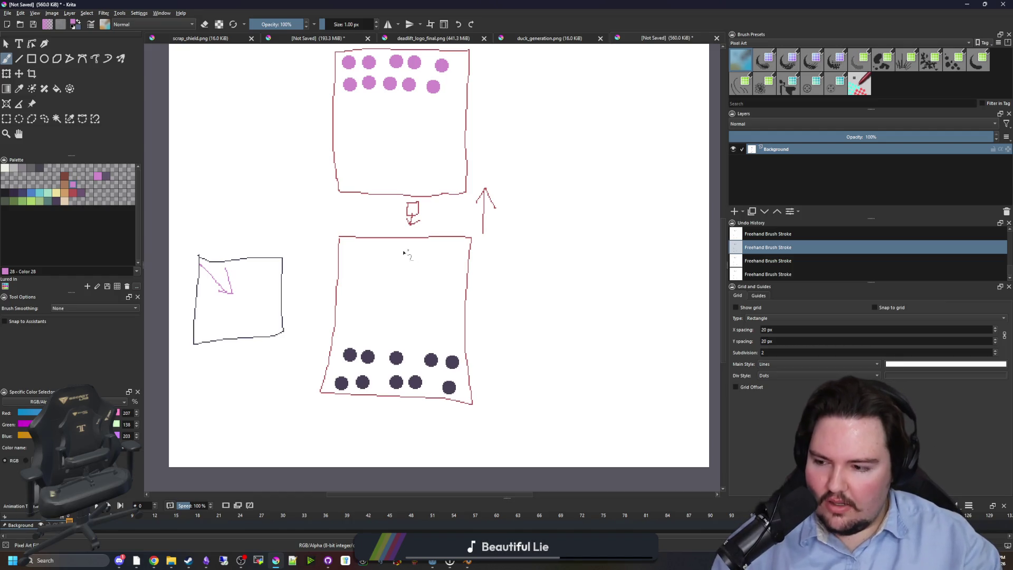
pyautogui.scroll(-1, 403, 306)
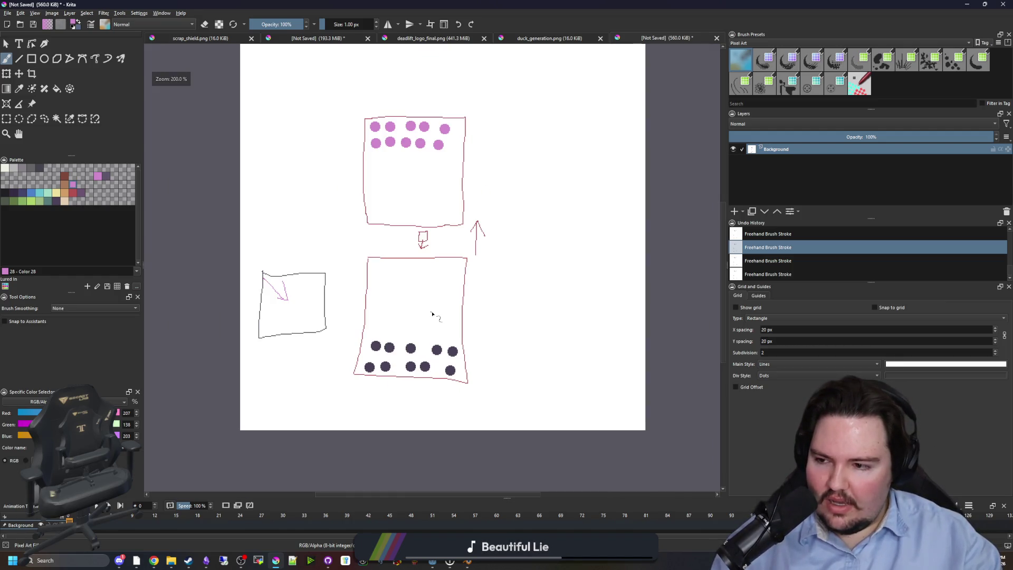
pyautogui.scroll(1, 432, 314)
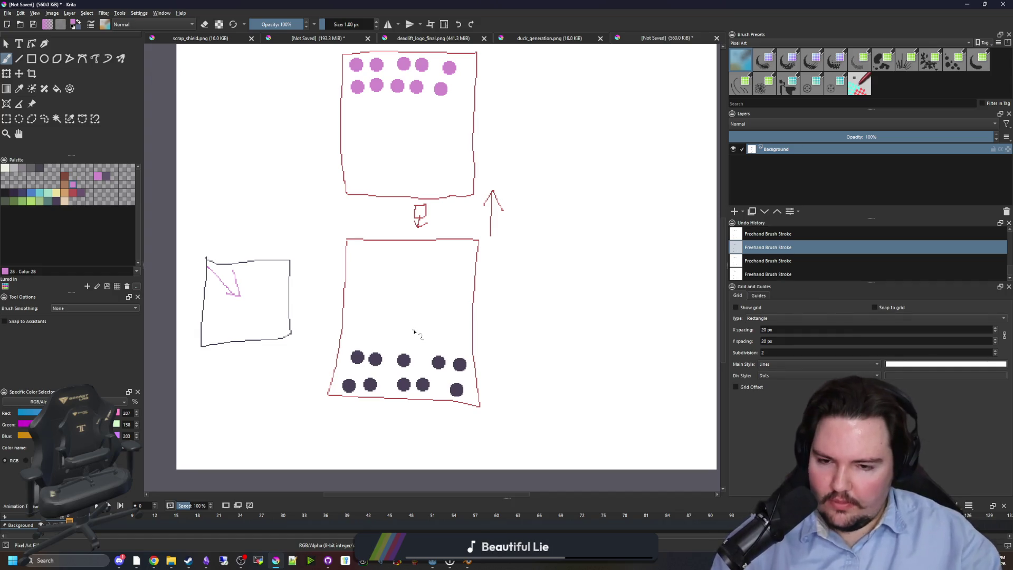
pyautogui.scroll(10, 367, 216)
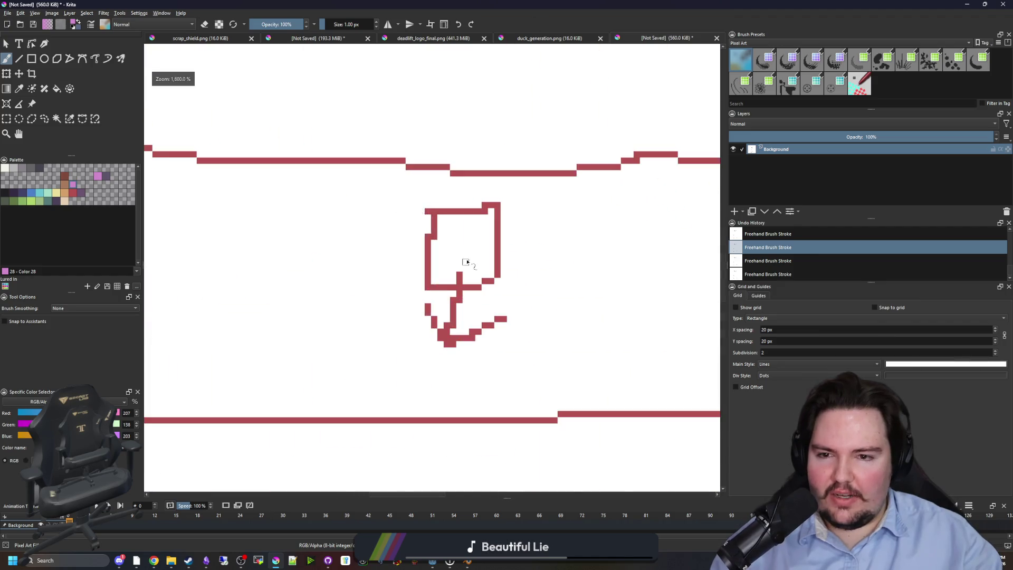
pyautogui.scroll(-4, 407, 333)
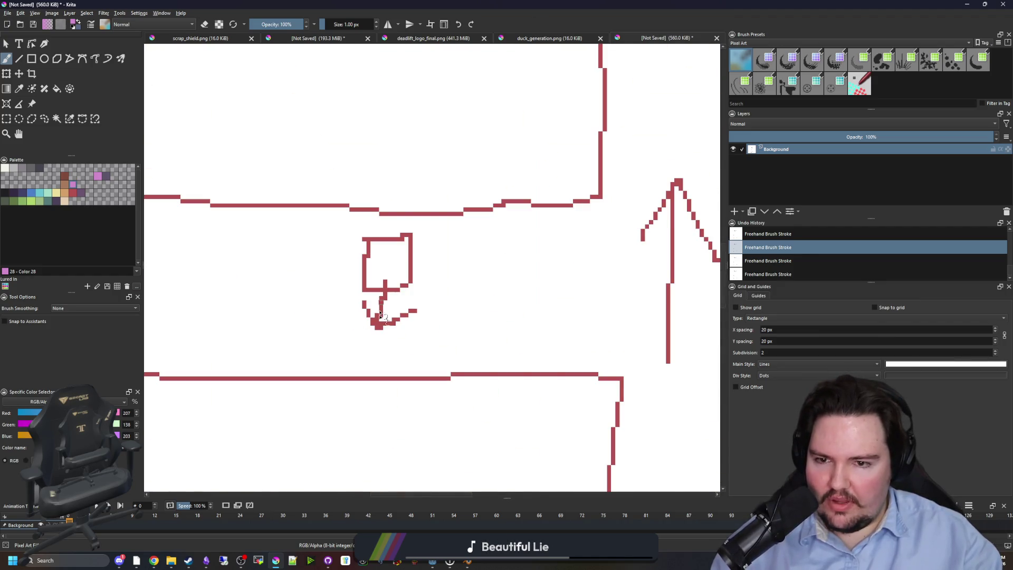
pyautogui.scroll(-5, 407, 333)
pyautogui.scroll(1, 449, 237)
pyautogui.scroll(-3, 473, 179)
pyautogui.hotkey('alt', 'Tab')
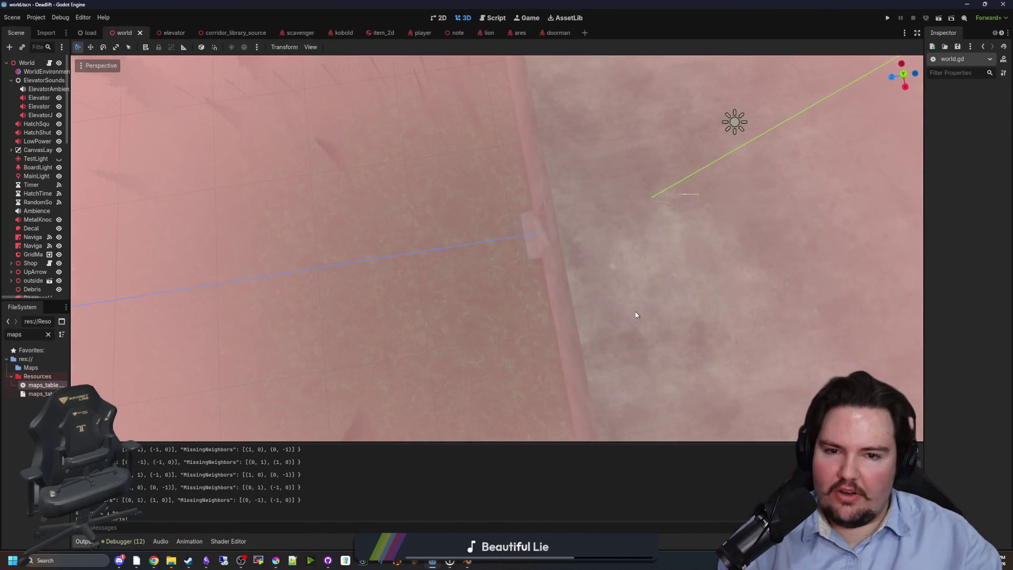
# Inspect the foggy world scene in the 3D viewport, save it, and widen the Scene dock.
pyautogui.click(638, 316)
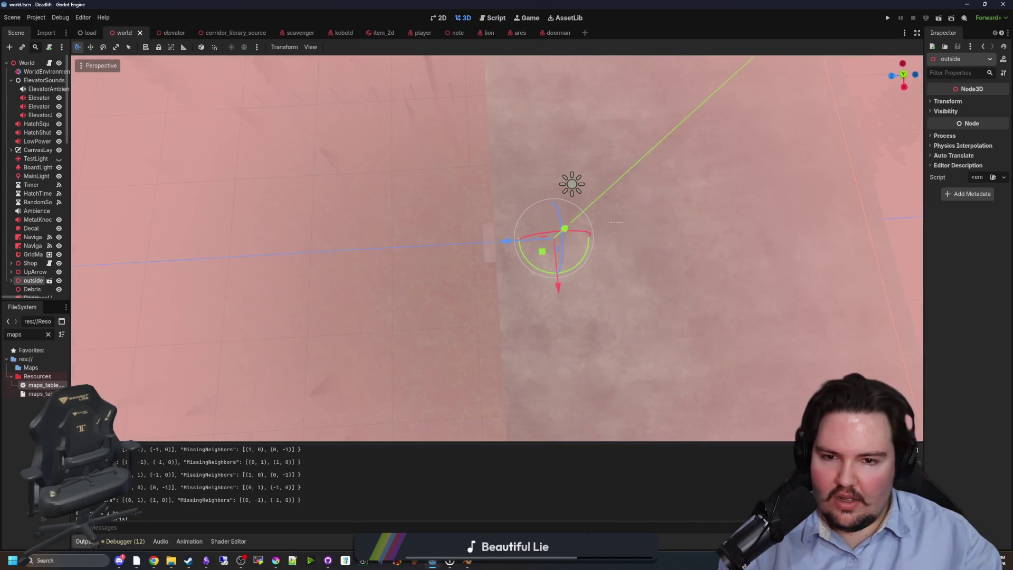
pyautogui.click(754, 137)
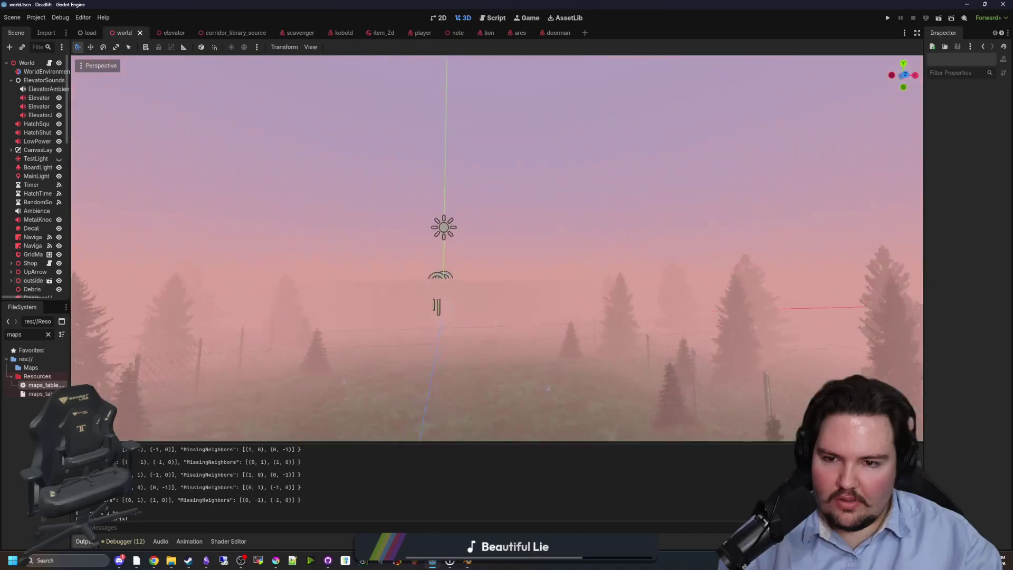
pyautogui.scroll(3, 497, 248)
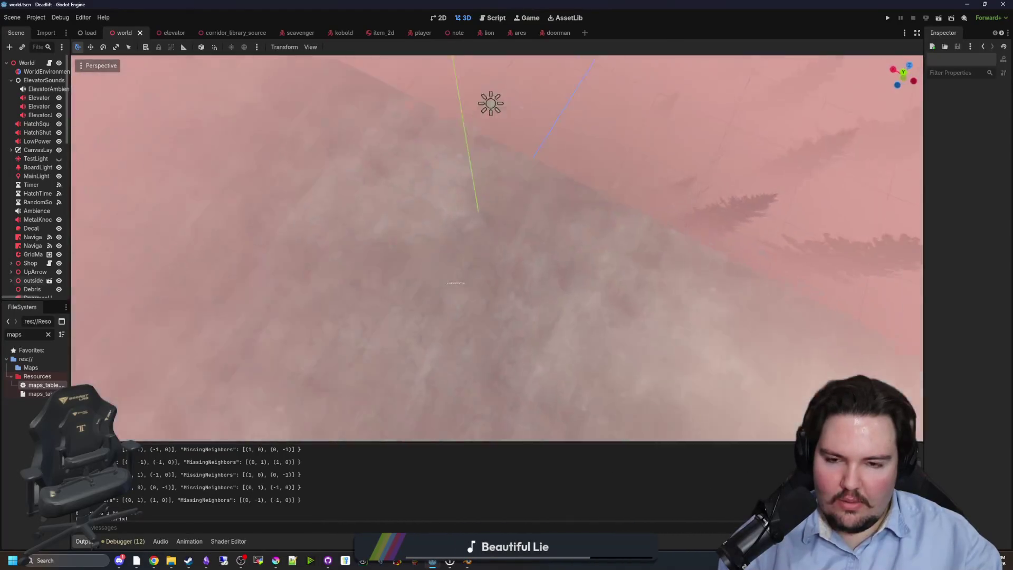
pyautogui.hotkey('ctrl', 's')
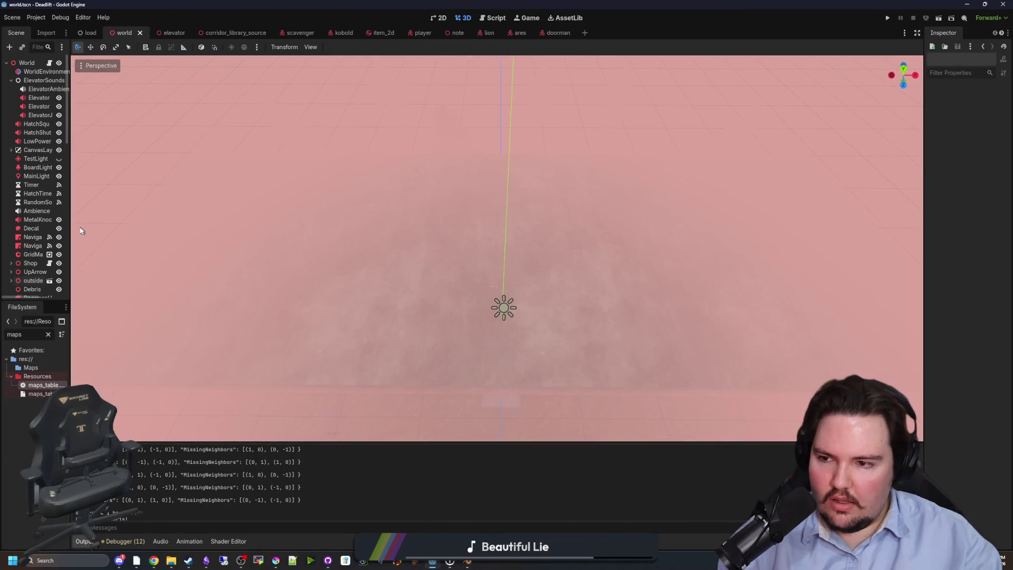
pyautogui.moveTo(69, 226); pyautogui.dragTo(140, 226)
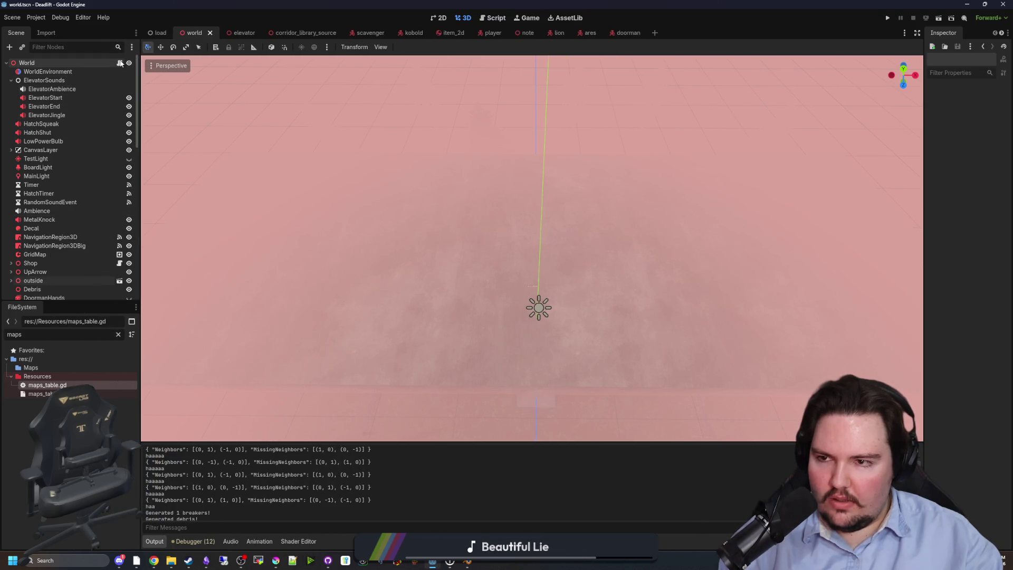
# Delete the haaaaa and print(neighborsCardinals) debug lines from world.gd and save.
pyautogui.click(120, 63)
pyautogui.click(510, 226)
pyautogui.keyDown('shift'); pyautogui.click(545, 237); pyautogui.keyUp('shift')
pyautogui.press('BackSpace')
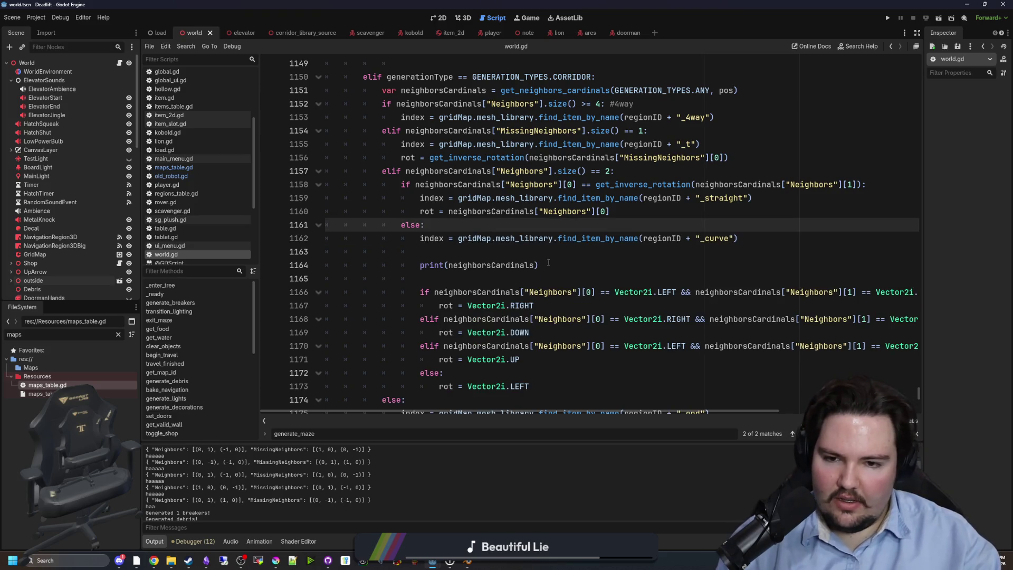
pyautogui.click(548, 264)
pyautogui.hotkey('shift', 'Up')
pyautogui.press('BackSpace')
pyautogui.press('BackSpace')
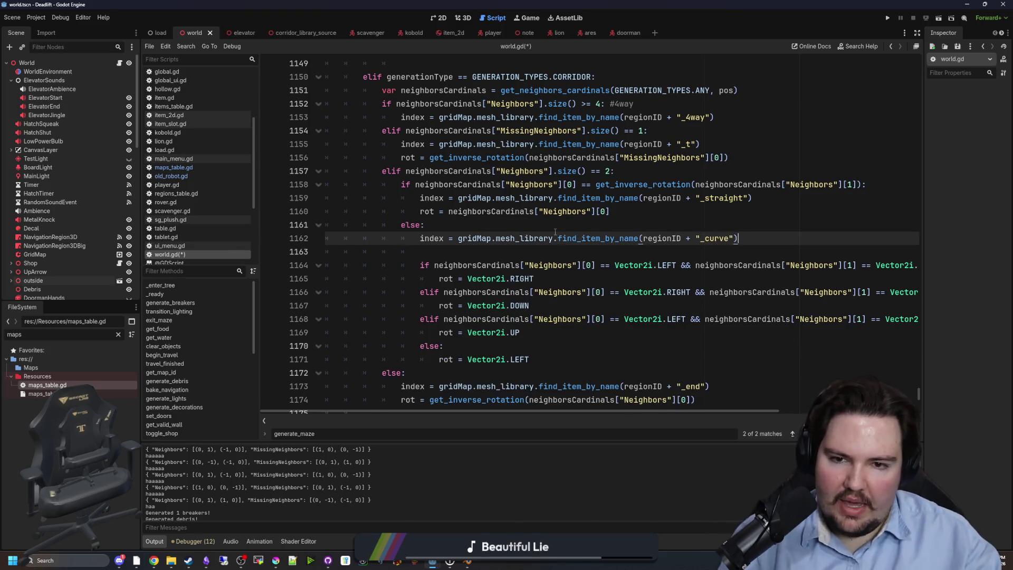
pyautogui.press('Up')
pyautogui.hotkey('ctrl', 's')
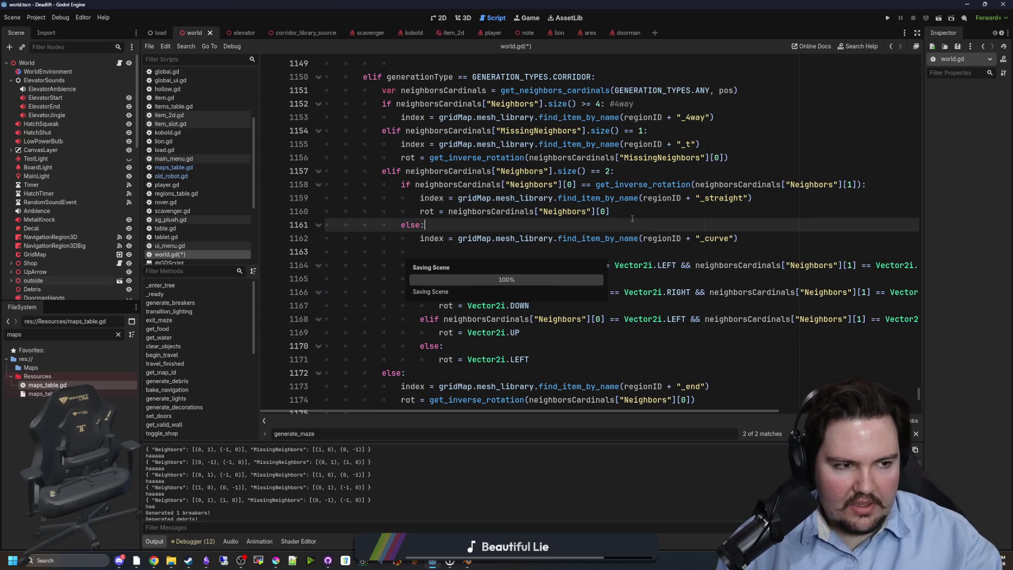
# Review the maze-building loop, gridMap centering and mapCoords code, narrowing the Scene dock.
pyautogui.scroll(10, 476, 276)
pyautogui.scroll(-4, 504, 297)
pyautogui.scroll(10, 511, 293)
pyautogui.scroll(6, 522, 287)
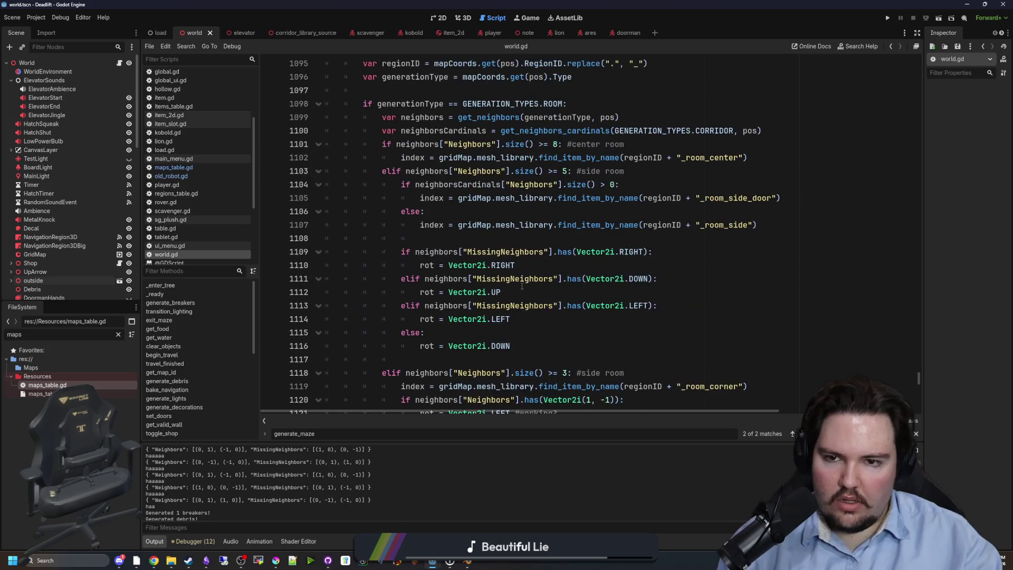
pyautogui.click(455, 244)
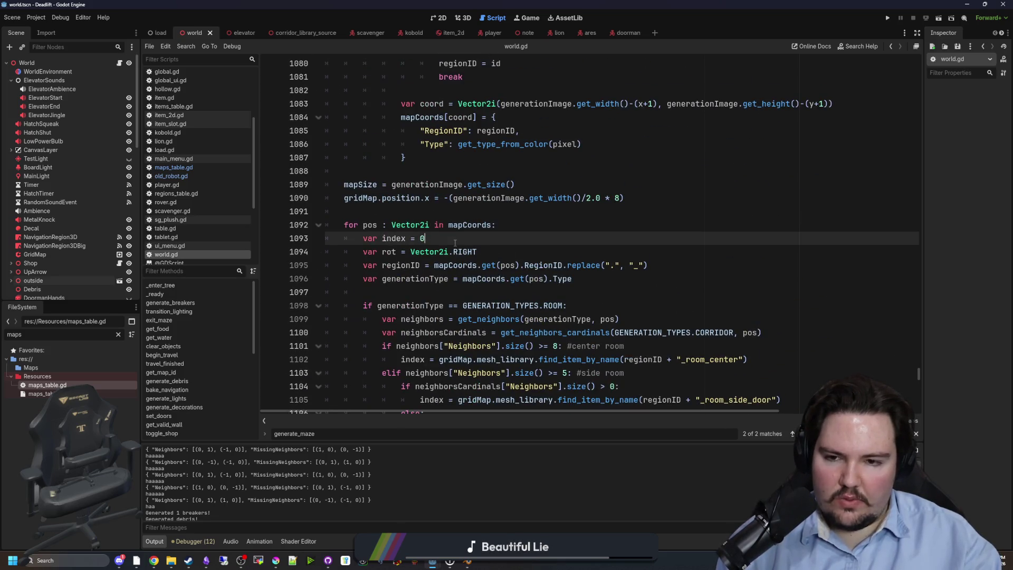
pyautogui.click(450, 199)
pyautogui.click(450, 208)
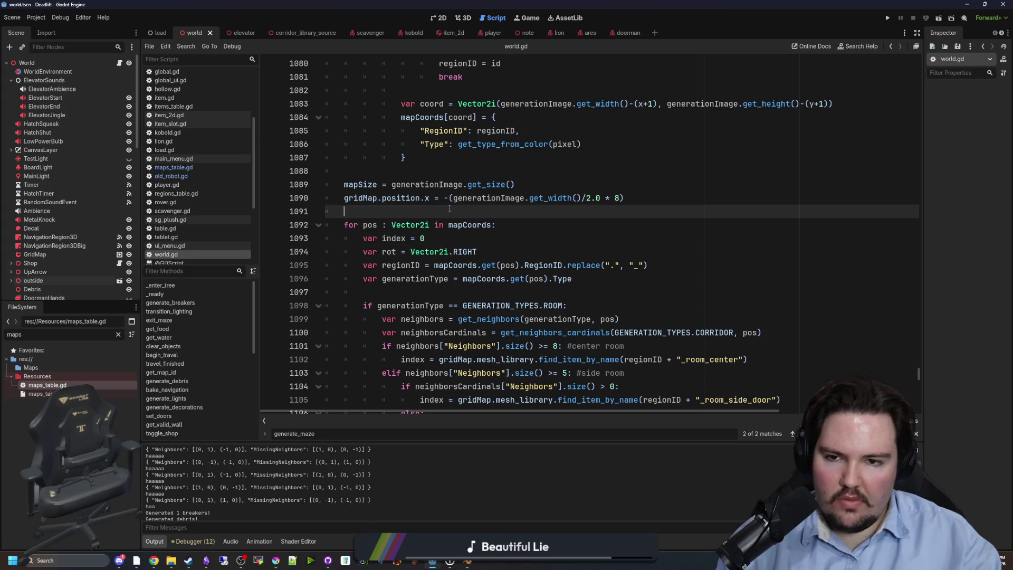
pyautogui.click(454, 170)
pyautogui.scroll(2, 454, 170)
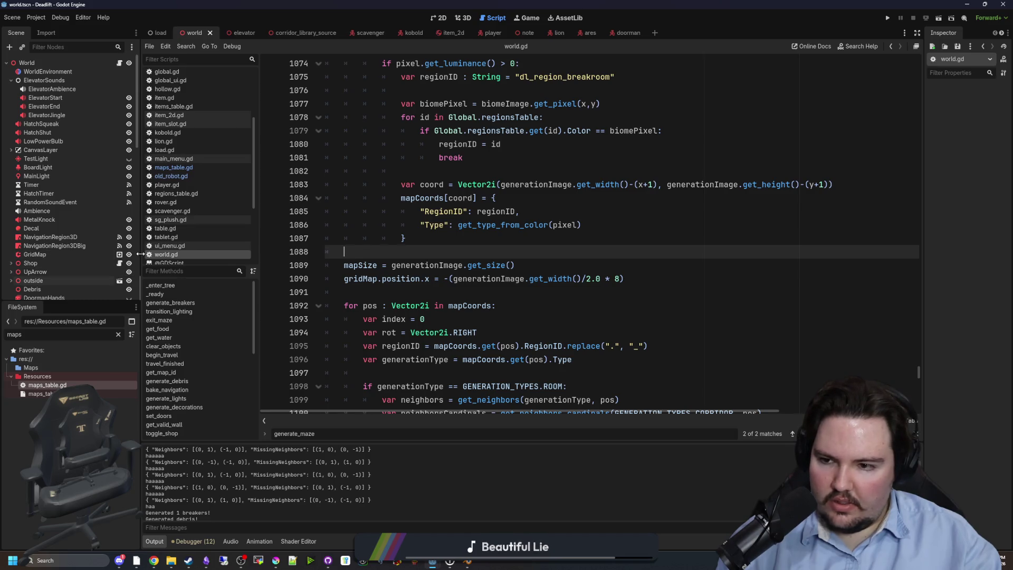
pyautogui.moveTo(140, 253); pyautogui.dragTo(86, 253)
pyautogui.scroll(2, 458, 247)
pyautogui.click(441, 311)
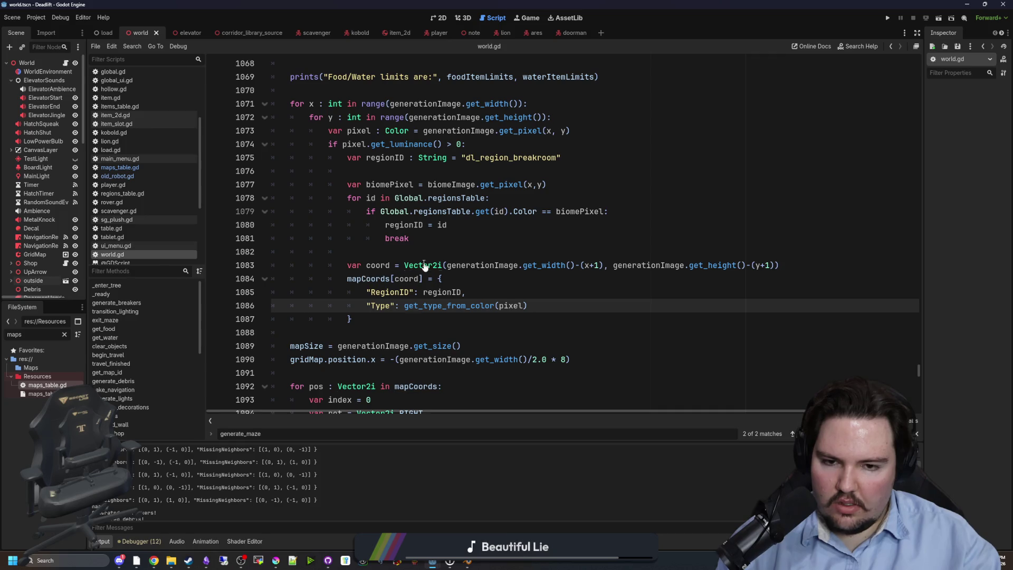
# Change line 1083 to var coord = Vector2i(x, y) by removing the width and height subtractions.
pyautogui.click(460, 257)
pyautogui.click(603, 265)
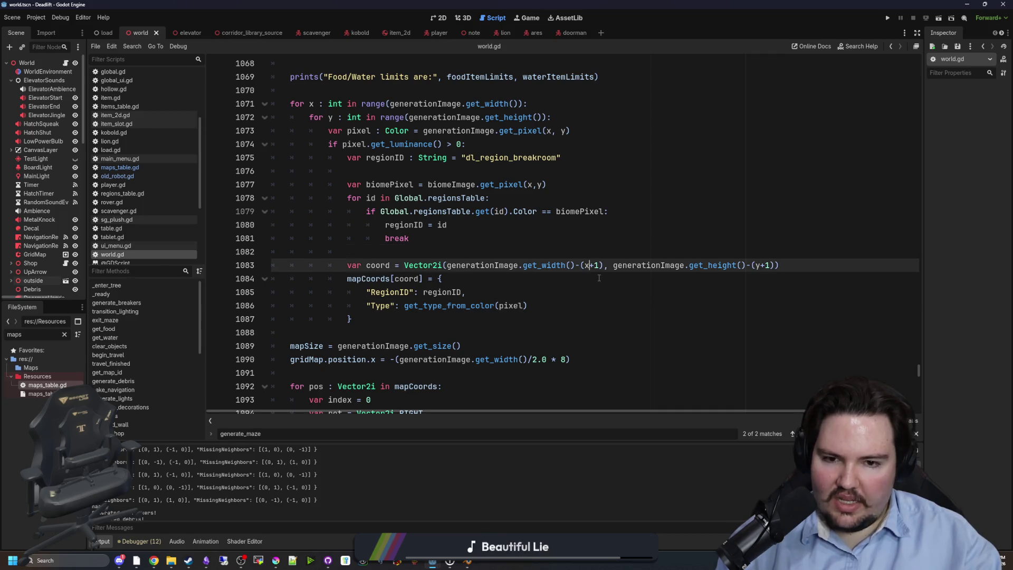
pyautogui.moveTo(603, 265); pyautogui.dragTo(515, 265)
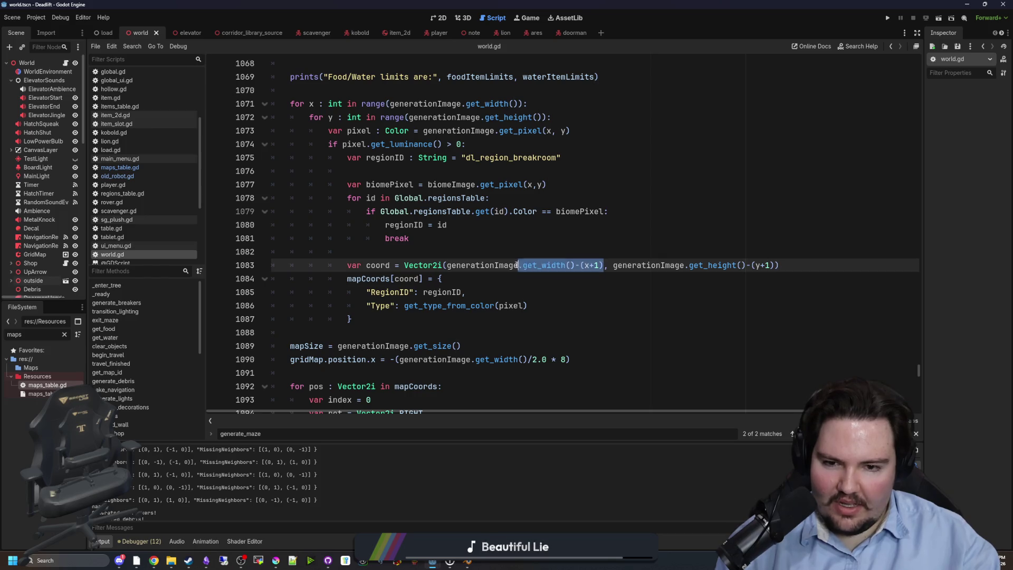
pyautogui.moveTo(583, 265); pyautogui.dragTo(446, 265)
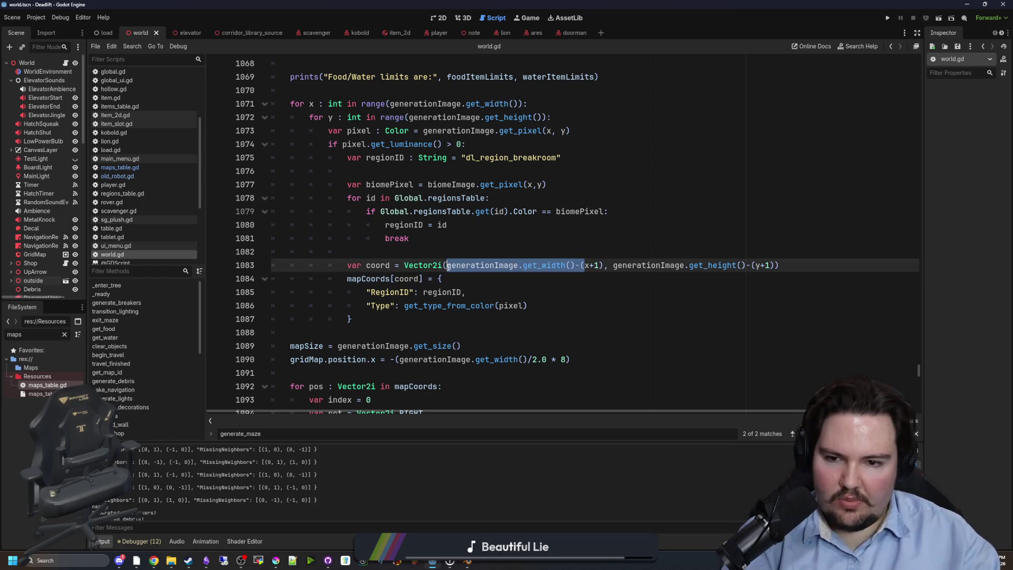
pyautogui.press('BackSpace')
pyautogui.press('BackSpace')
pyautogui.press('BackSpace')
pyautogui.press('BackSpace')
pyautogui.press('Down')
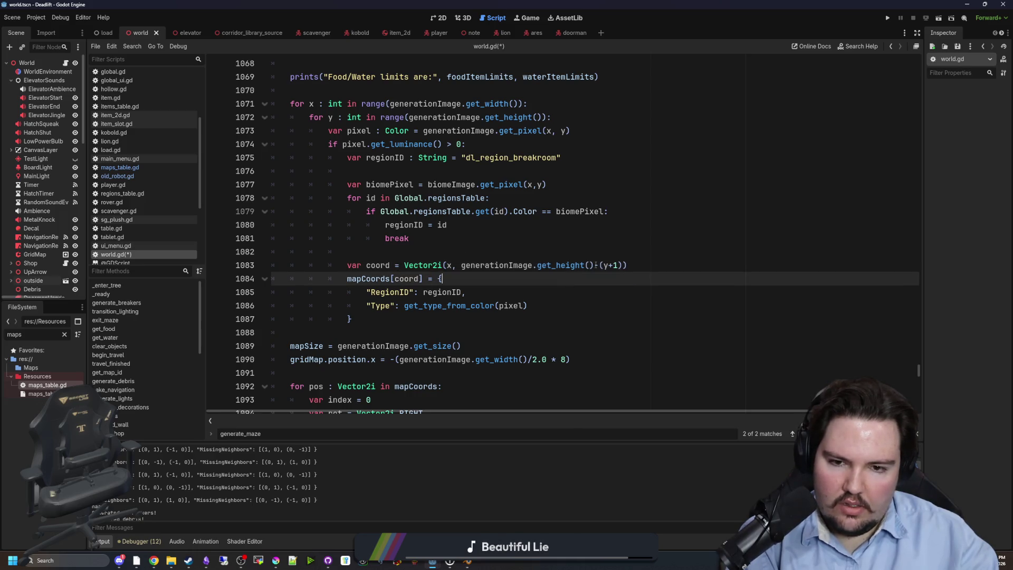
pyautogui.moveTo(604, 266); pyautogui.dragTo(461, 265)
pyautogui.press('BackSpace')
pyautogui.press('BackSpace')
pyautogui.press('BackSpace')
pyautogui.press('BackSpace')
pyautogui.click(490, 248)
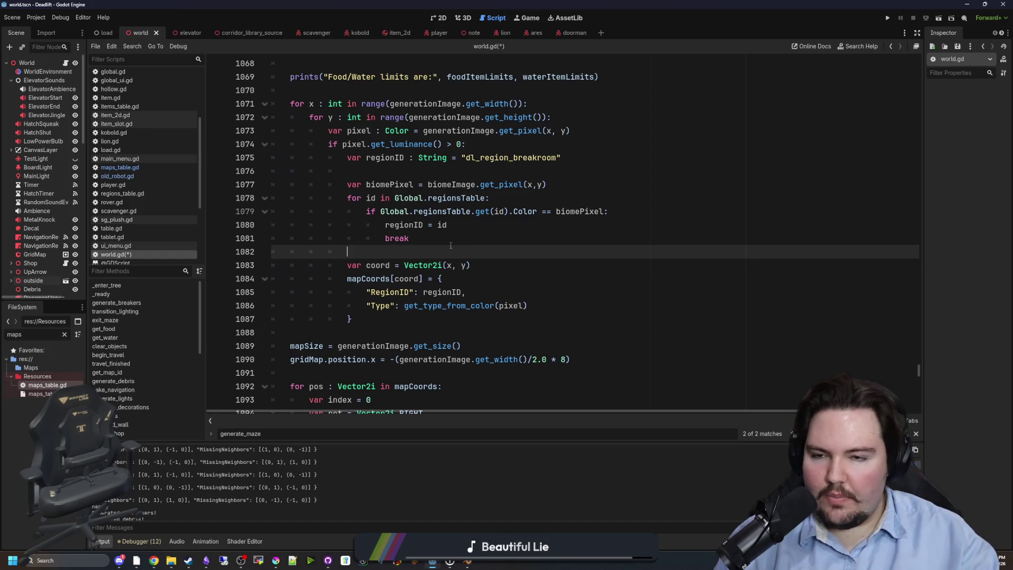
# Open the script editor's find bar, ready to replace the old search text.
pyautogui.scroll(4, 422, 220)
pyautogui.scroll(4, 417, 243)
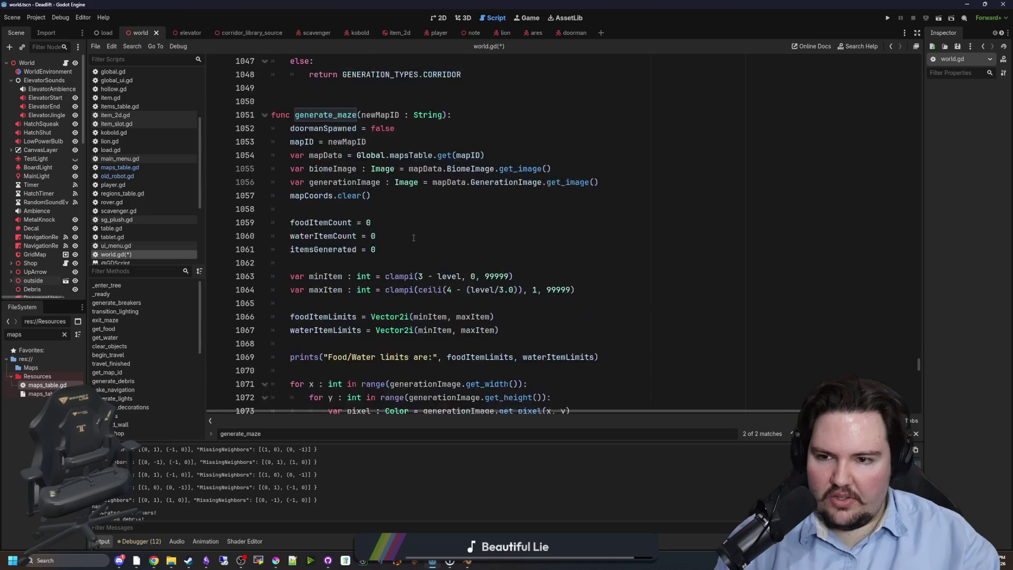
pyautogui.click(422, 268)
pyautogui.hotkey('ctrl', 'f')
# Search for 'Coor' to jump to the mapCoords declaration in world.gd.
pyautogui.write('mapp')
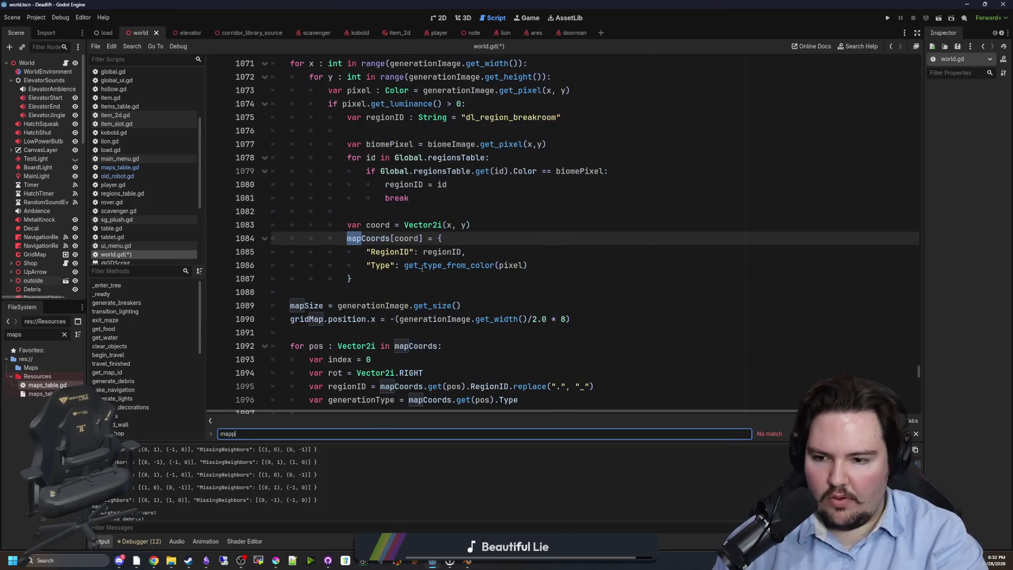
pyautogui.press('BackSpace')
pyautogui.write('Coor')
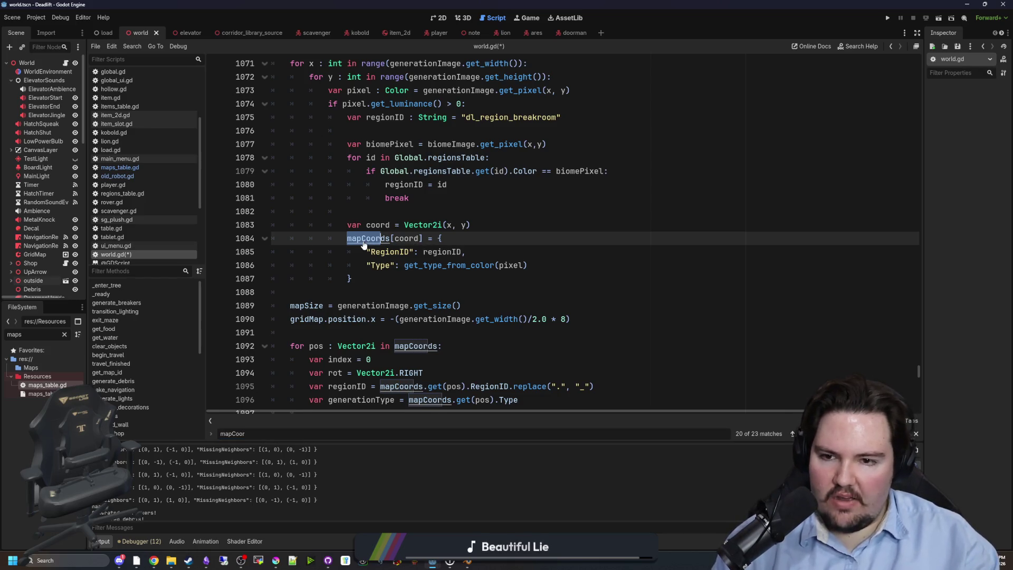
pyautogui.keyDown('ctrl'); pyautogui.click(370, 238); pyautogui.keyUp('ctrl')
pyautogui.click(448, 207)
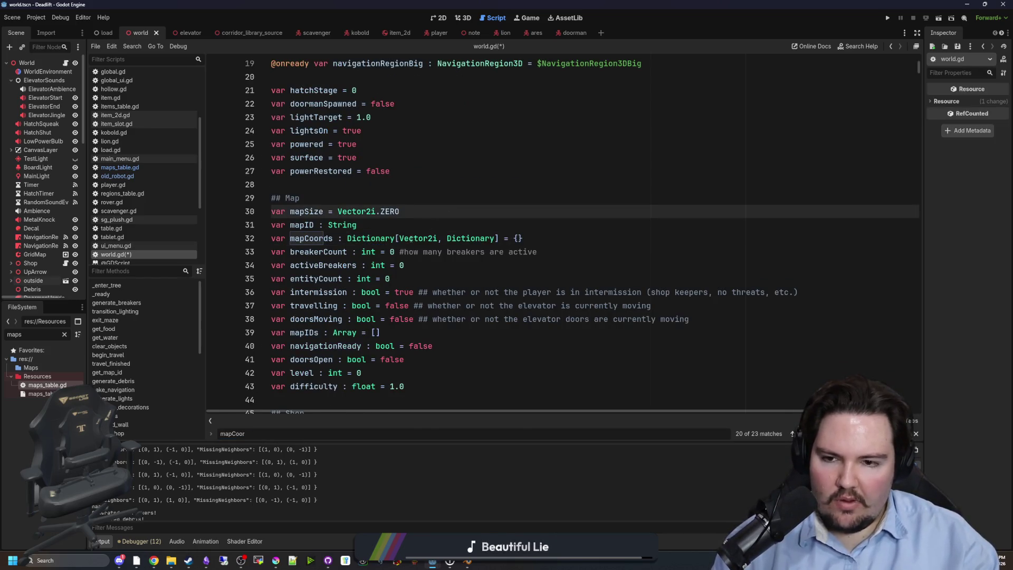
pyautogui.moveTo(421, 238)
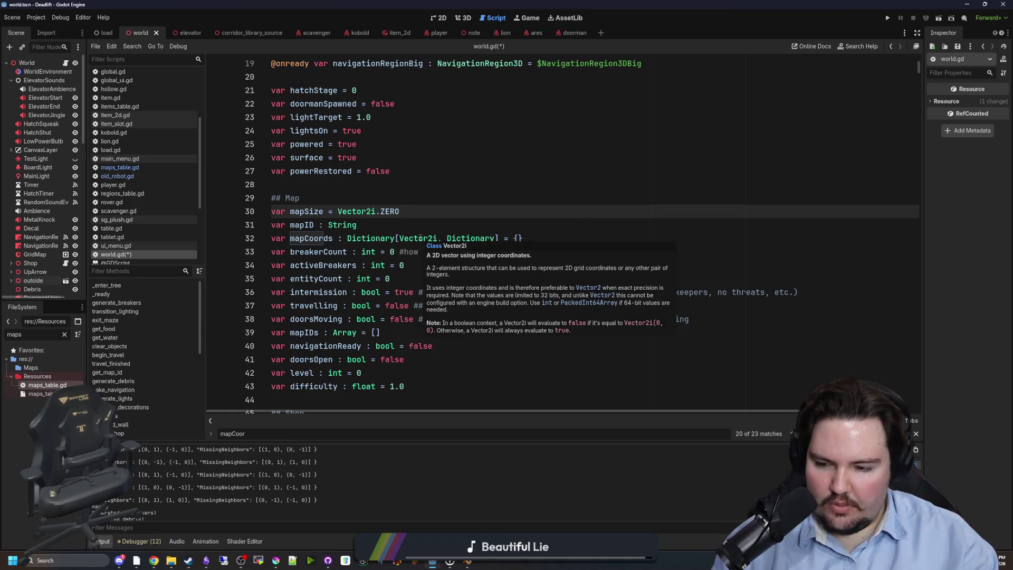
pyautogui.click(421, 238)
# Step to the next mapCoords usage and inspect the erroring neighbour-check lookup.
pyautogui.press('F3')
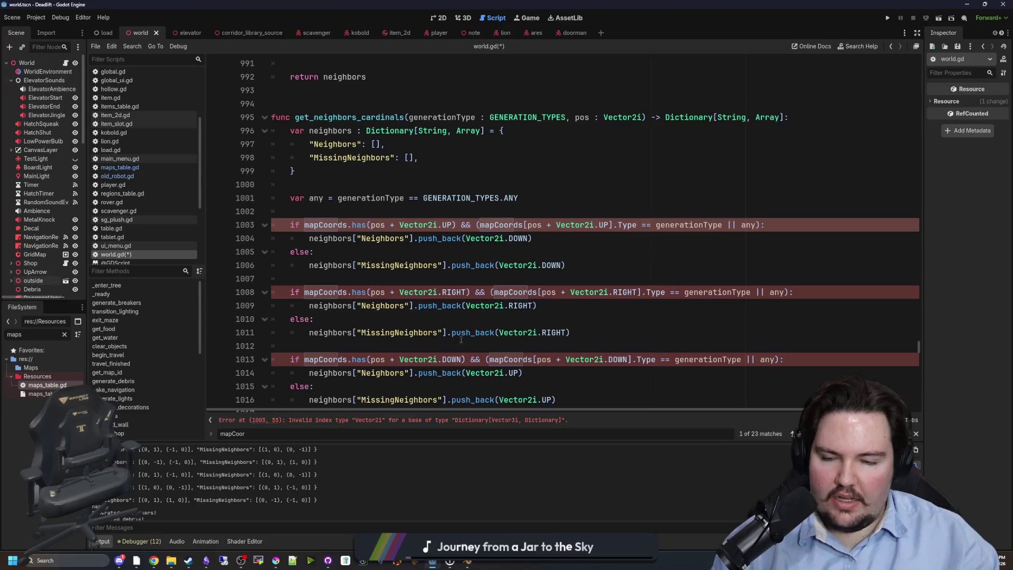
pyautogui.click(464, 253)
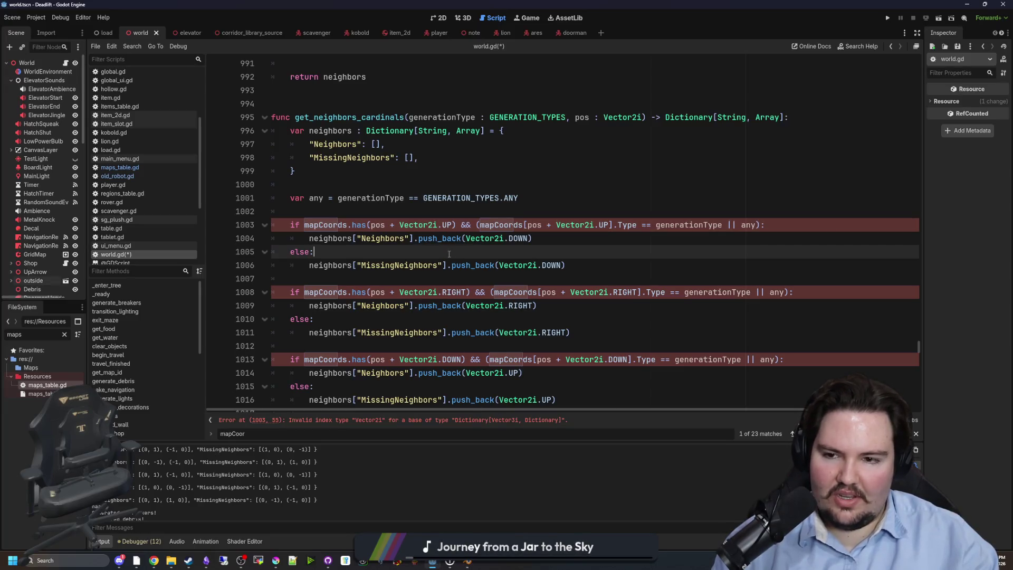
pyautogui.scroll(1, 426, 265)
pyautogui.click(428, 265)
pyautogui.moveTo(432, 264)
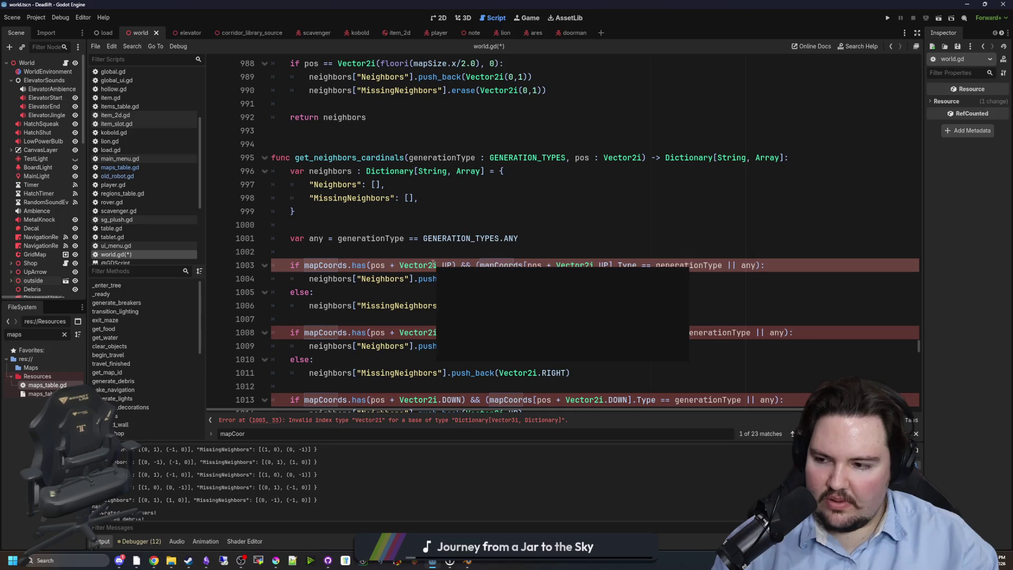
pyautogui.click(441, 252)
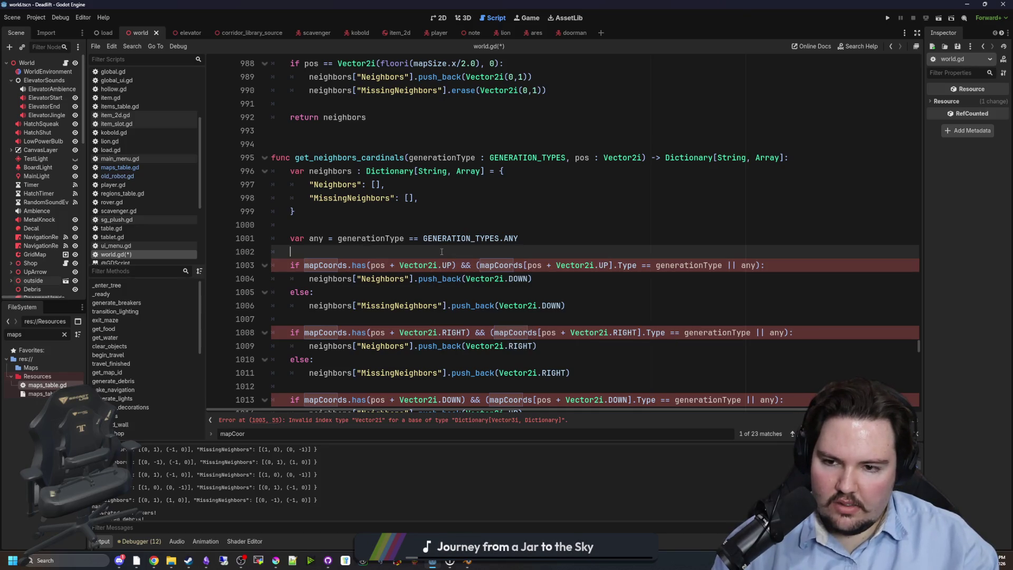
pyautogui.click(434, 265)
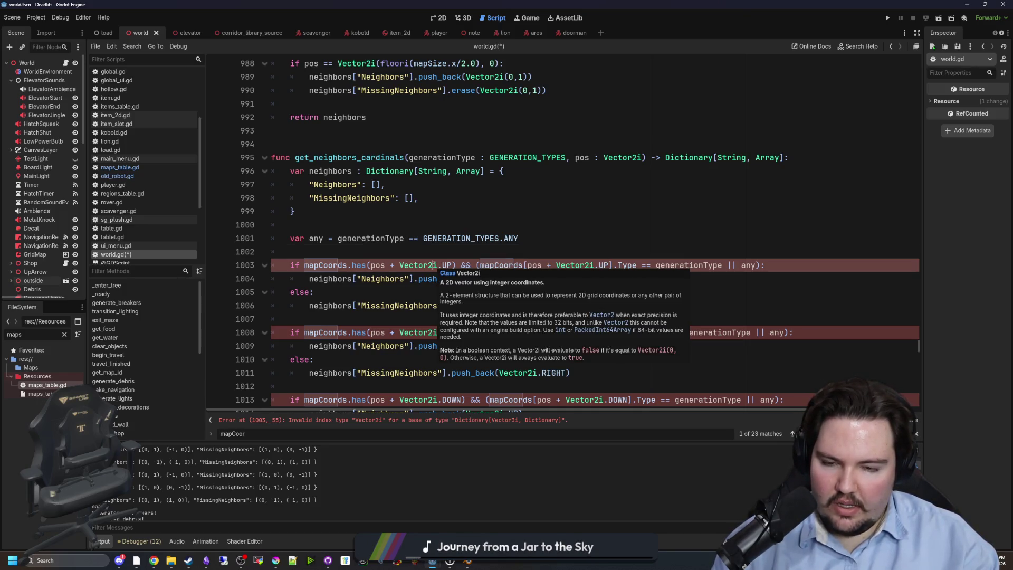
pyautogui.click(436, 256)
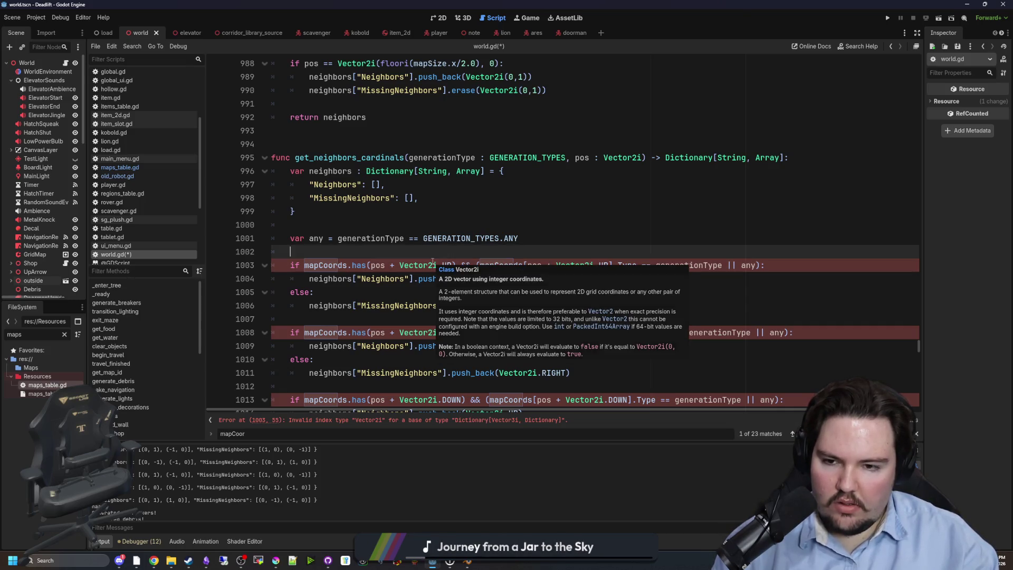
# Follow Vector2i on line 1003 back to the mapCoords declaration and save the script.
pyautogui.click(433, 263)
pyautogui.moveTo(435, 265)
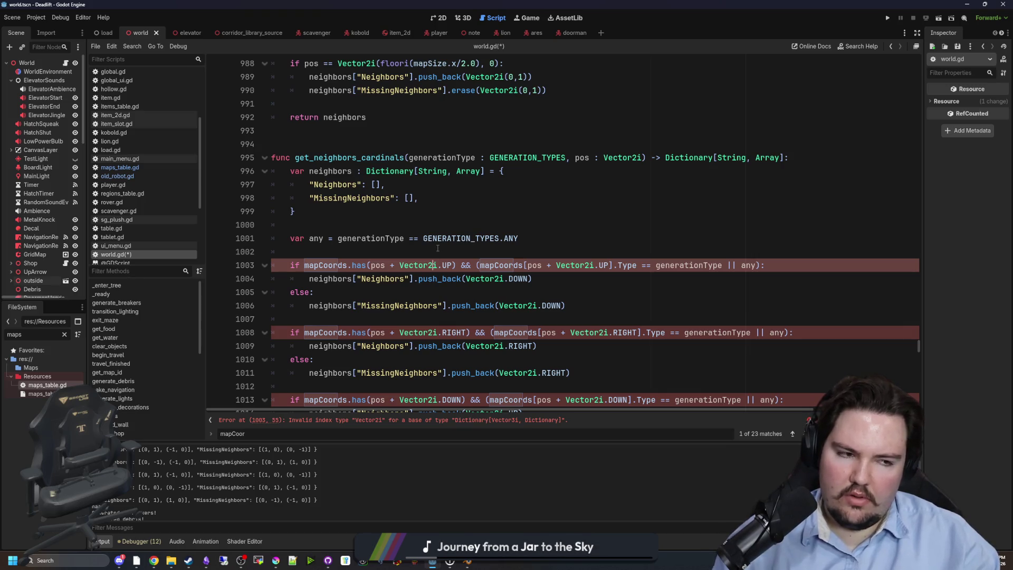
pyautogui.keyDown('ctrl'); pyautogui.click(434, 263); pyautogui.keyUp('ctrl')
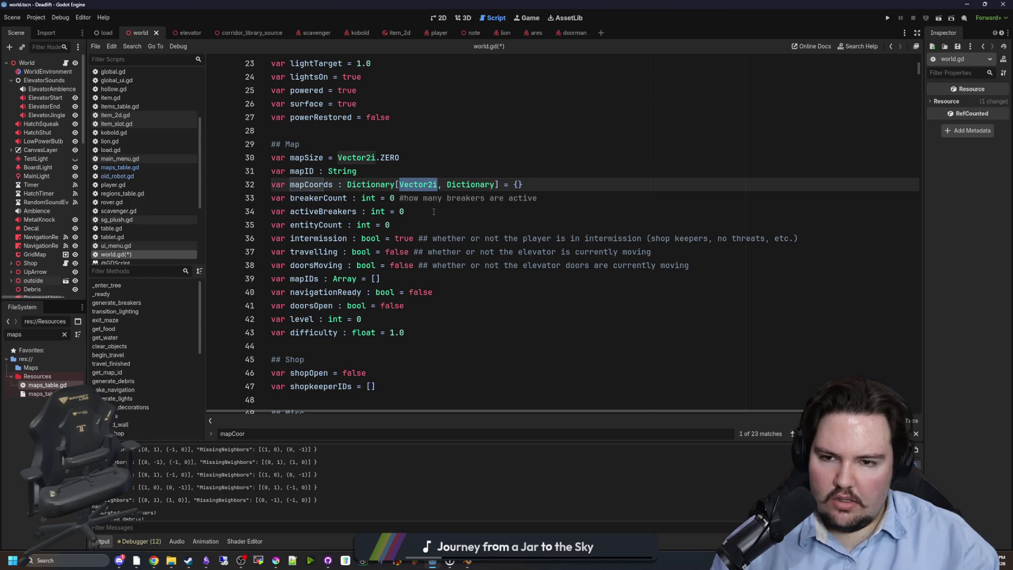
pyautogui.click(434, 212)
pyautogui.click(393, 172)
pyautogui.hotkey('ctrl', 's')
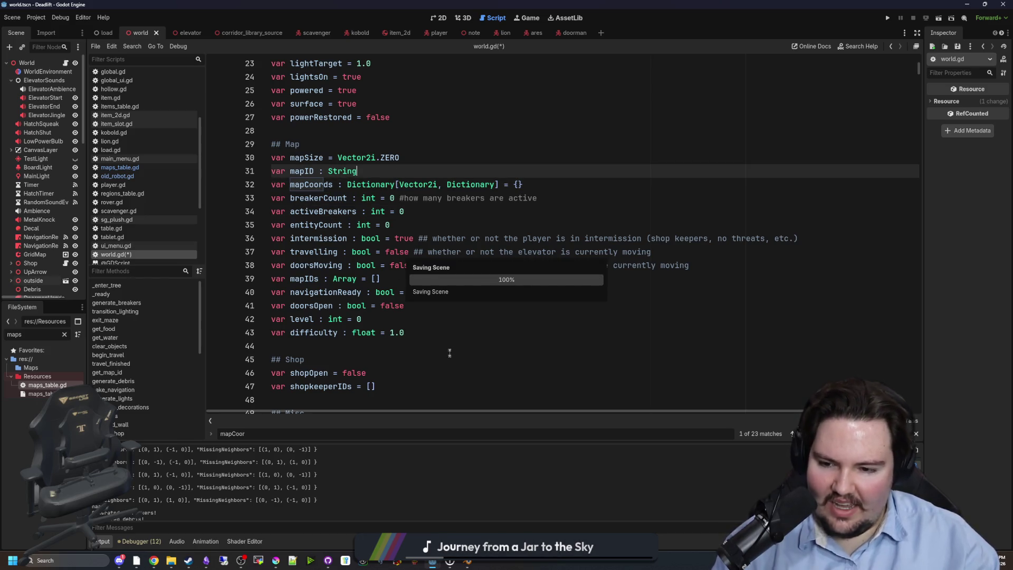
# Search the script for 'Generate_map' and jump to the generate_maze function definition.
pyautogui.scroll(-20, 515, 372)
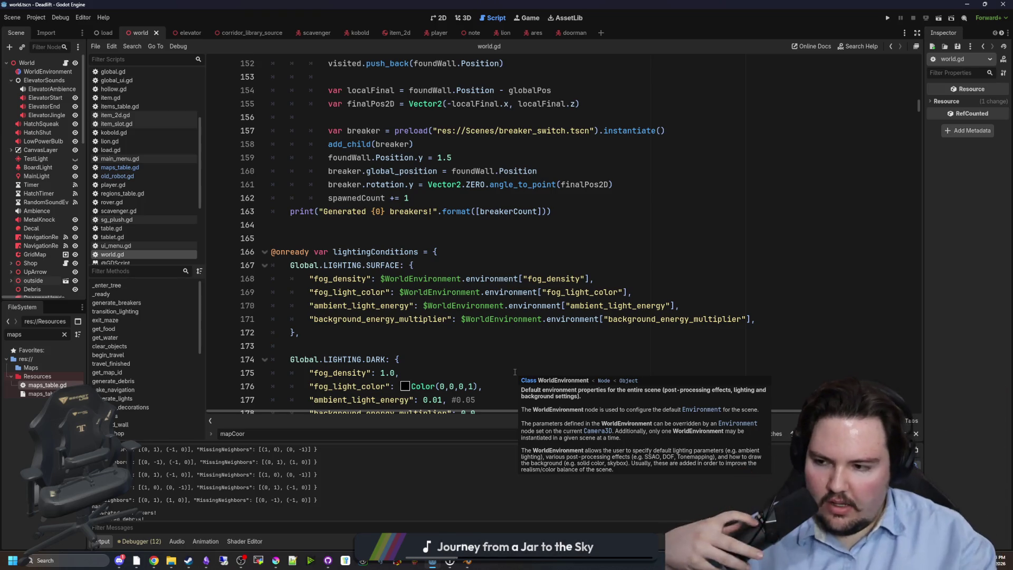
pyautogui.click(410, 346)
pyautogui.scroll(-16, 410, 346)
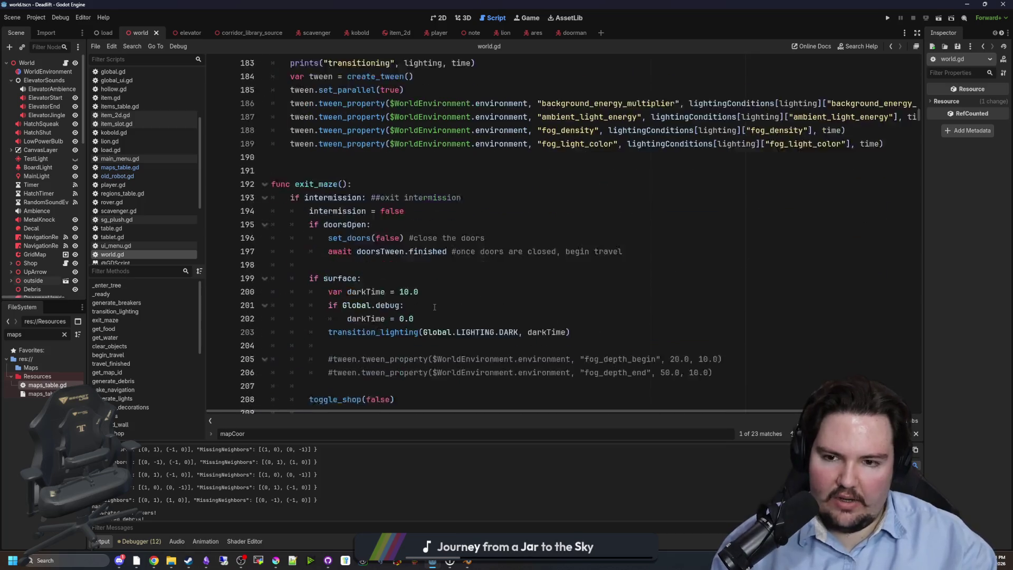
pyautogui.click(497, 270)
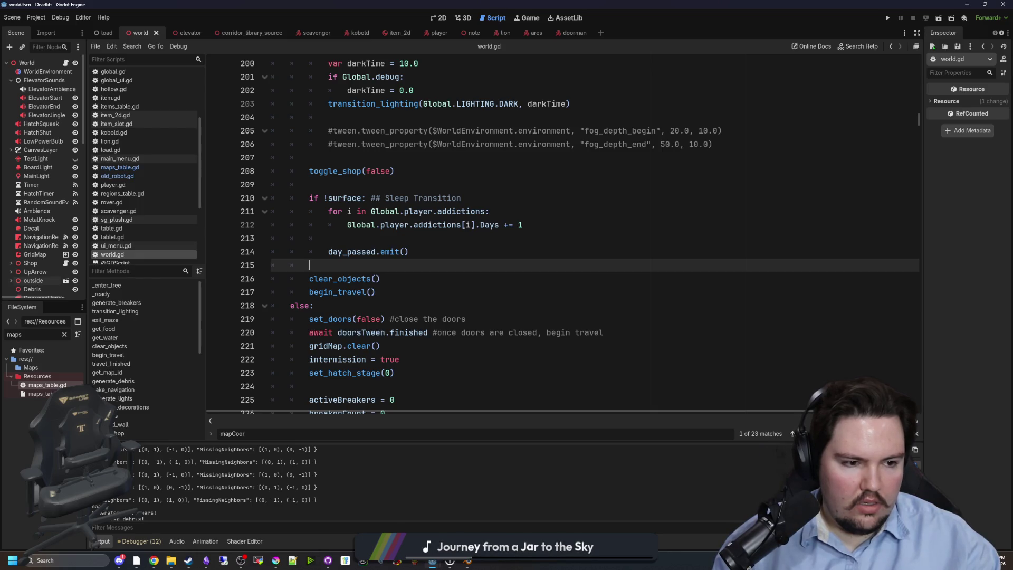
pyautogui.hotkey('ctrl', 'f')
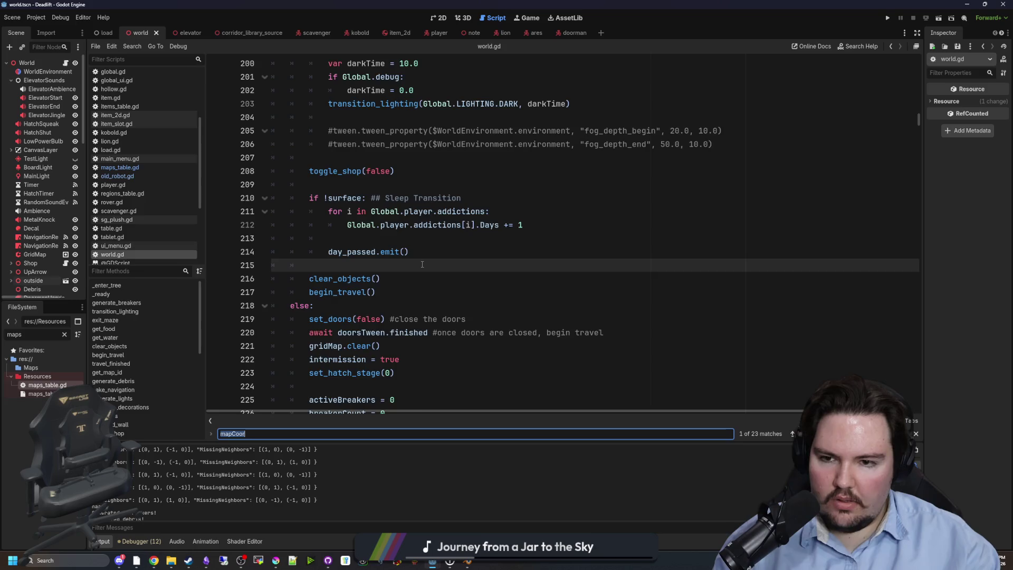
pyautogui.scroll(-20, 422, 263)
pyautogui.scroll(-6, 444, 354)
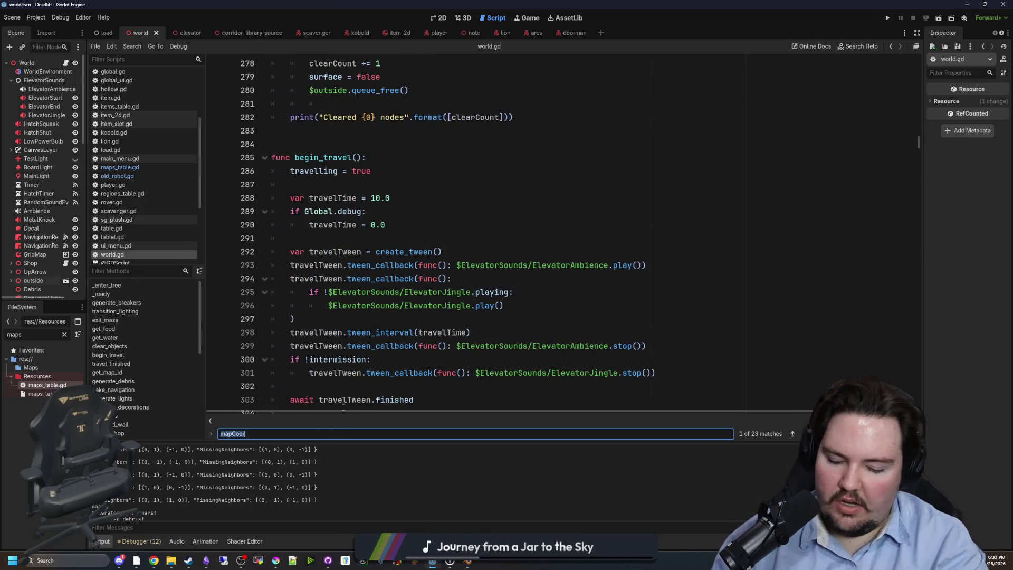
pyautogui.write('G')
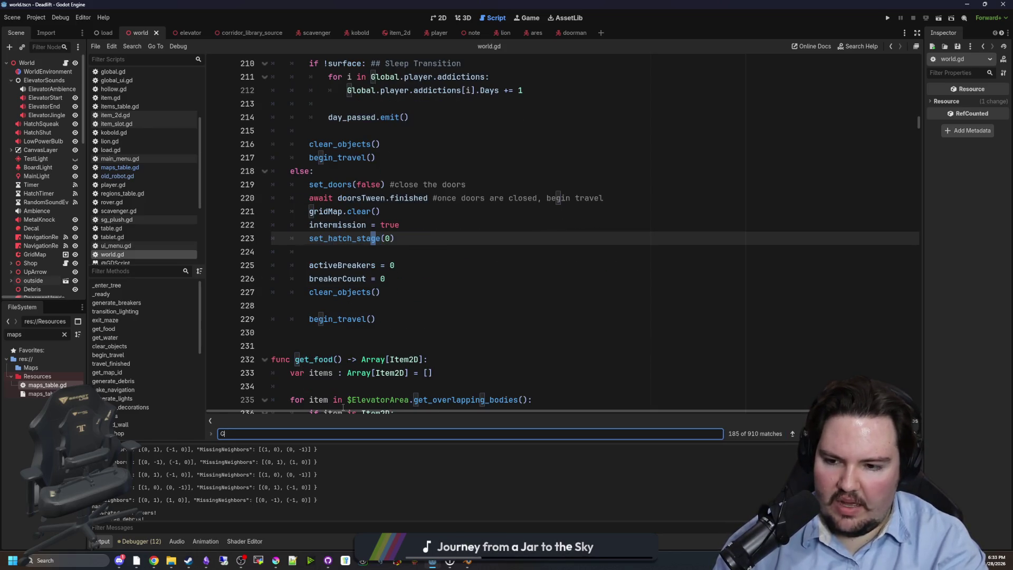
pyautogui.write('enerate_map')
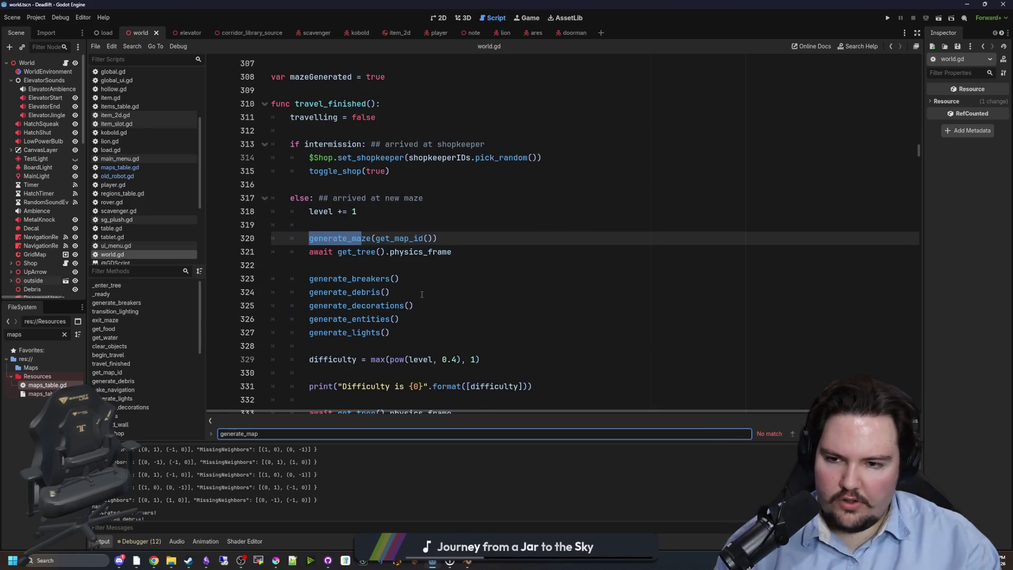
pyautogui.click(422, 294)
pyautogui.keyDown('ctrl'); pyautogui.click(329, 238); pyautogui.keyUp('ctrl')
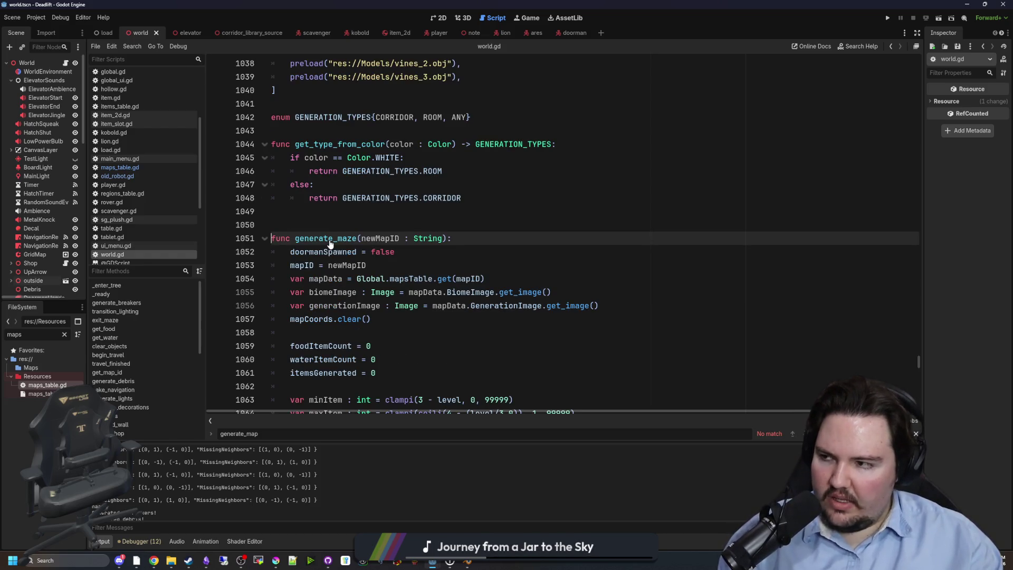
# Scroll generate_maze down to the gridMap.position line and save the script.
pyautogui.scroll(-10, 419, 259)
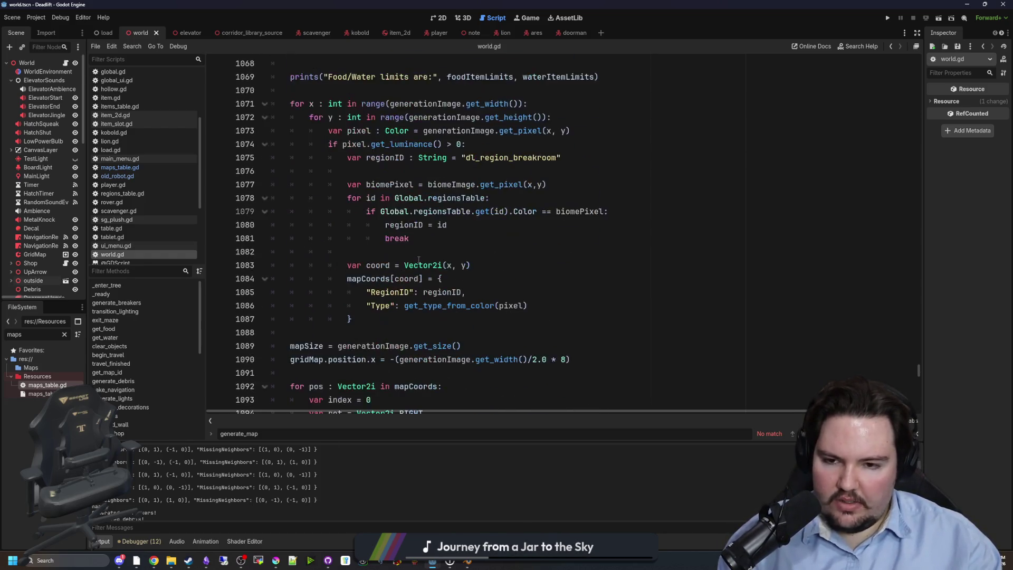
pyautogui.scroll(-5, 418, 260)
pyautogui.click(343, 172)
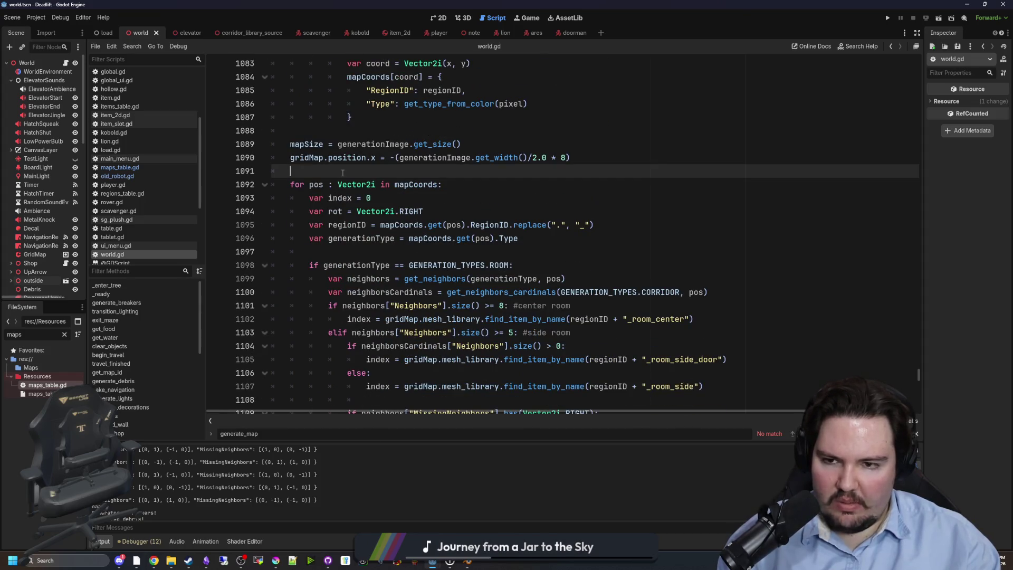
pyautogui.hotkey('ctrl', 's')
pyautogui.scroll(2, 410, 206)
pyautogui.click(417, 207)
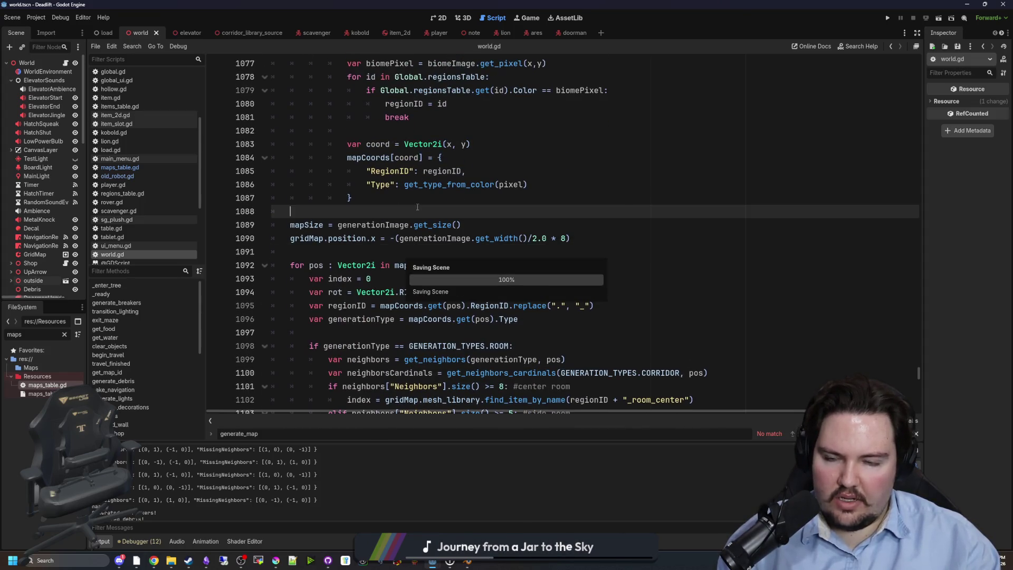
# Save the script and select the gridMap.position.x line 1090.
pyautogui.scroll(2, 508, 239)
pyautogui.hotkey('ctrl', 's')
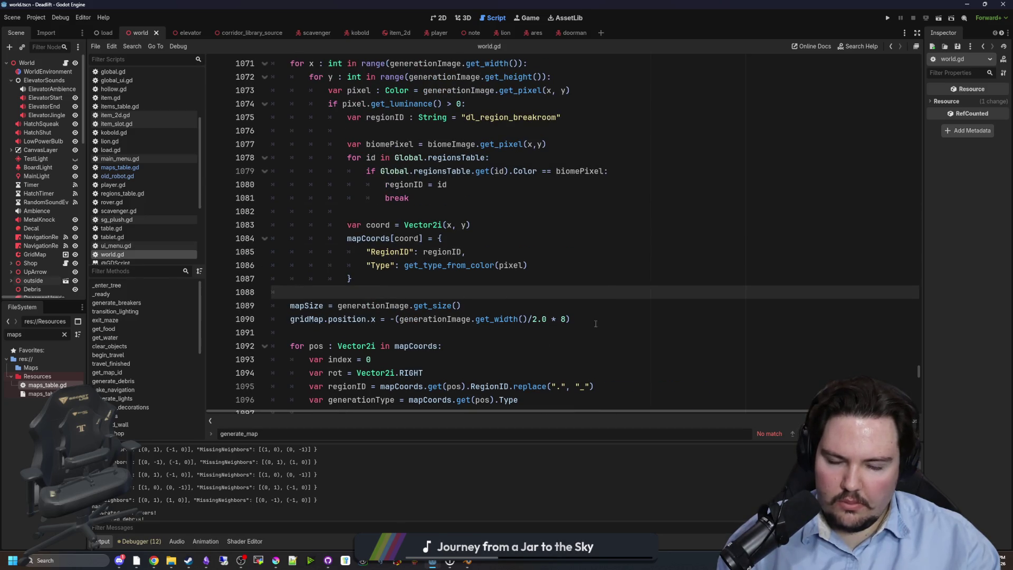
pyautogui.moveTo(595, 323); pyautogui.dragTo(290, 319)
pyautogui.click(381, 319)
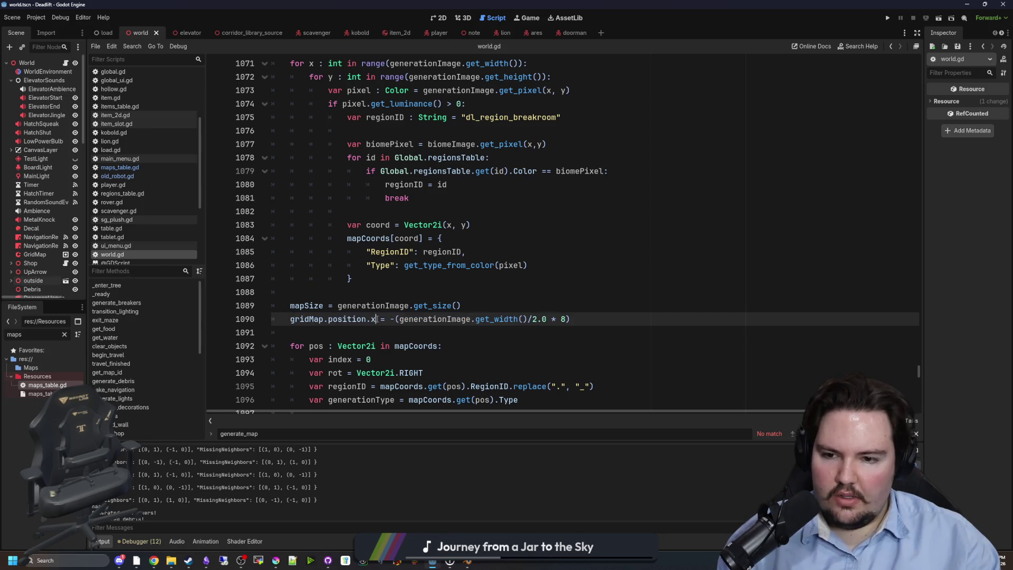
pyautogui.click(492, 303)
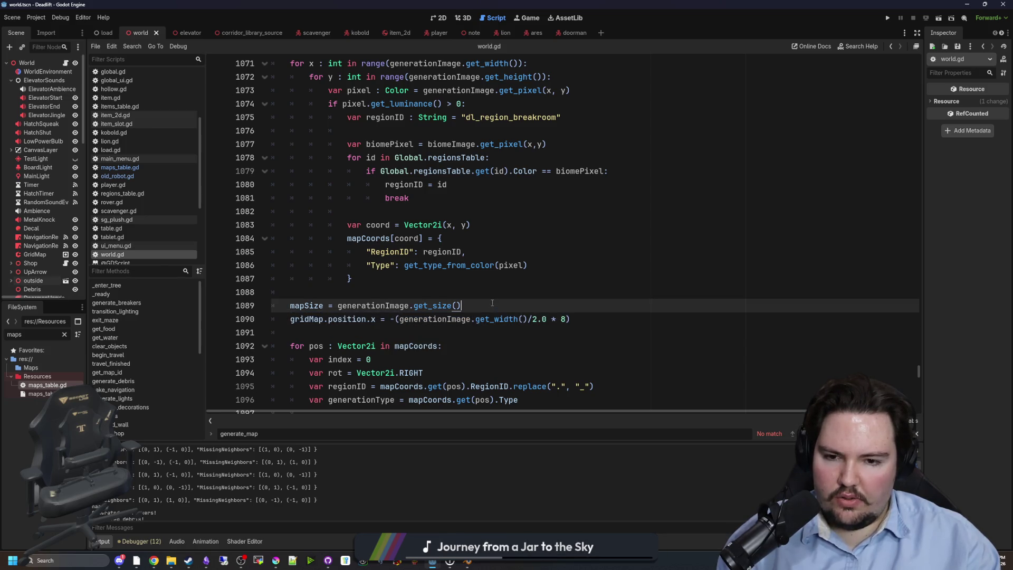
pyautogui.click(376, 320)
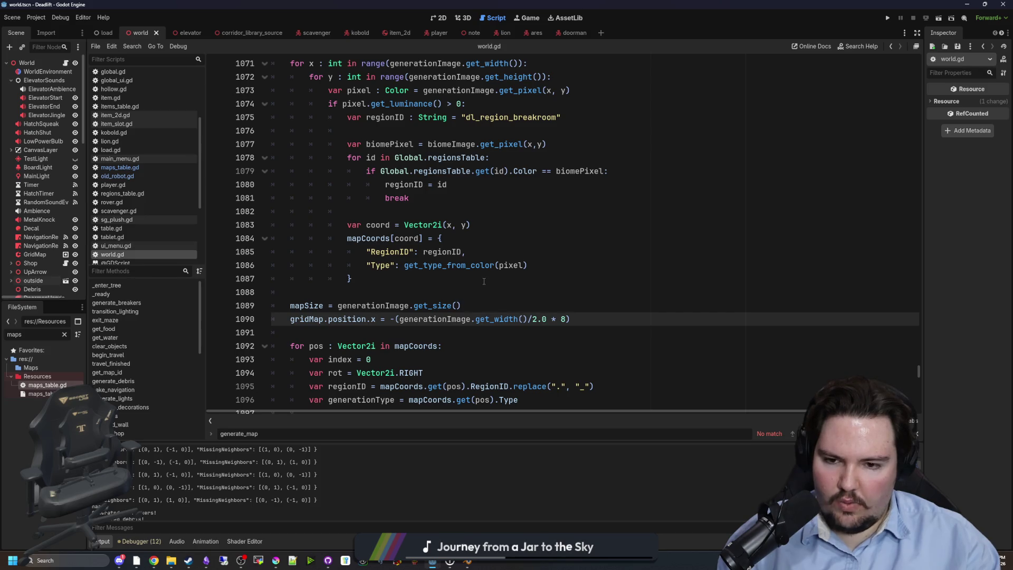
pyautogui.moveTo(581, 315)
pyautogui.mouseDown()
pyautogui.moveTo(290, 306)
pyautogui.moveTo(289, 319)
pyautogui.mouseUp()
pyautogui.click(577, 314)
# Duplicate it as a position.y line using get_height, save, and run the game.
pyautogui.hotkey('ctrl', 'shift', 'd')
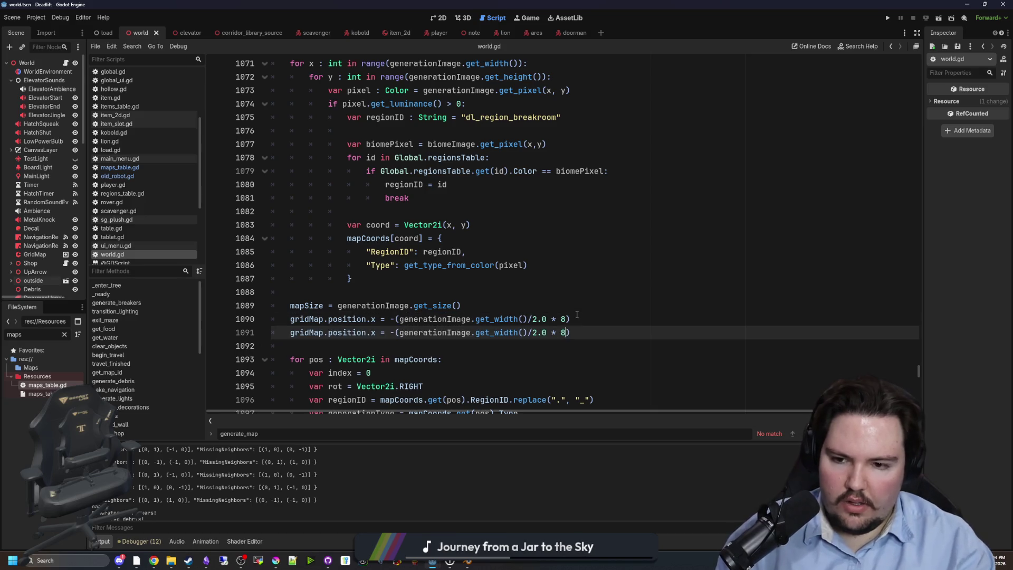
pyautogui.hotkey('ctrl', 'Left')
pyautogui.hotkey('ctrl', 'Left')
pyautogui.hotkey('ctrl', 'Left')
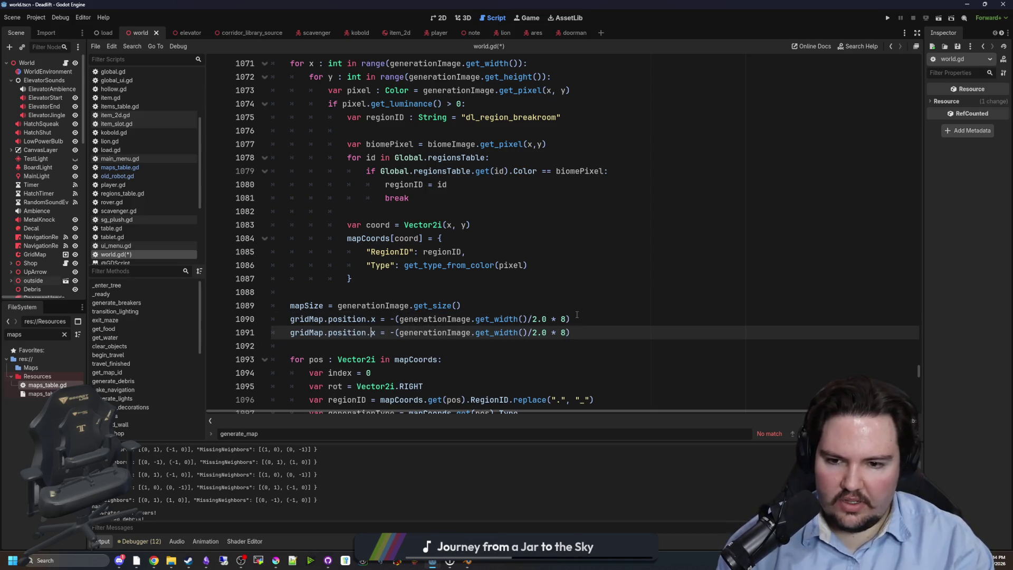
pyautogui.press('BackSpace')
pyautogui.write('y')
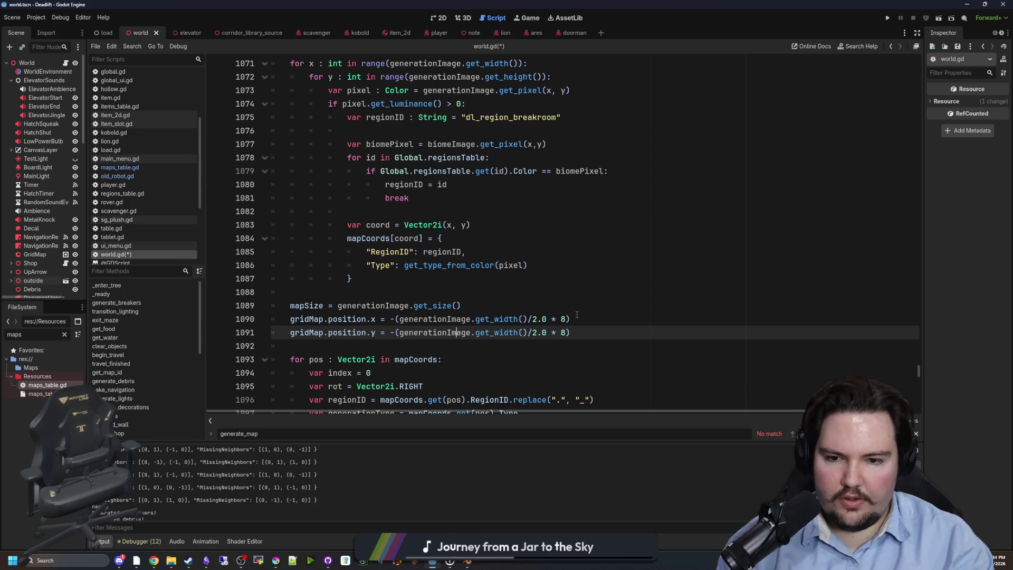
pyautogui.press('Left')
pyautogui.press('BackSpace')
pyautogui.press('BackSpace')
pyautogui.press('BackSpace')
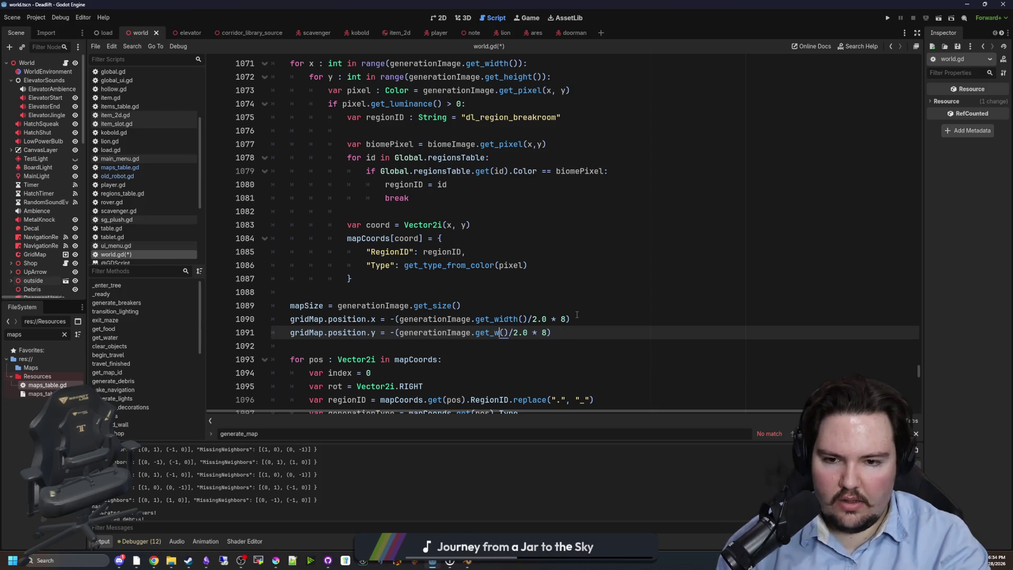
pyautogui.write('height')
pyautogui.click(577, 315)
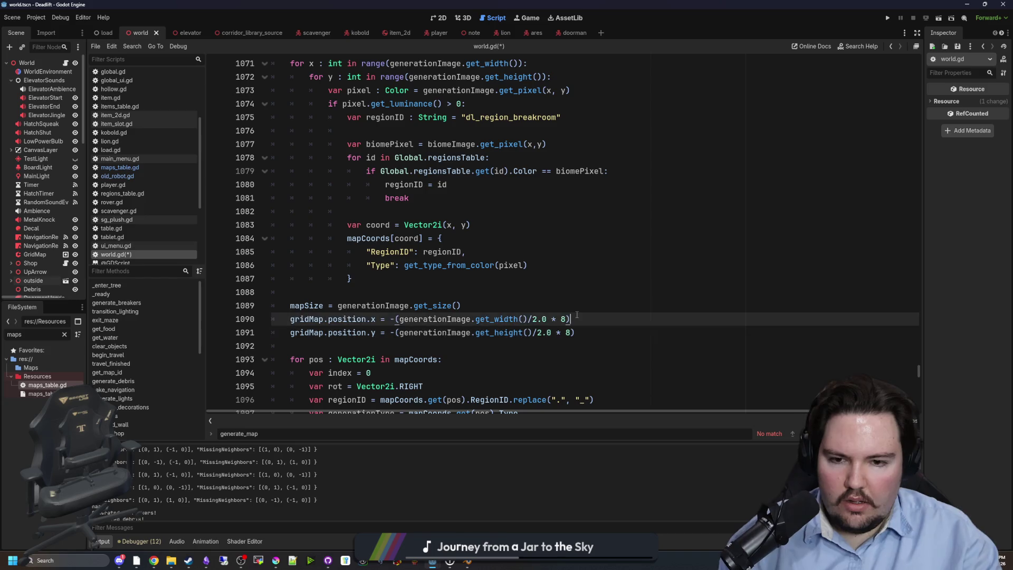
pyautogui.click(539, 287)
pyautogui.hotkey('ctrl', 's')
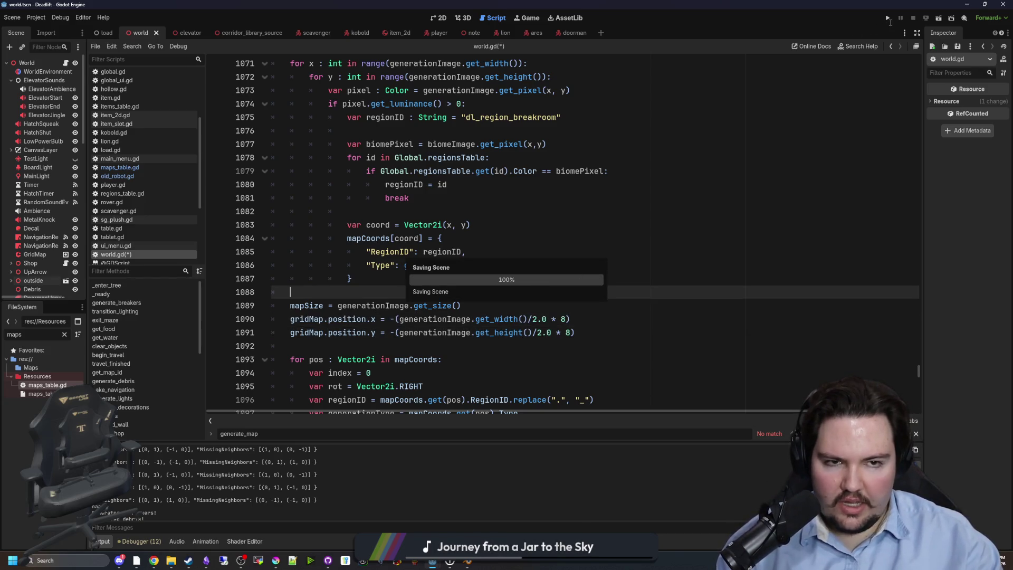
pyautogui.click(888, 19)
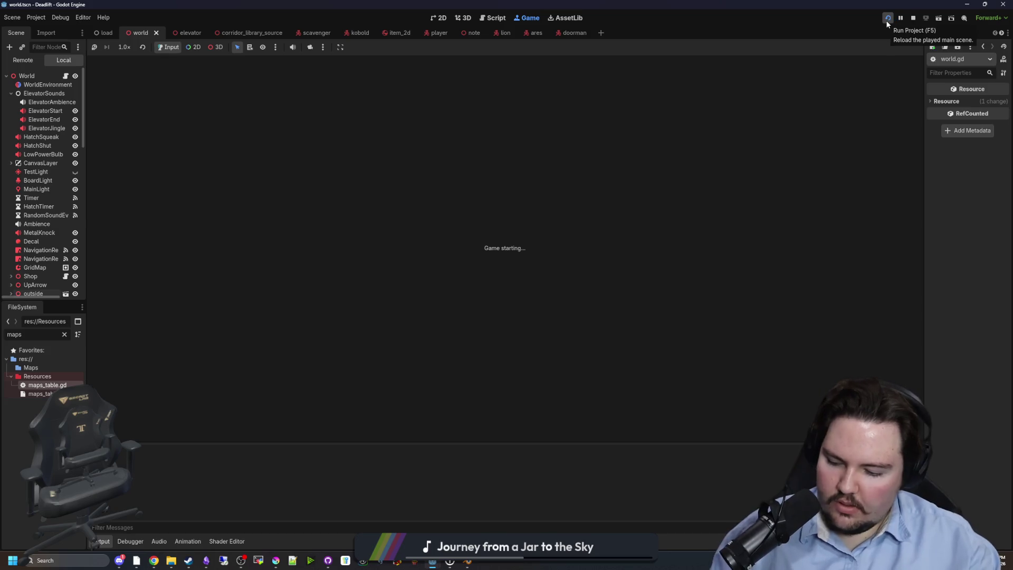
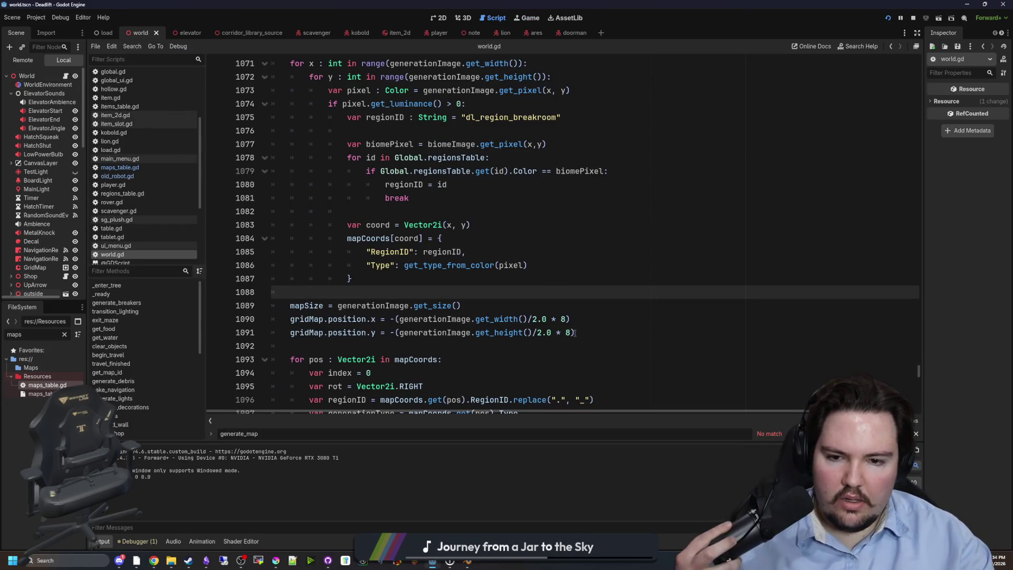
# Delete '/2.0' on line 1091 so the y offset uses the full image height, then save and run.
pyautogui.click(565, 333)
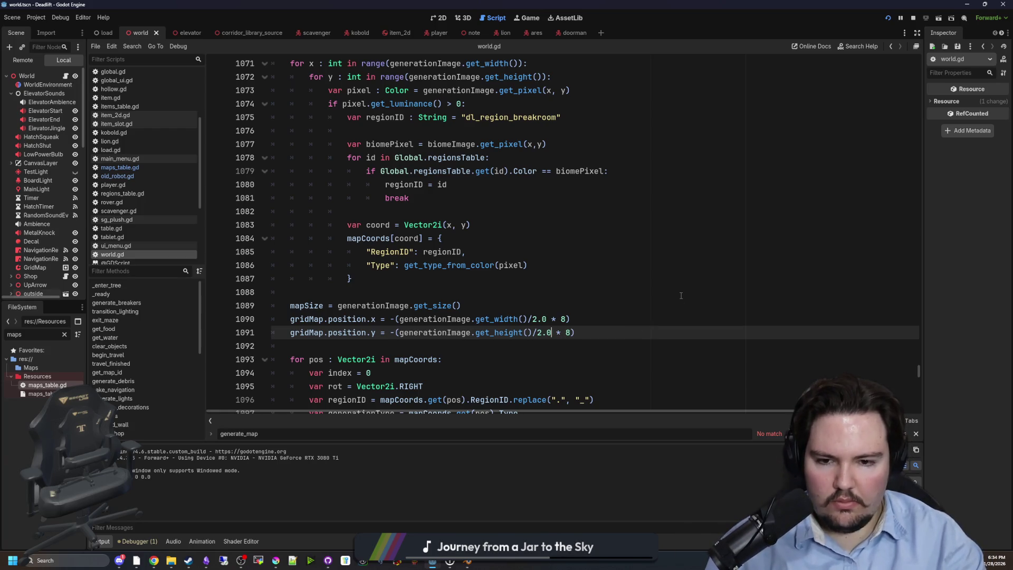
pyautogui.press('BackSpace')
pyautogui.press('BackSpace')
pyautogui.press('BackSpace')
pyautogui.click(681, 294)
pyautogui.press('F5')
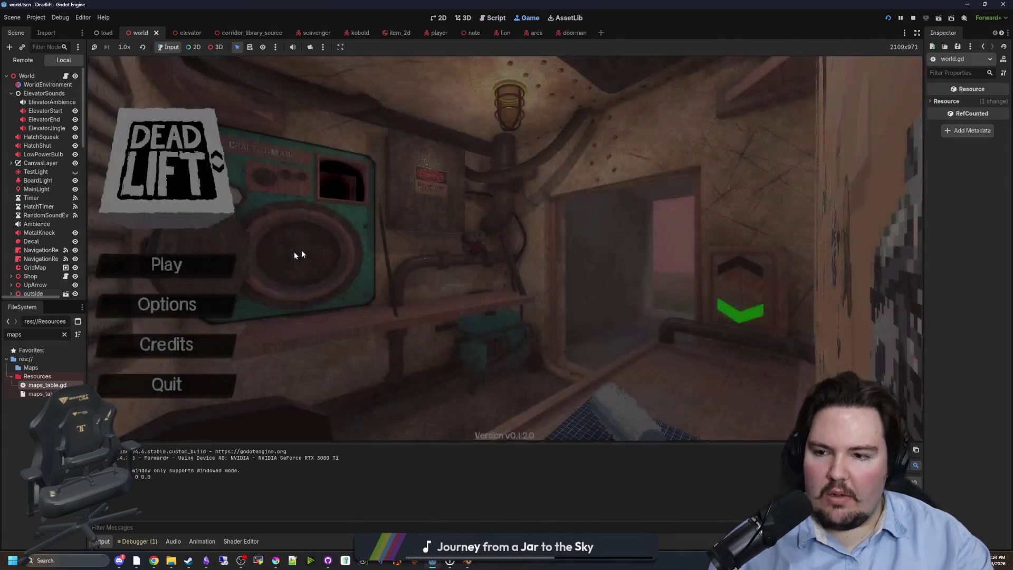
# Play in debug mode, pause, view level 1 from an overhead free 3D camera, then reopen world.gd.
pyautogui.click(207, 258)
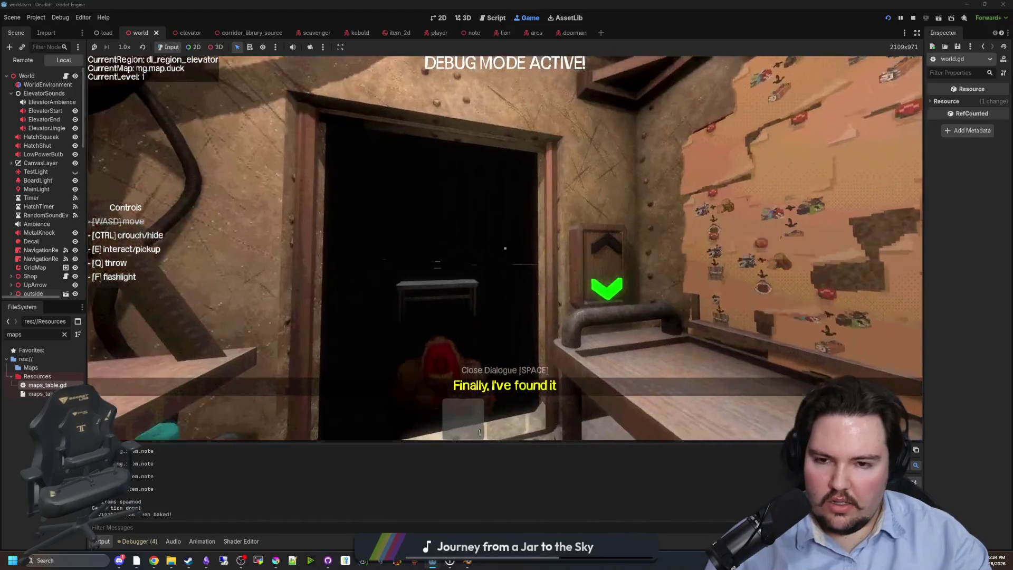
pyautogui.press('super')
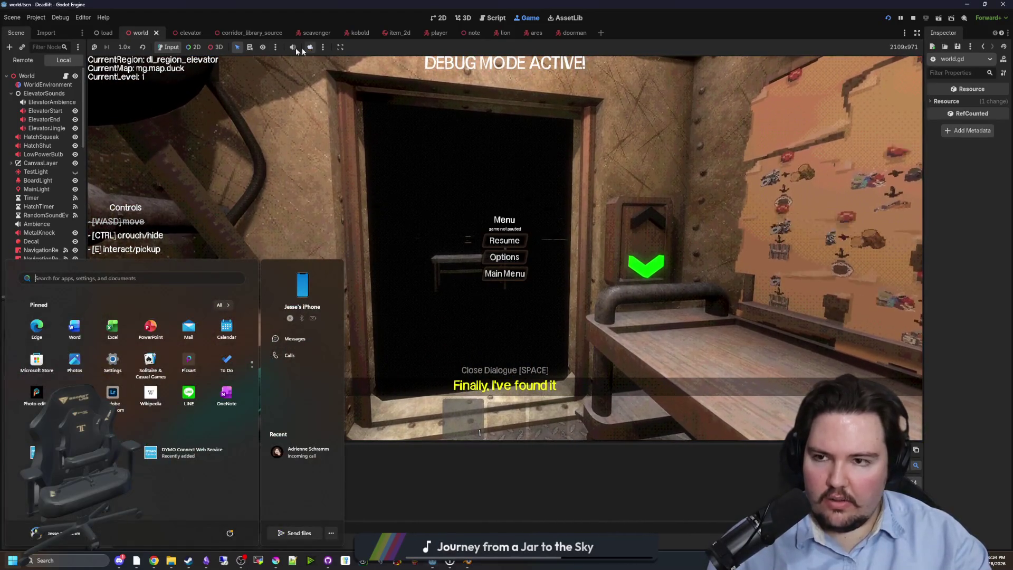
pyautogui.click(302, 50)
pyautogui.click(215, 47)
pyautogui.click(311, 47)
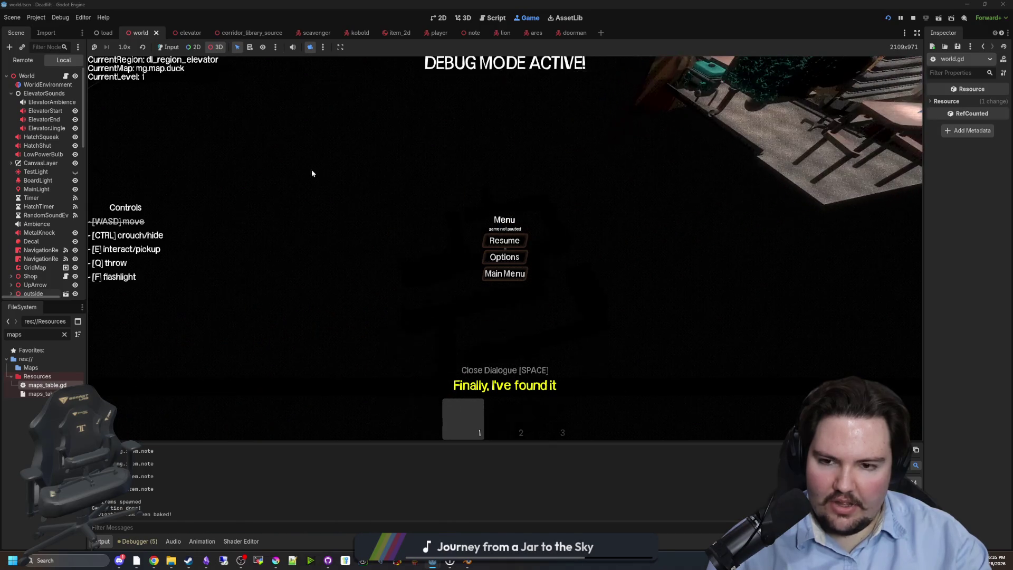
pyautogui.click(66, 76)
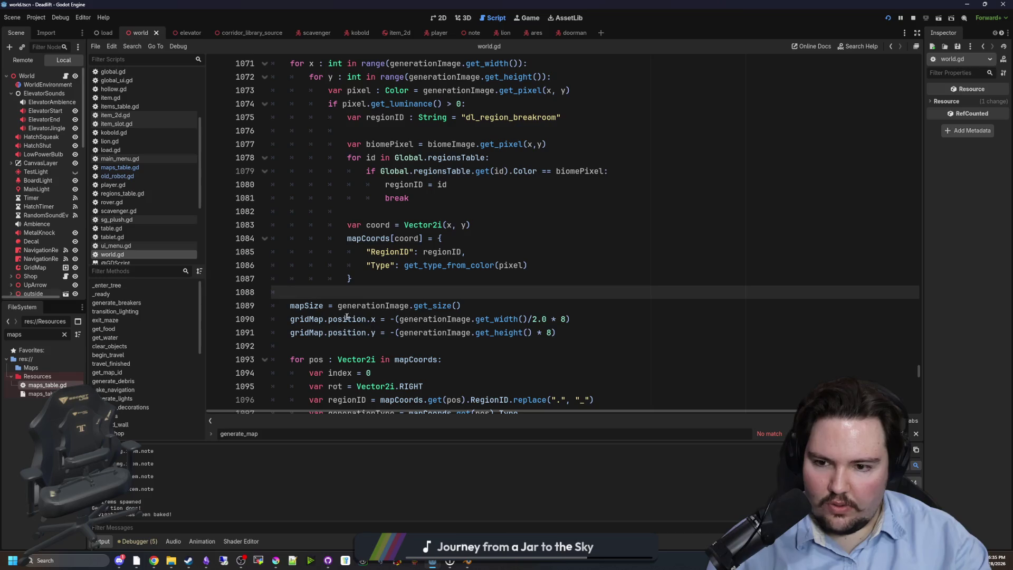
# Change line 1091's gridMap.position.y to gridMap.position.z, save, and return to the running game.
pyautogui.press('Down')
pyautogui.press('Down')
pyautogui.press('Down')
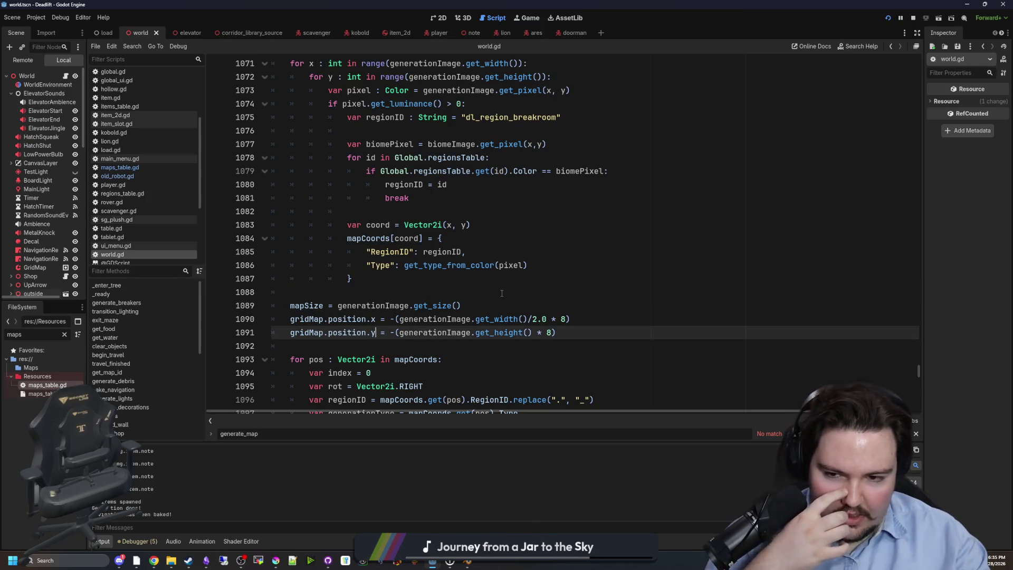
pyautogui.press('BackSpace')
pyautogui.write('z')
pyautogui.click(502, 293)
pyautogui.hotkey('ctrl', 's')
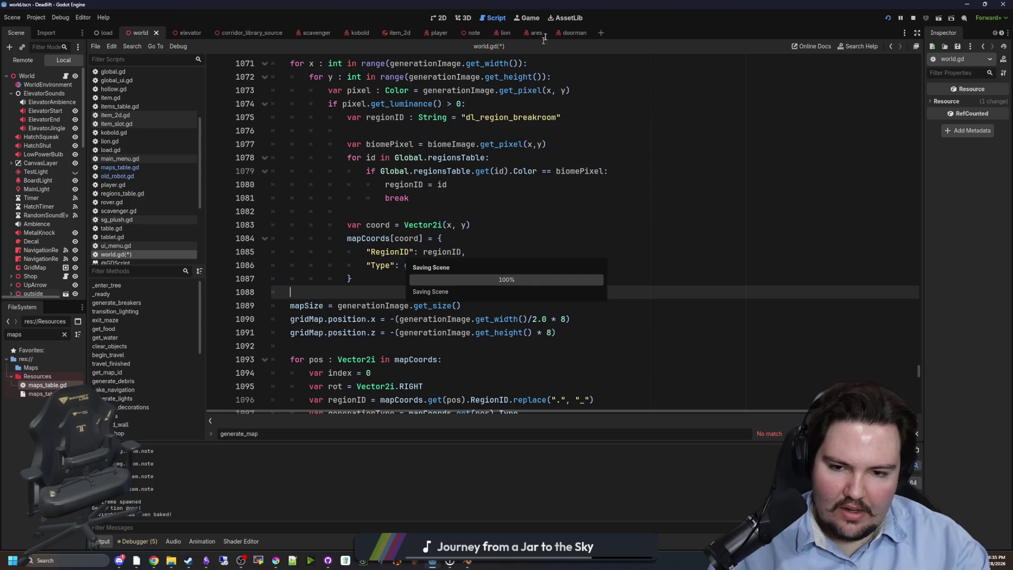
pyautogui.click(530, 18)
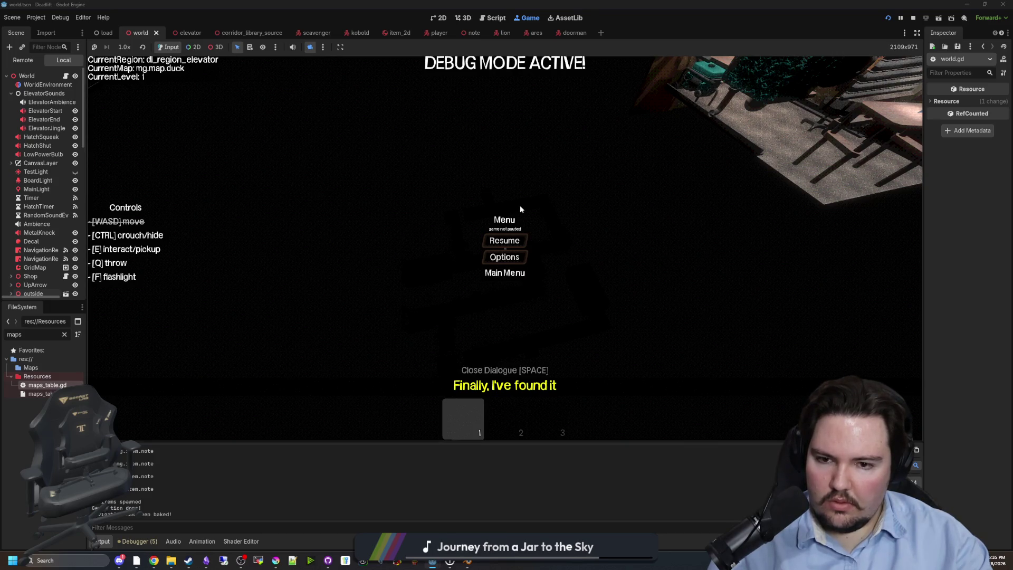
# Start a new run, then pause and inspect the level with the free 3D camera.
pyautogui.click(511, 240)
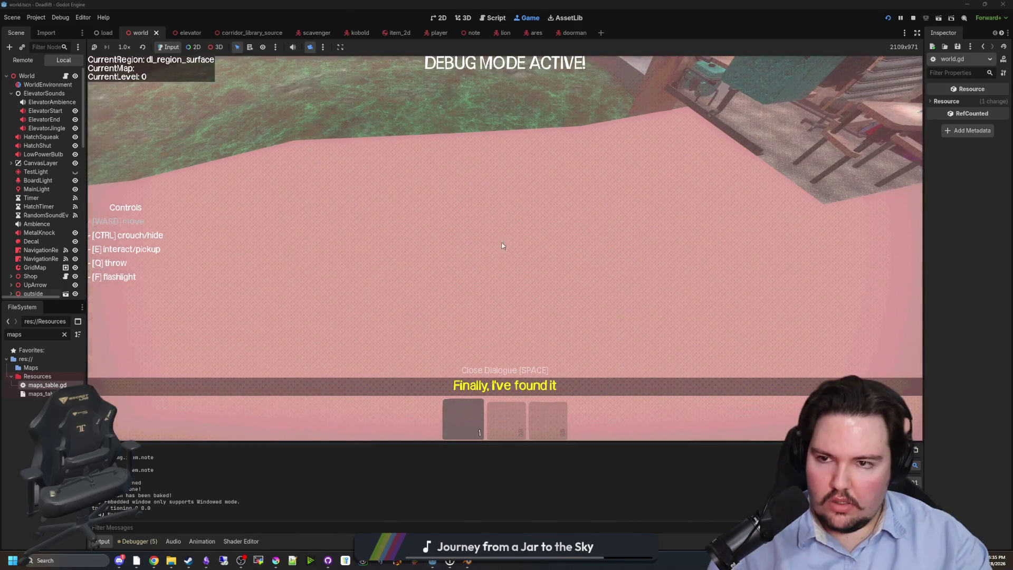
pyautogui.press('super')
pyautogui.click(310, 47)
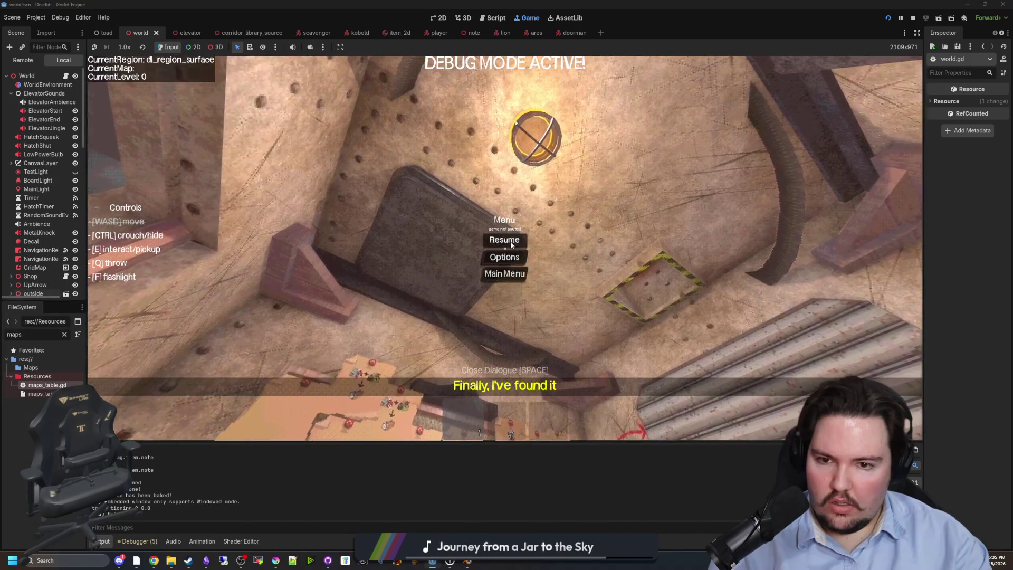
pyautogui.press('Escape')
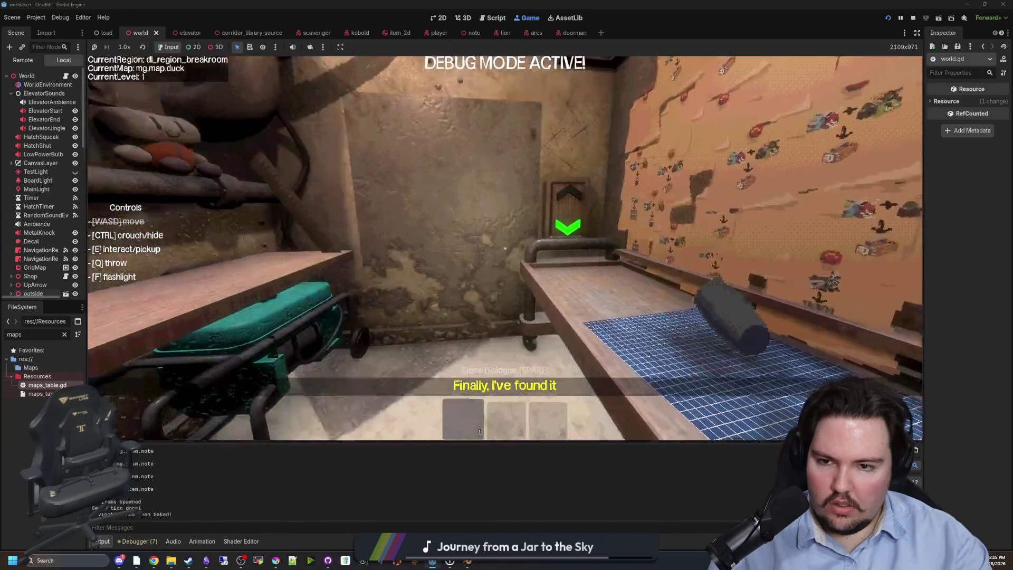
pyautogui.press('super')
pyautogui.click(310, 47)
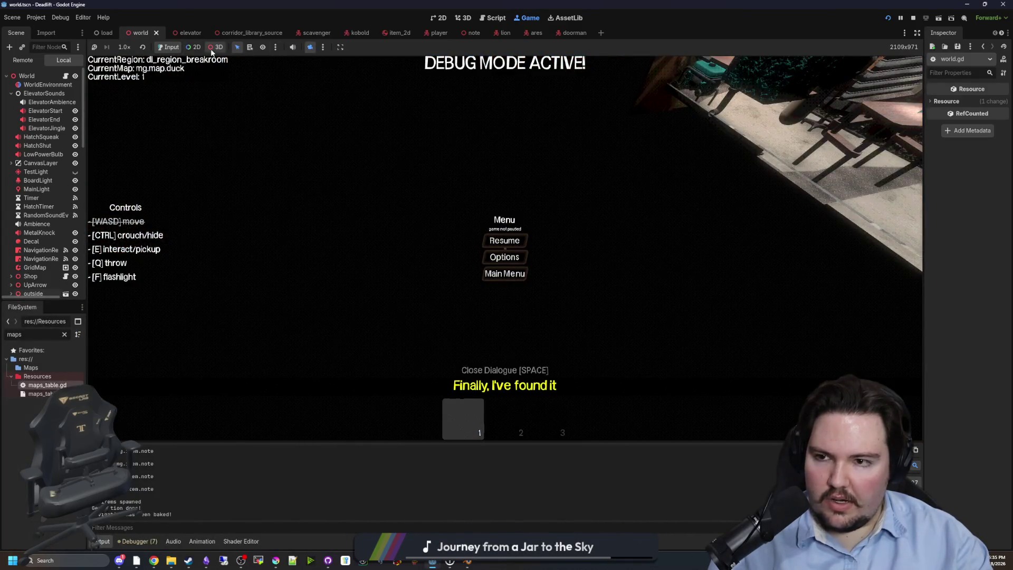
pyautogui.click(212, 51)
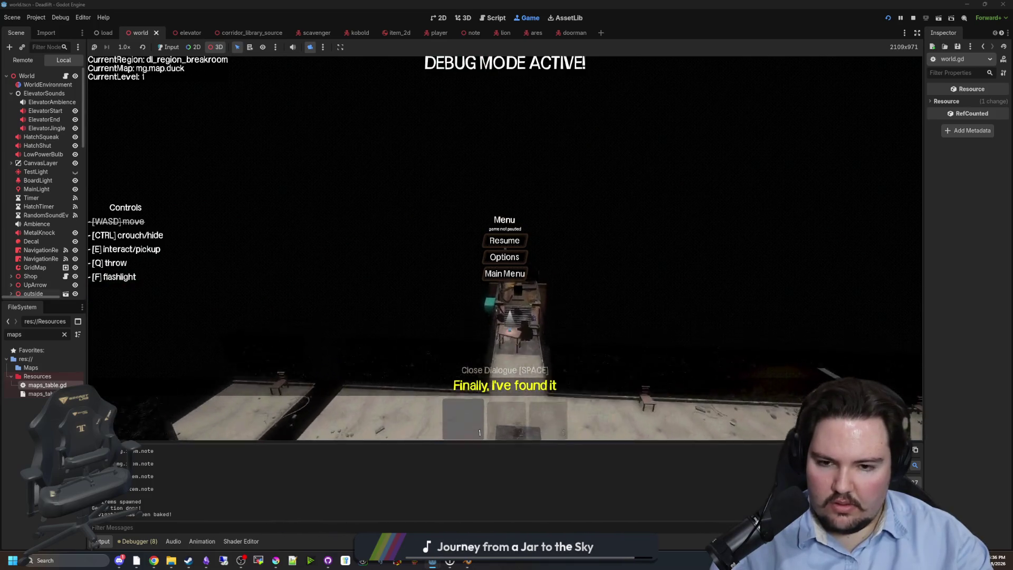
# Remove the minus sign before (generationImage.get_height() * 8) in world.gd, save, and return to the game.
pyautogui.click(66, 76)
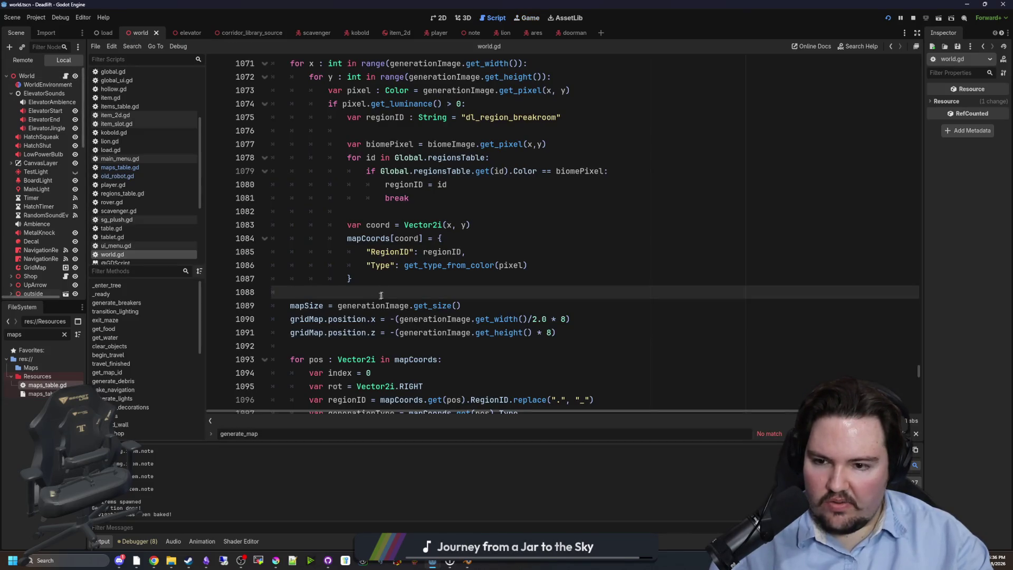
pyautogui.click(377, 336)
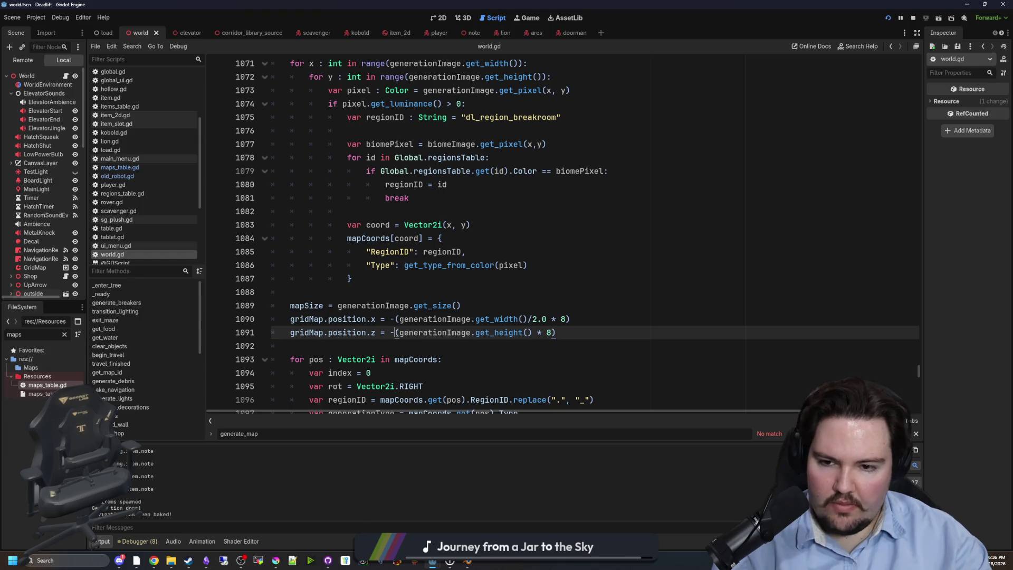
pyautogui.press('BackSpace')
pyautogui.click(527, 293)
pyautogui.hotkey('ctrl', 's')
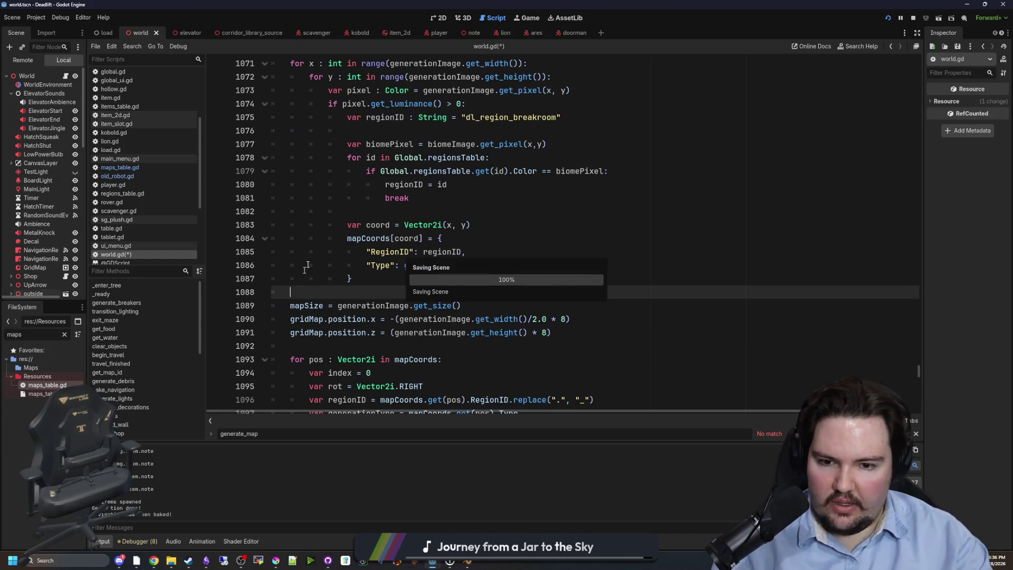
pyautogui.click(530, 17)
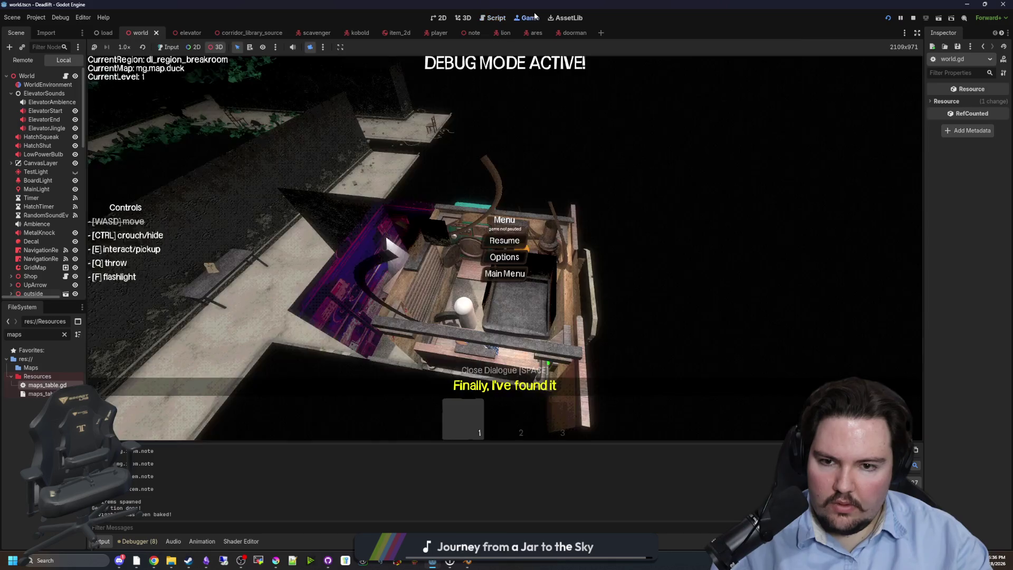
# Restart the game with the saved change, ride the elevator down to level 1, and pause.
pyautogui.click(498, 274)
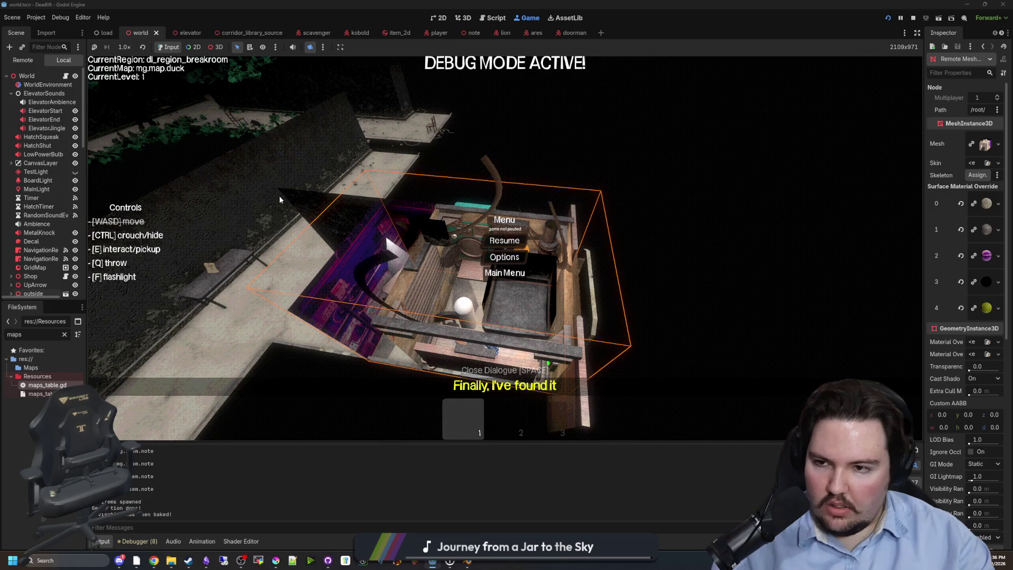
pyautogui.press('F5')
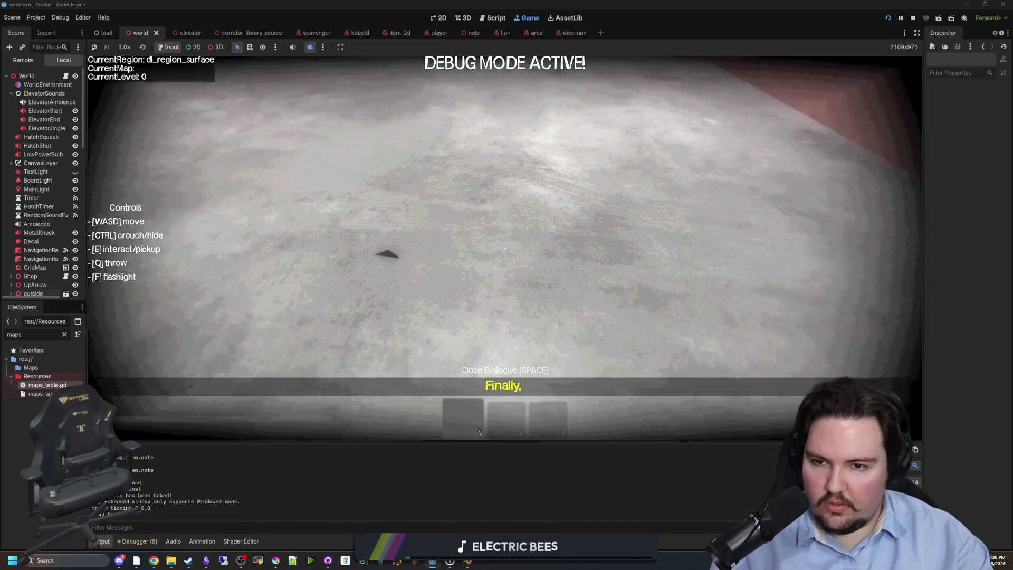
pyautogui.press('Escape')
pyautogui.press('super')
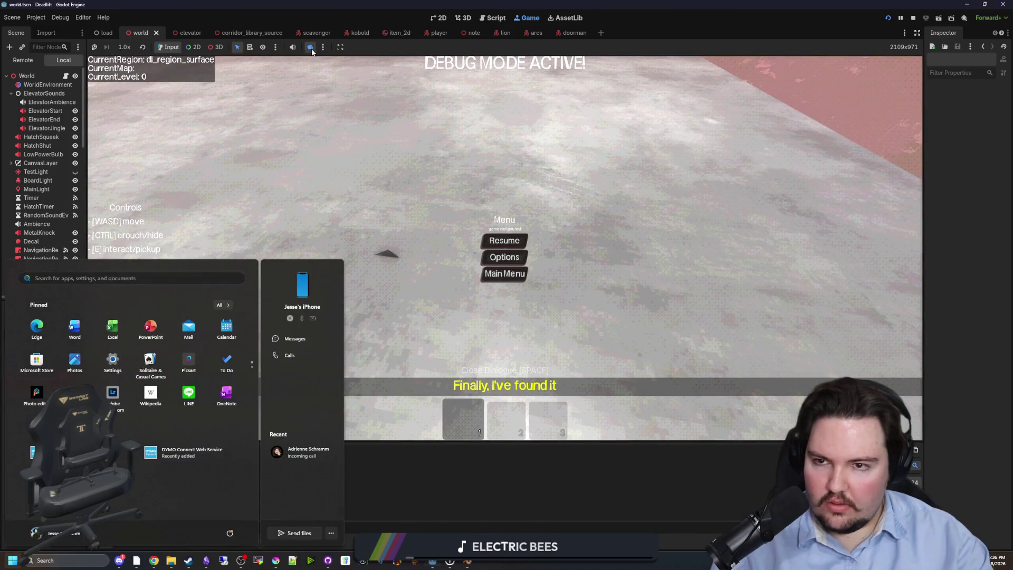
pyautogui.press('super')
pyautogui.press('Escape')
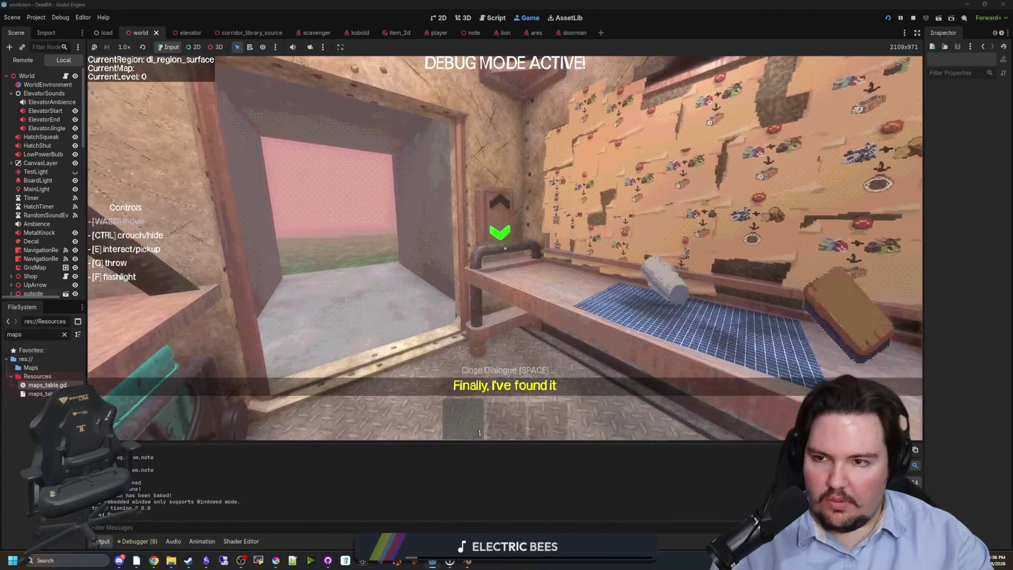
pyautogui.press('e')
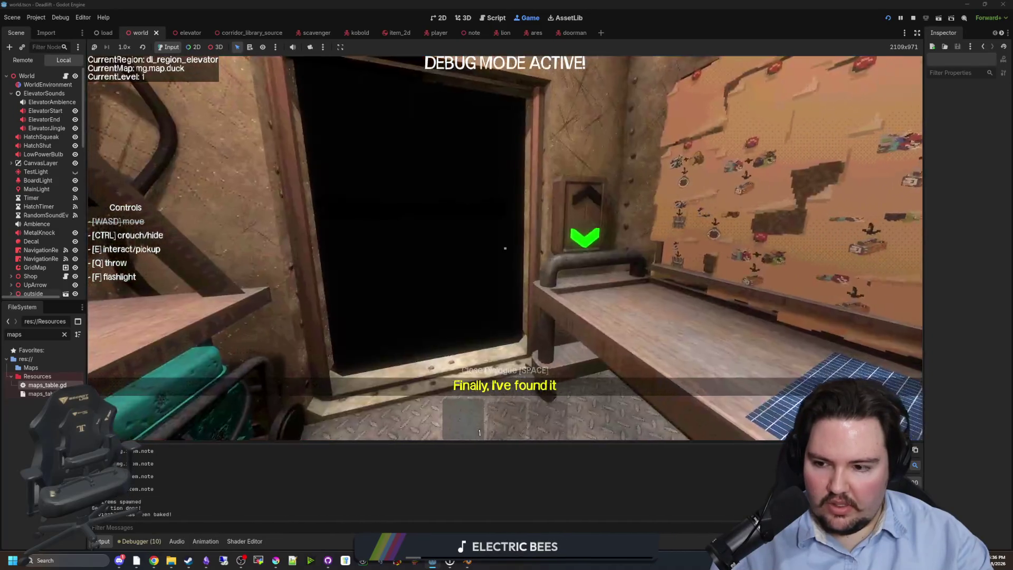
pyautogui.press('Escape')
pyautogui.press('super')
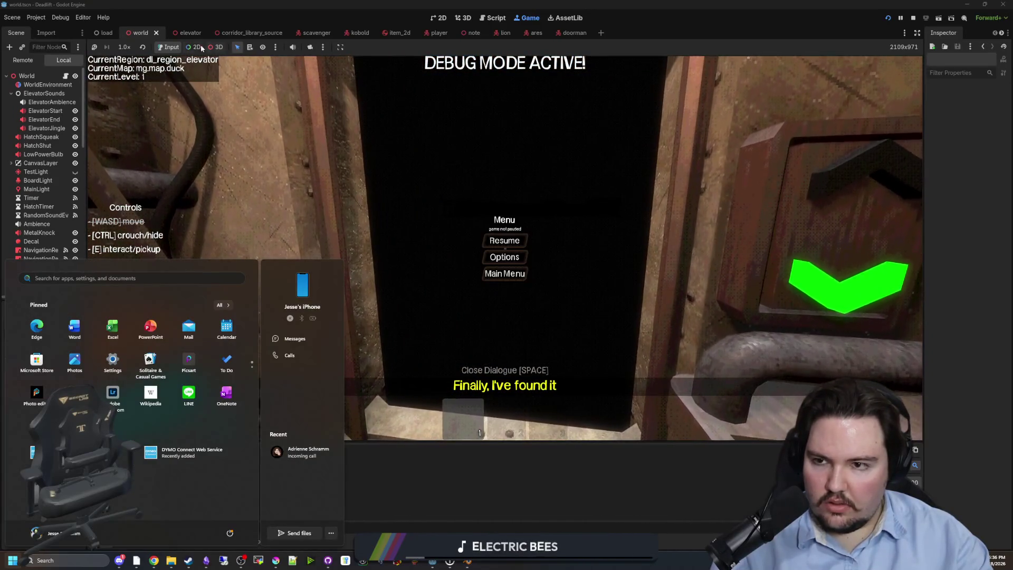
# Survey level 1 from the overhead editor camera, then reopen world.gd at the grid map code.
pyautogui.click(215, 47)
pyautogui.click(310, 46)
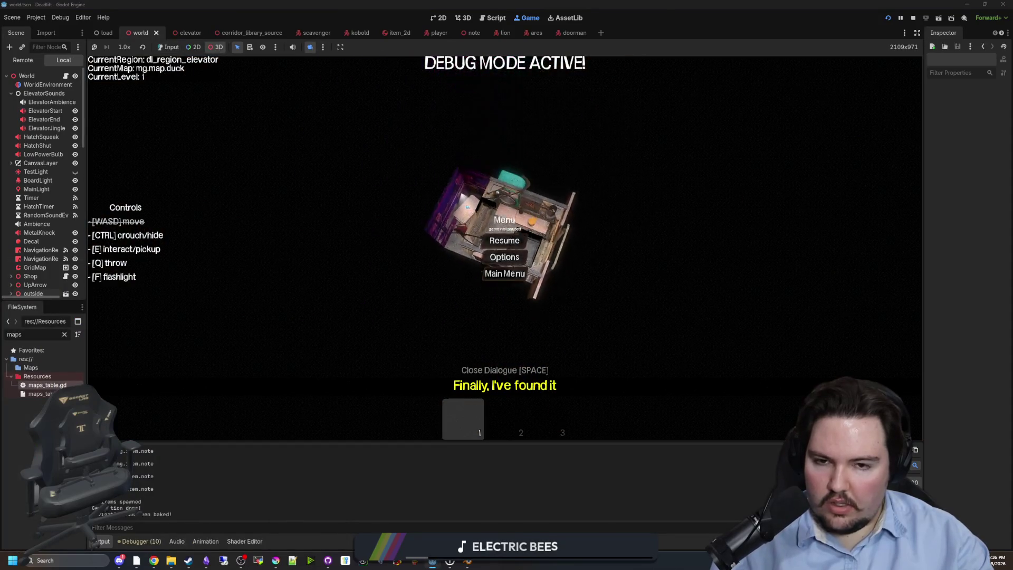
pyautogui.scroll(-3, 505, 233)
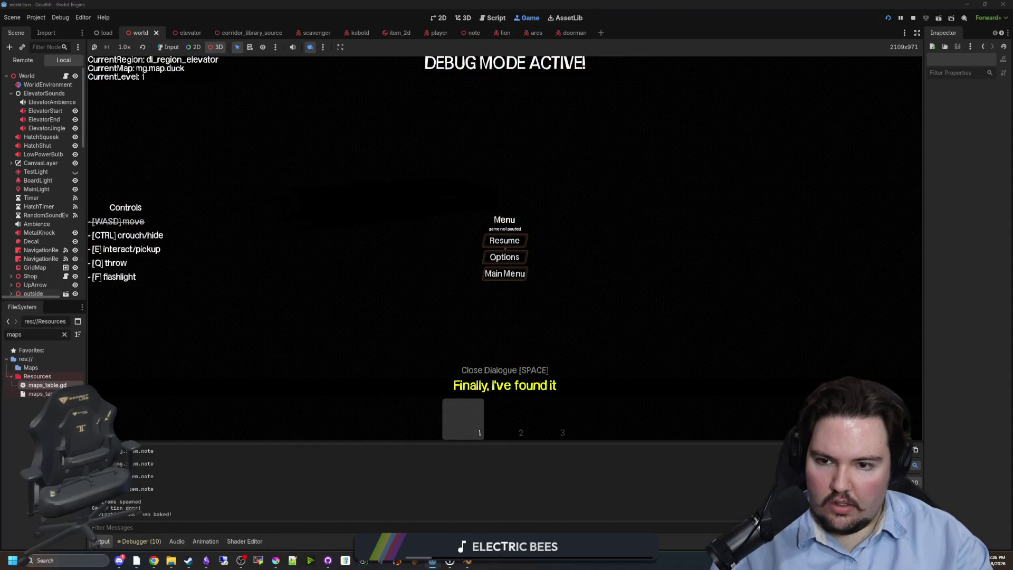
pyautogui.scroll(-5, 504, 233)
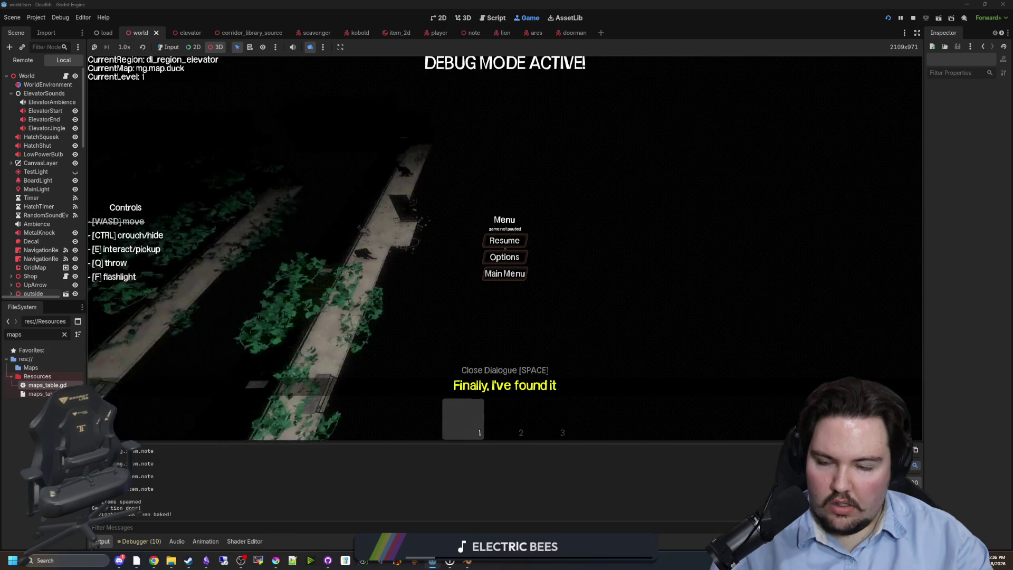
pyautogui.scroll(3, 504, 232)
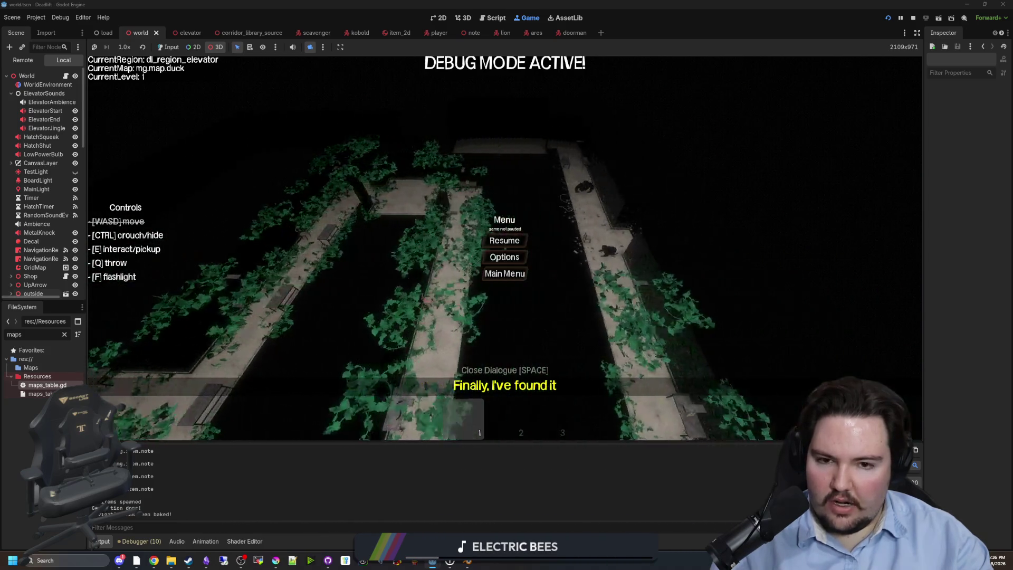
pyautogui.scroll(-4, 504, 232)
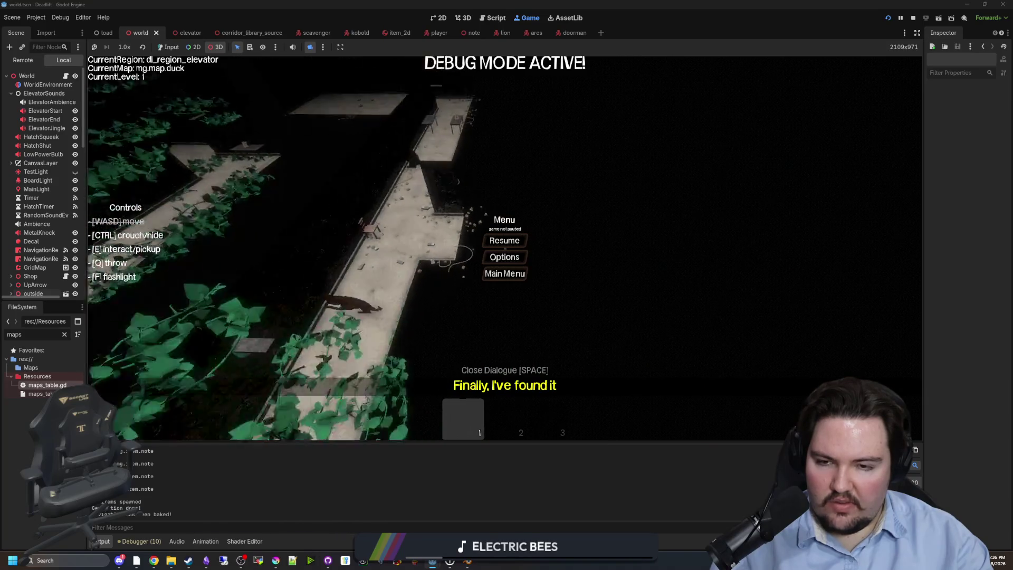
pyautogui.scroll(-4, 504, 232)
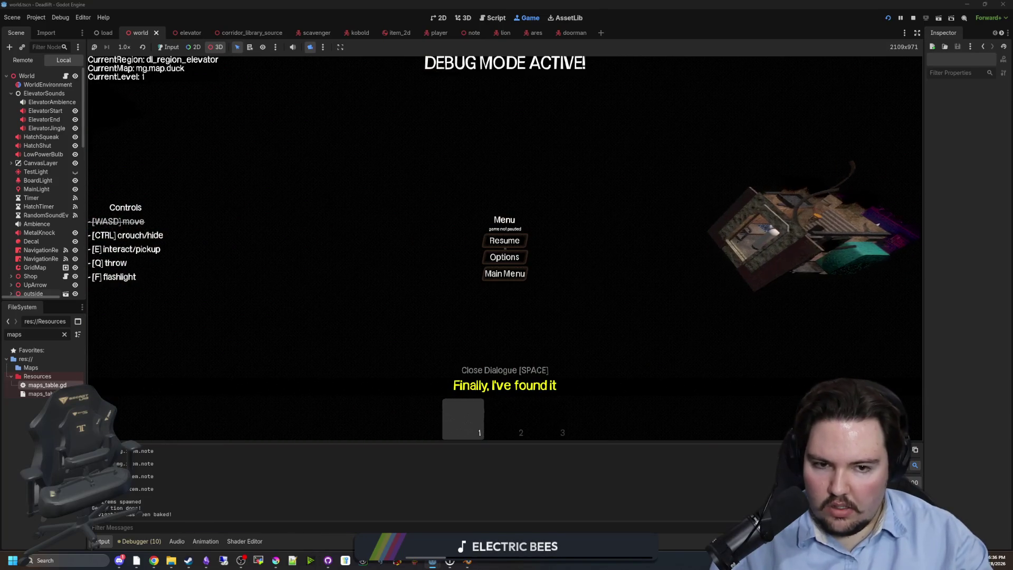
pyautogui.click(66, 77)
pyautogui.scroll(-1, 401, 304)
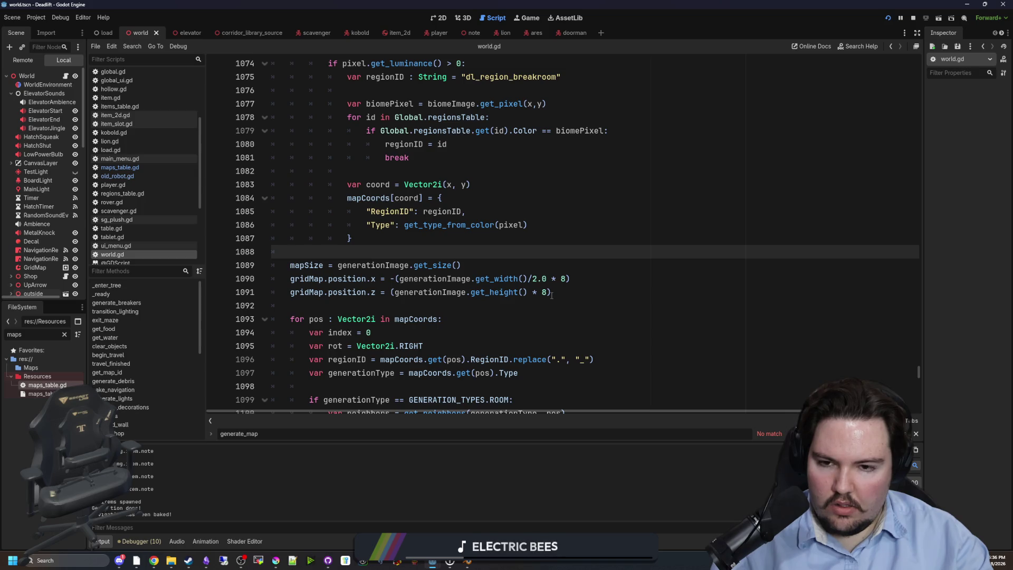
# With the caret on line 1091, save world.gd and relaunch the game on the surface level.
pyautogui.click(389, 291)
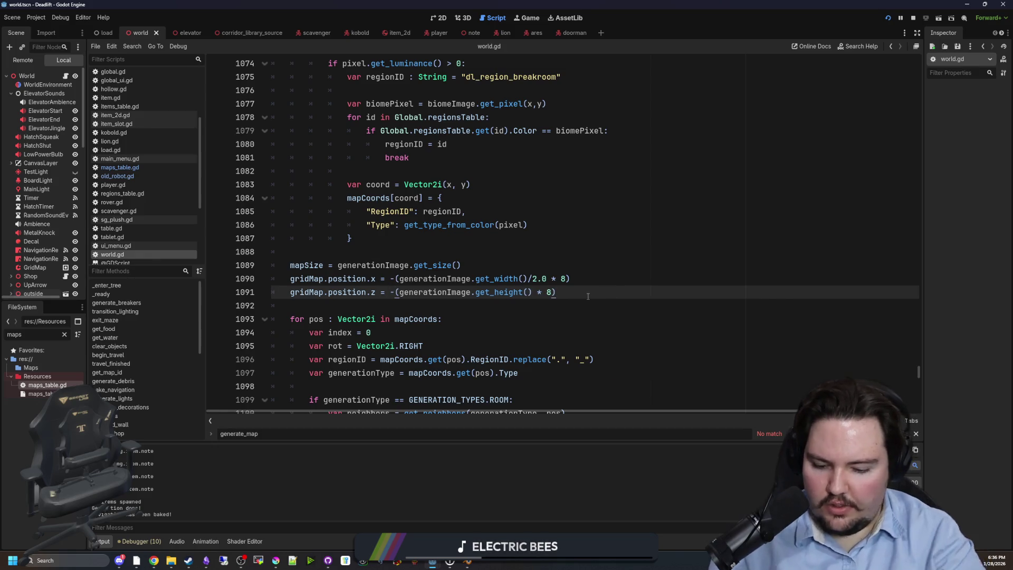
pyautogui.hotkey('ctrl', 's')
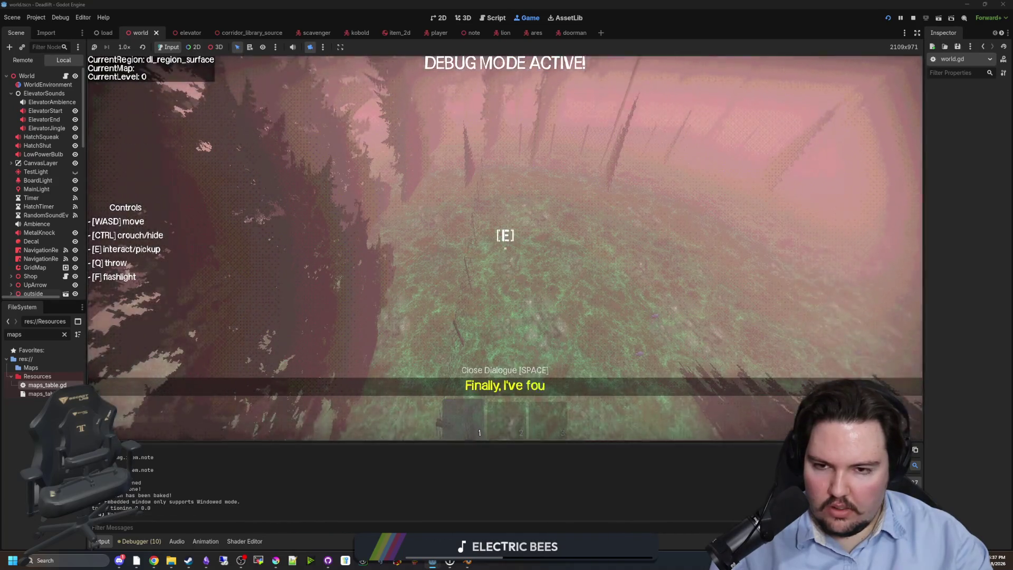
# Skip to the elevator level, pause, and reset the 3D camera to overlook the generated level.
pyautogui.press('super')
pyautogui.press('Escape')
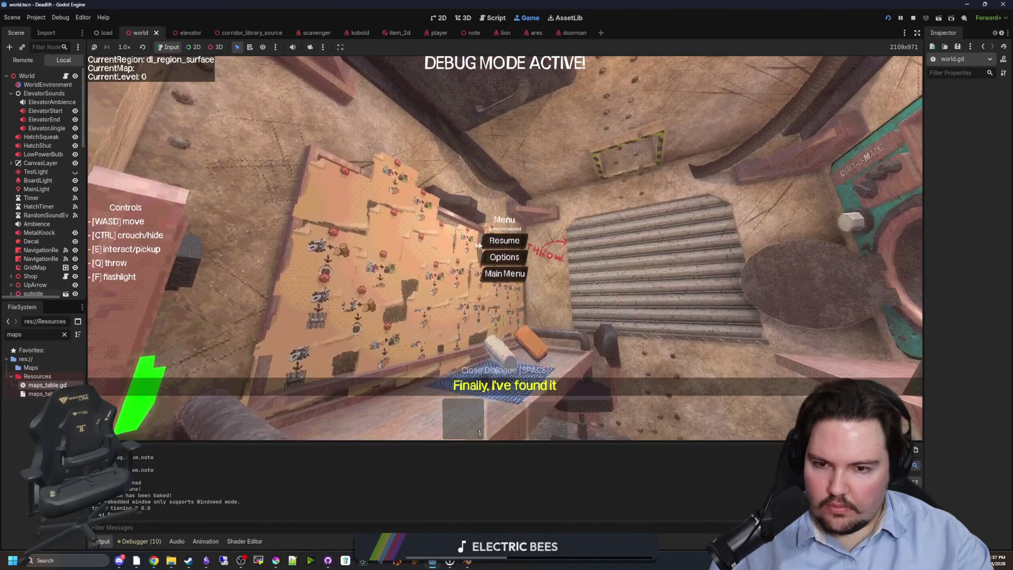
pyautogui.press('Escape')
pyautogui.press('super')
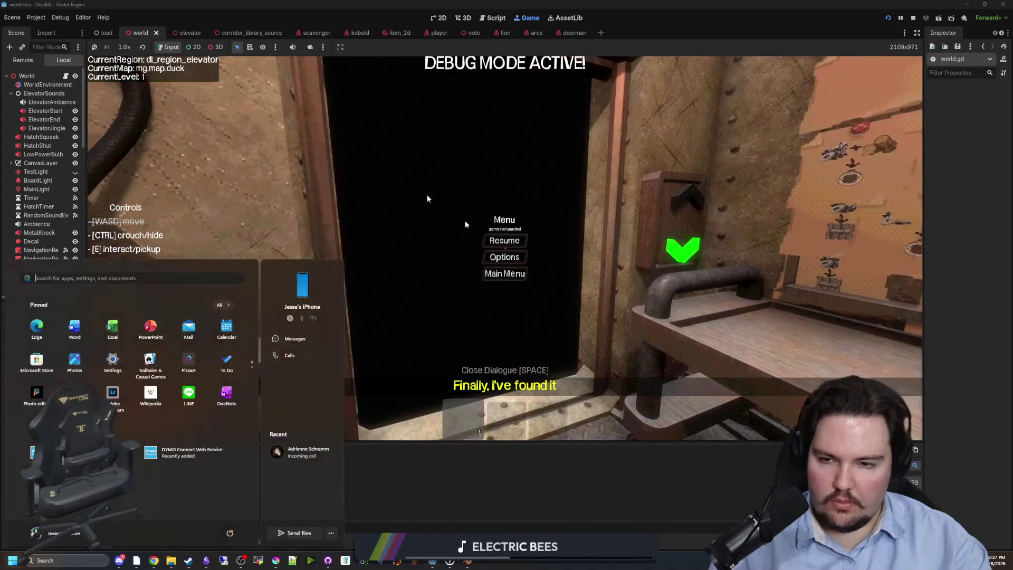
pyautogui.click(307, 49)
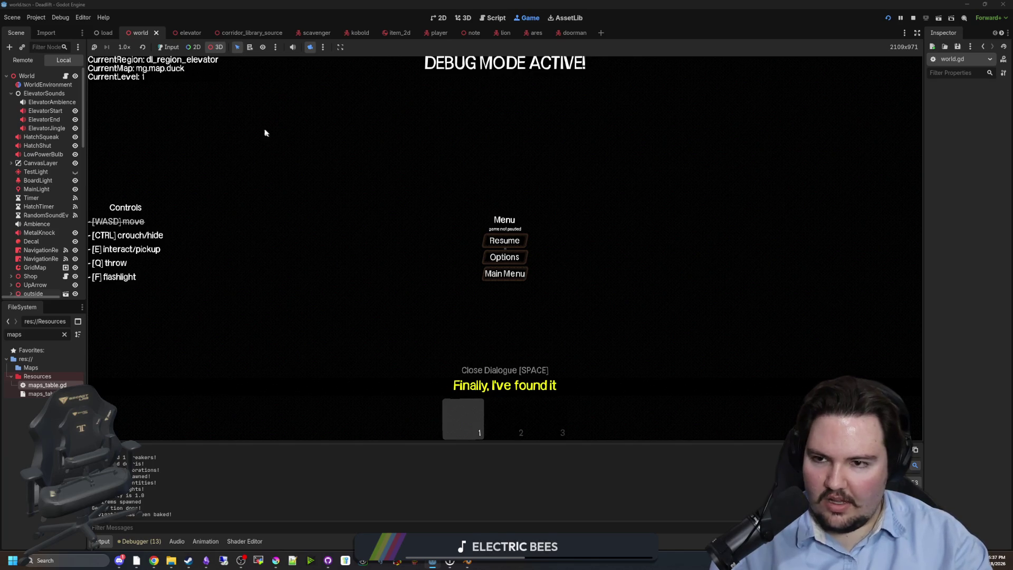
pyautogui.click(323, 47)
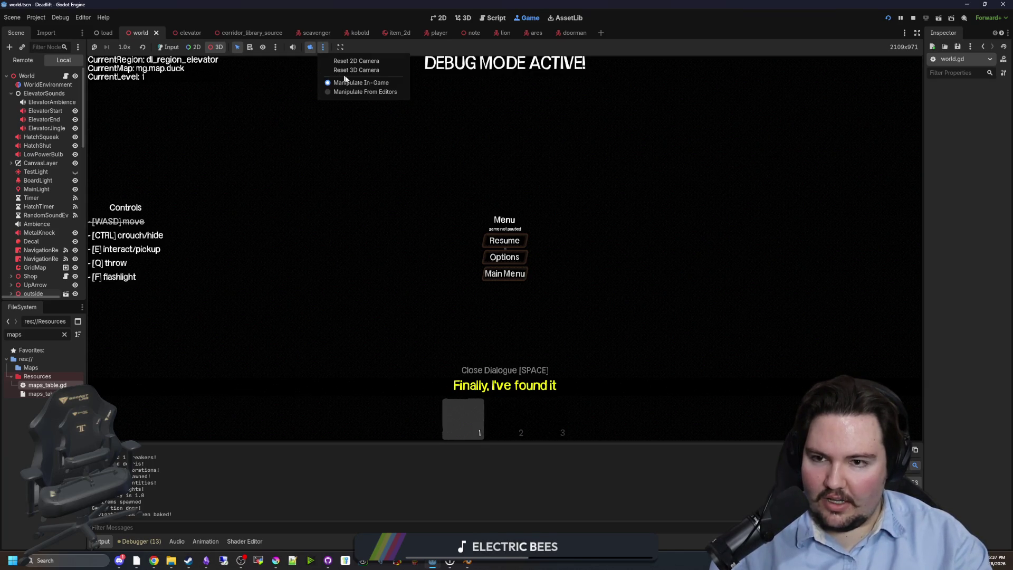
pyautogui.click(362, 70)
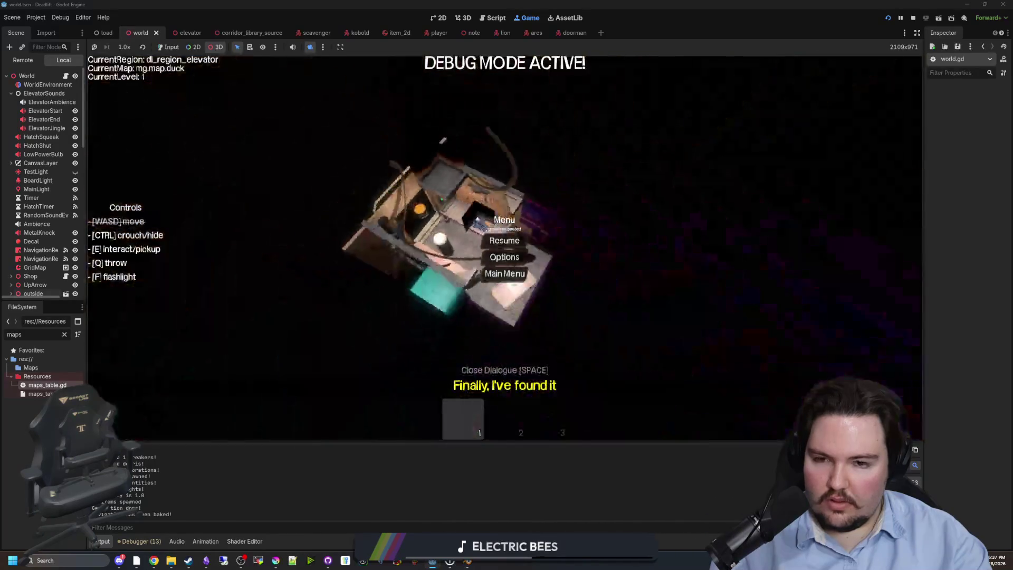
pyautogui.scroll(-3, 478, 285)
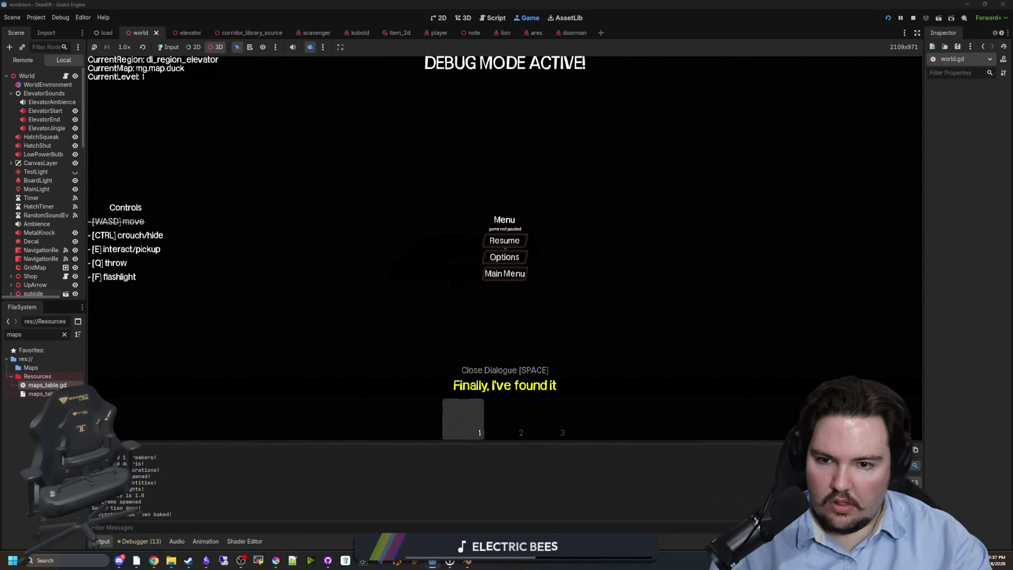
pyautogui.scroll(5, 527, 309)
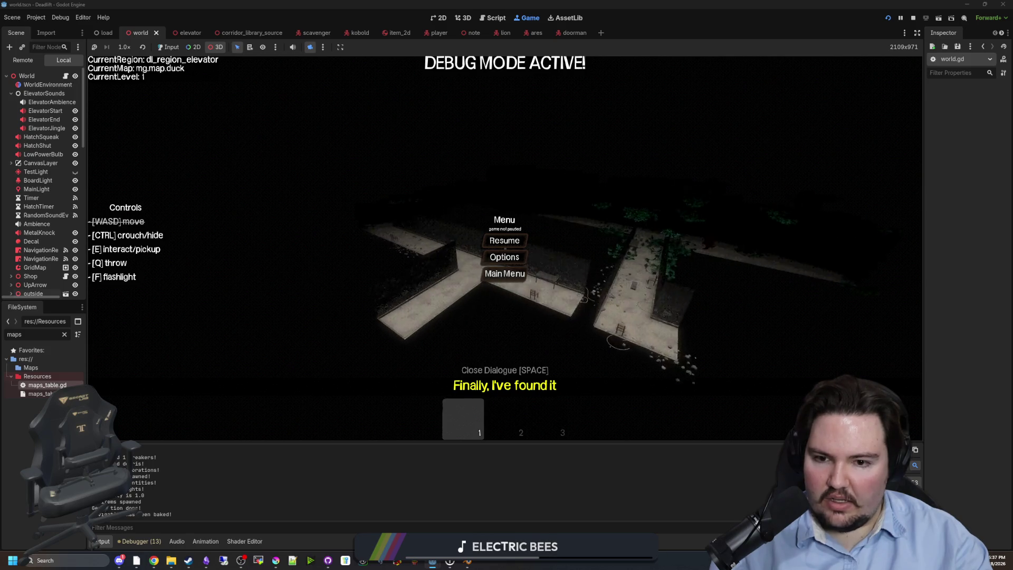
pyautogui.scroll(-3, 528, 285)
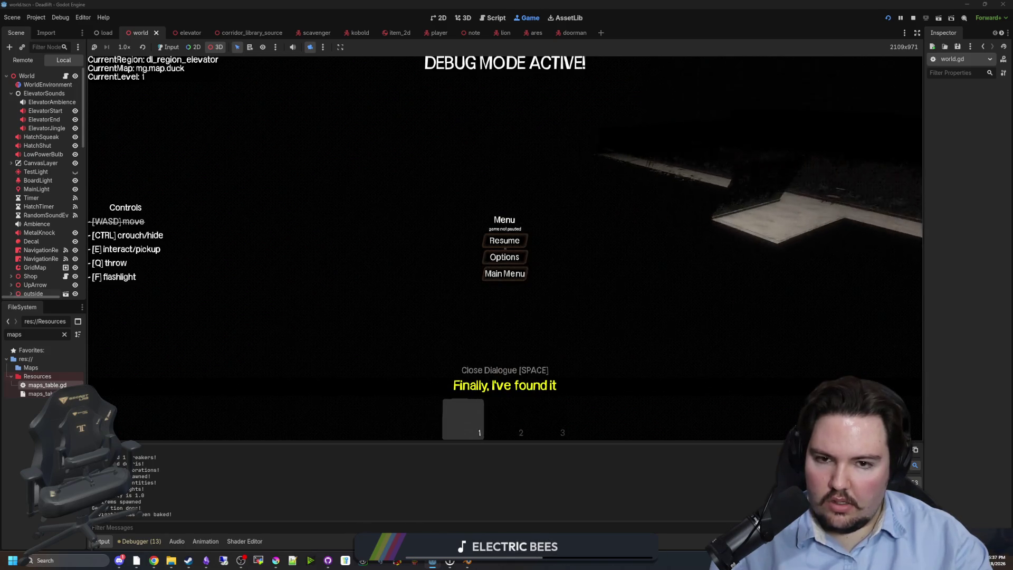
# Change the z offset to -(generationImage.get_height() * 8)+2.0 in world.gd and save.
pyautogui.click(65, 76)
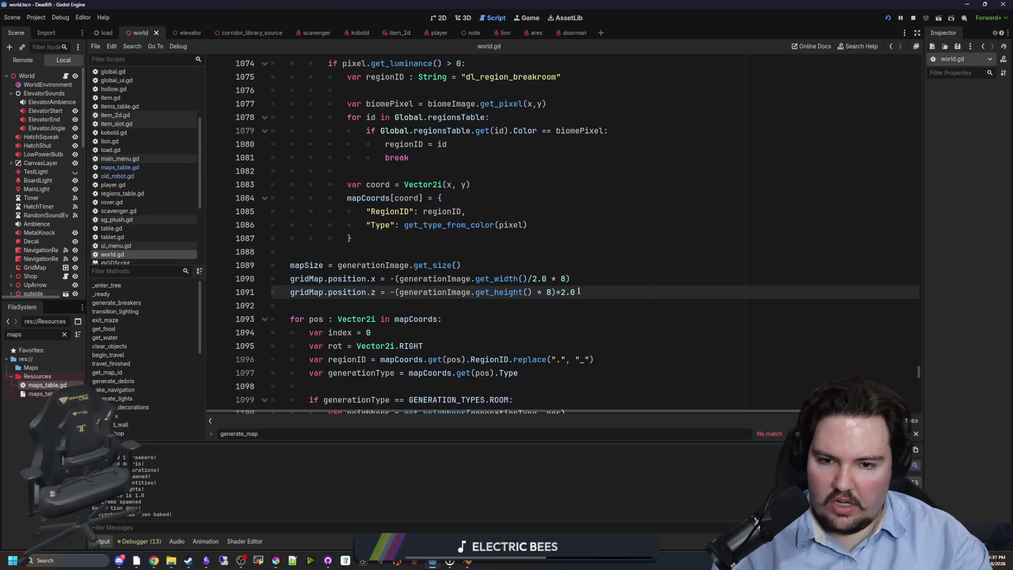
pyautogui.click(593, 271)
pyautogui.hotkey('ctrl', 's')
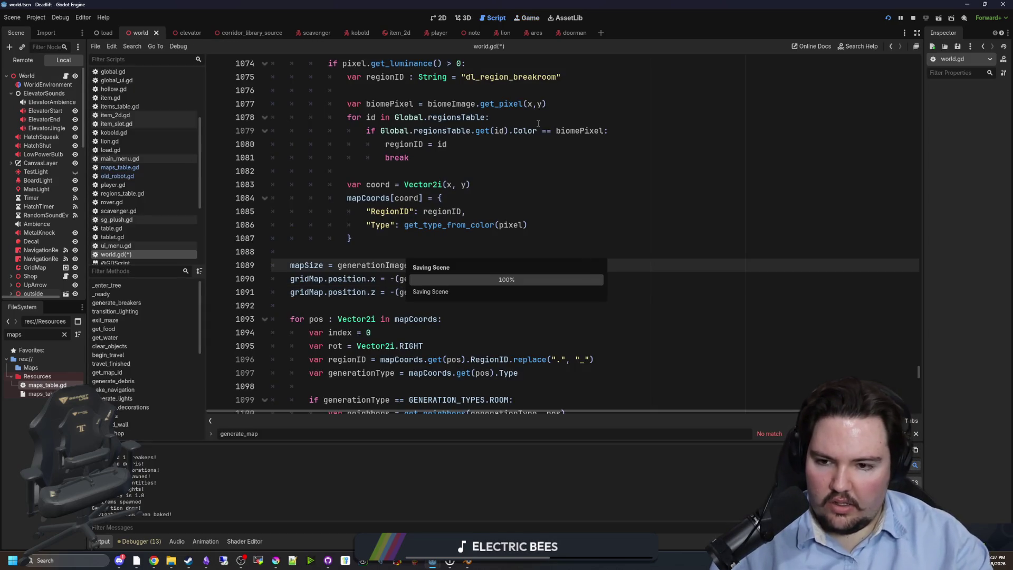
# Restart via Main Menu and Play, descend to the breakroom level, pause, and select the generated GridMap.
pyautogui.click(531, 18)
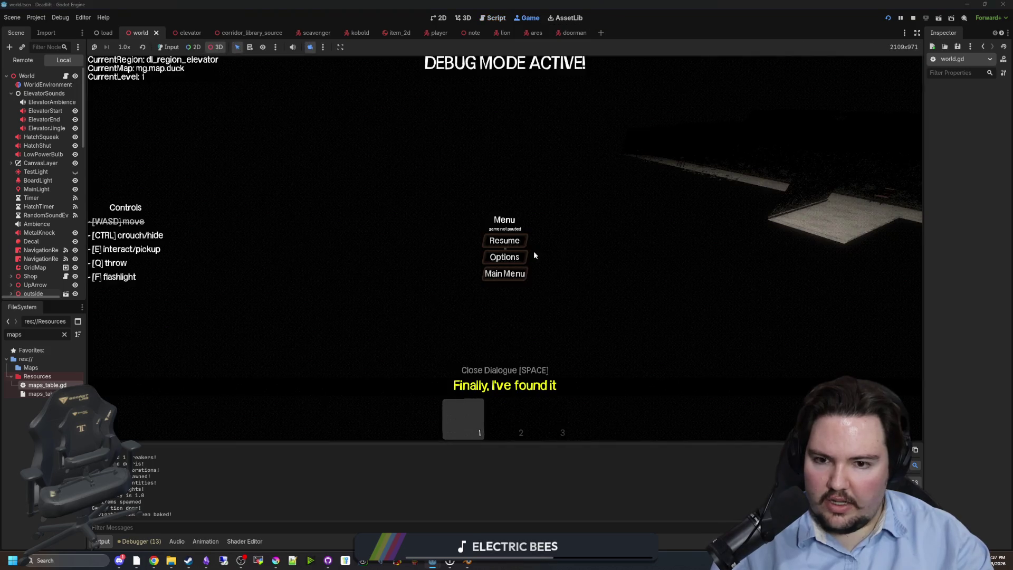
pyautogui.click(505, 273)
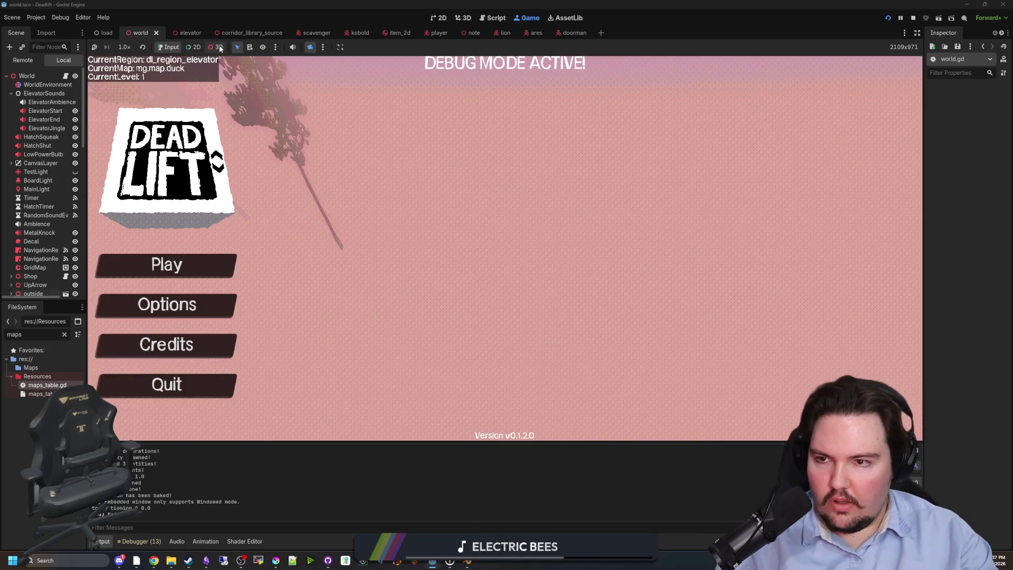
pyautogui.click(167, 264)
pyautogui.press('Escape')
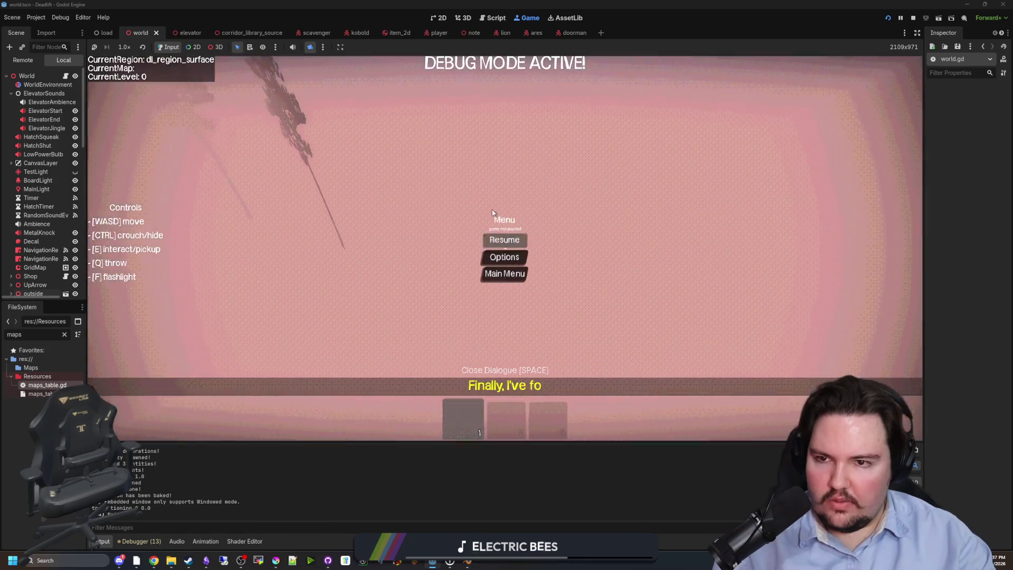
pyautogui.press('Escape')
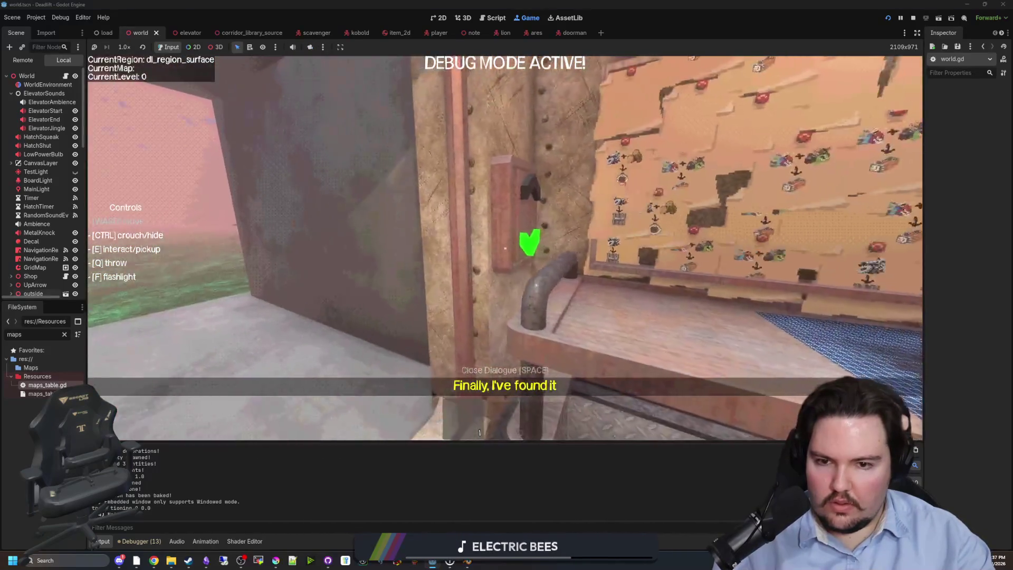
pyautogui.press('e')
pyautogui.press('Escape')
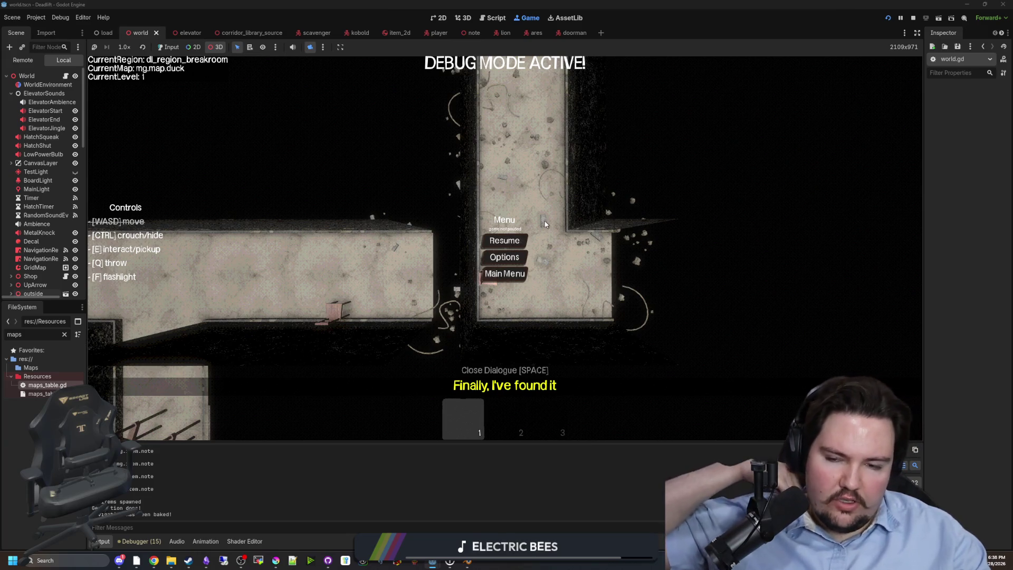
pyautogui.click(503, 252)
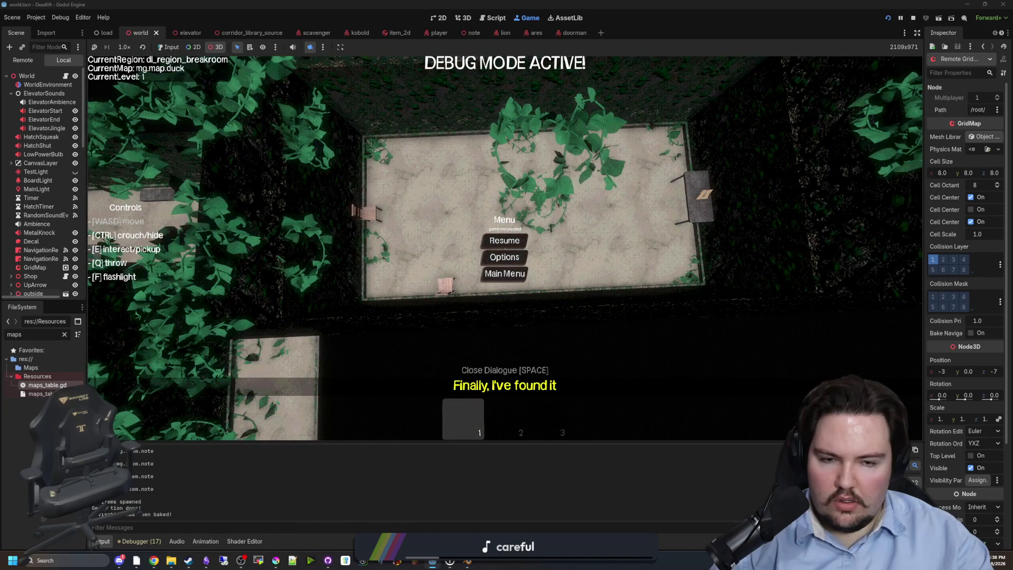
# Stop the running debug session with F8.
pyautogui.press('F8')
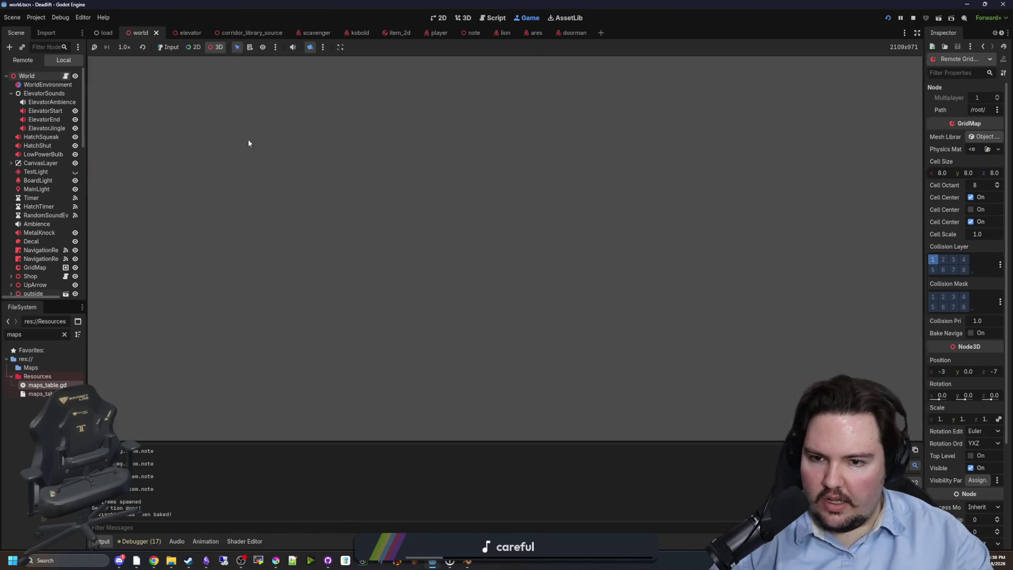
# Review world.gd's room rotation code and locate the end-room door check on line 1133.
pyautogui.scroll(9, 487, 248)
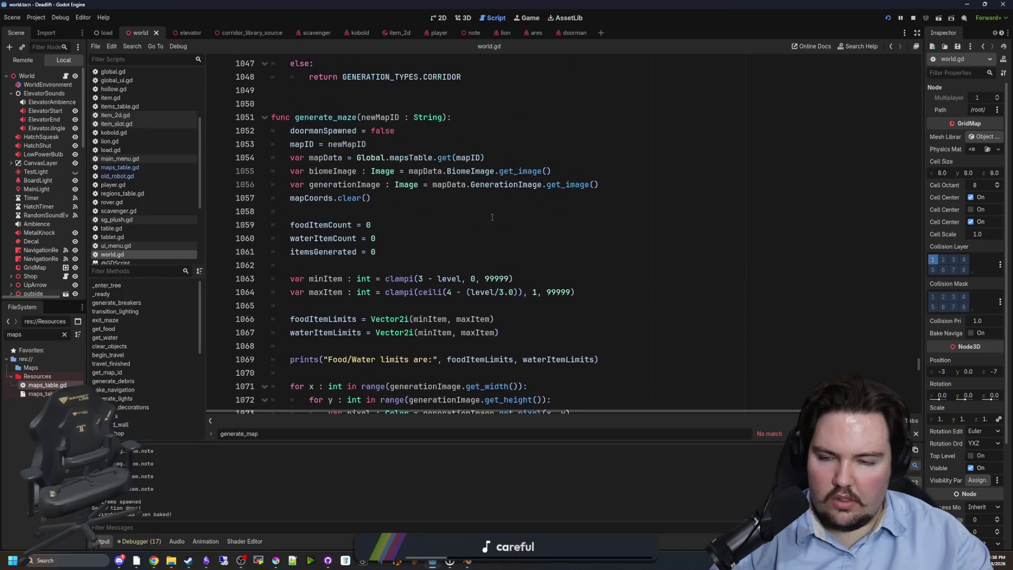
pyautogui.scroll(-17, 470, 238)
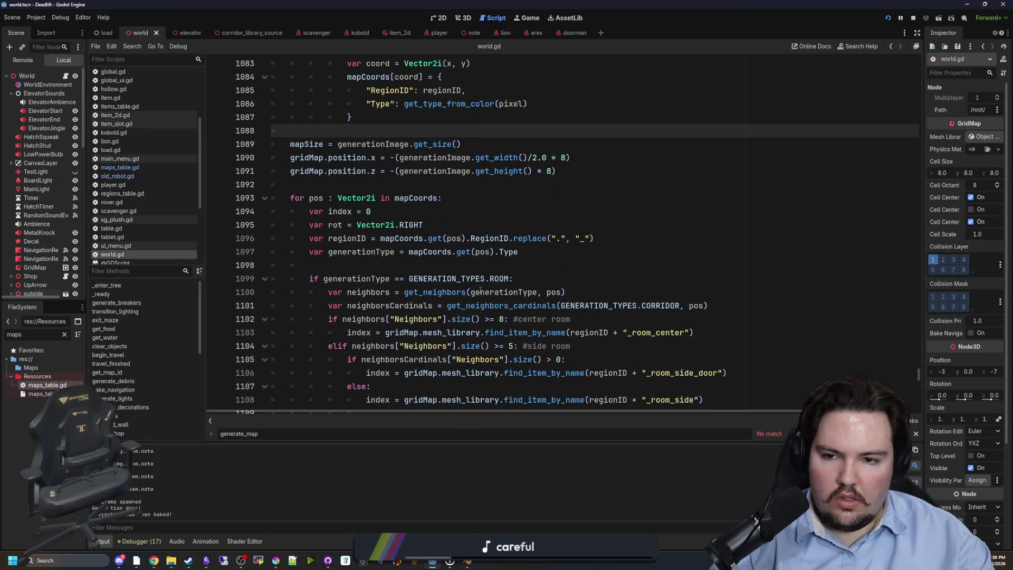
pyautogui.scroll(-6, 507, 314)
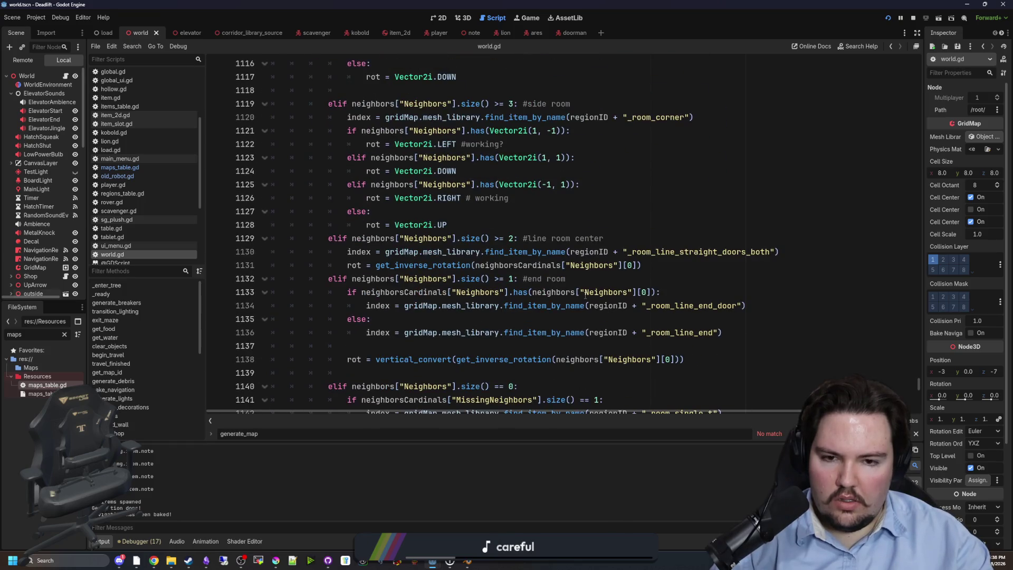
pyautogui.scroll(-7, 585, 296)
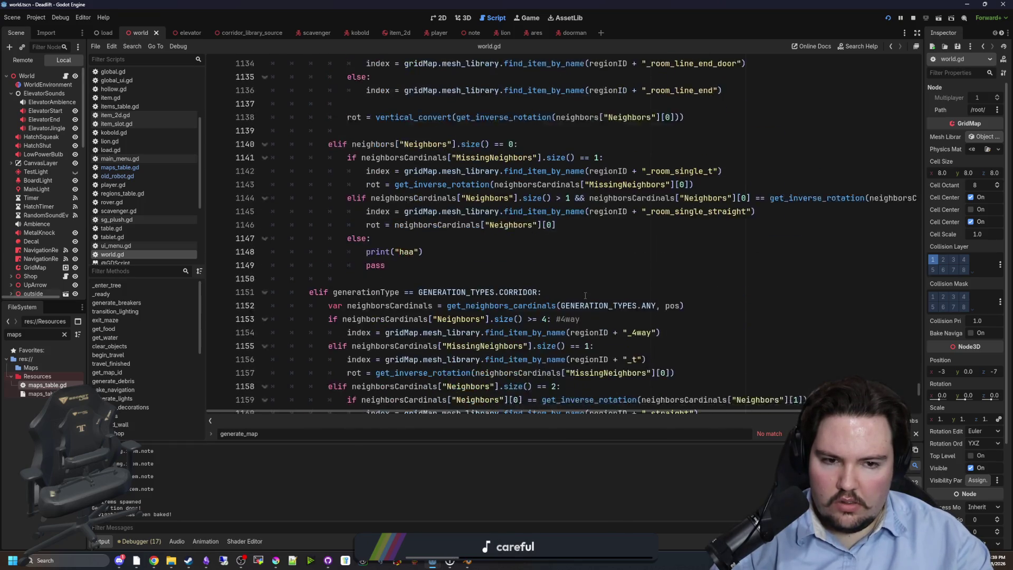
pyautogui.scroll(-5, 584, 296)
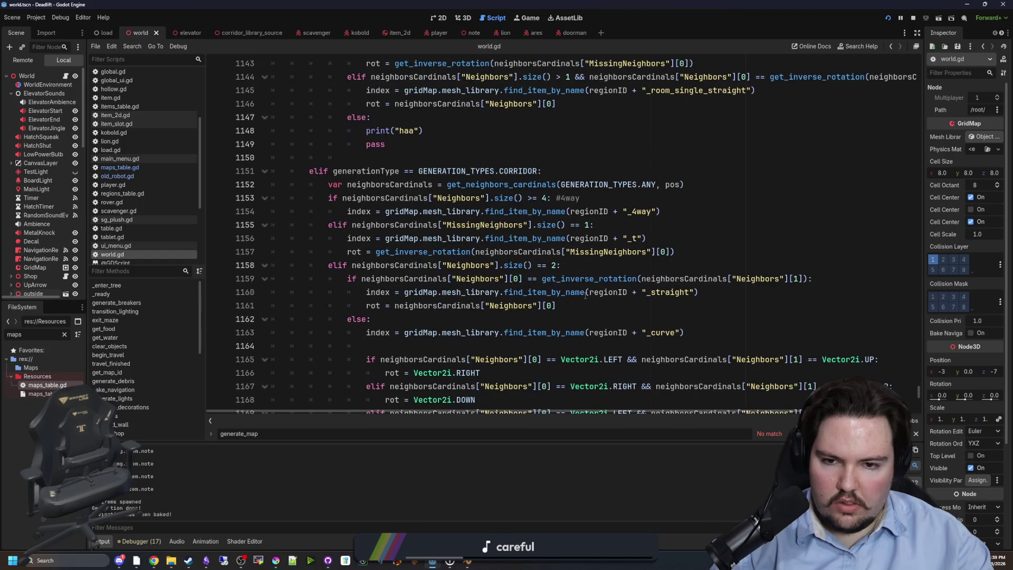
pyautogui.scroll(-3, 327, 304)
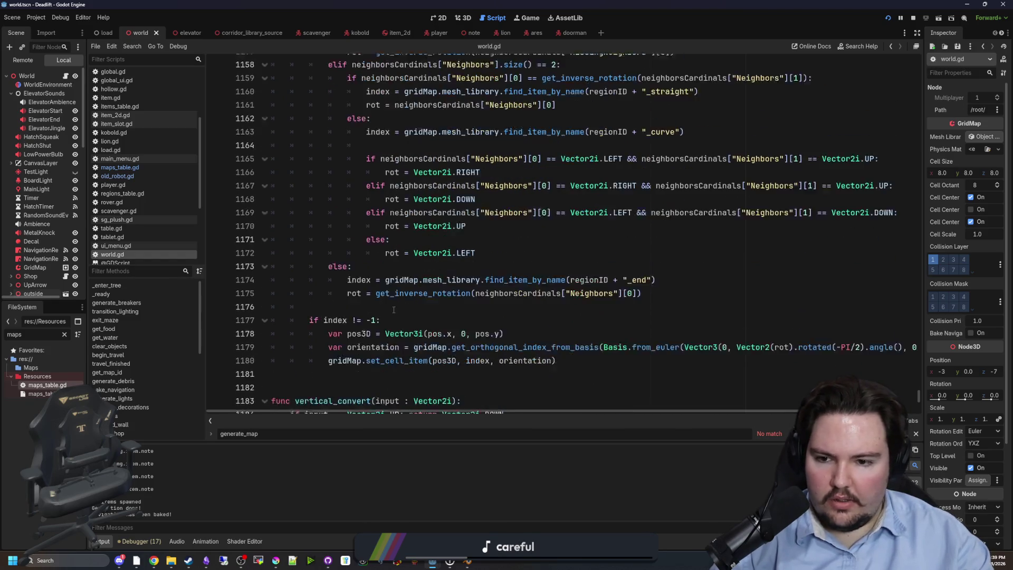
pyautogui.scroll(4, 400, 303)
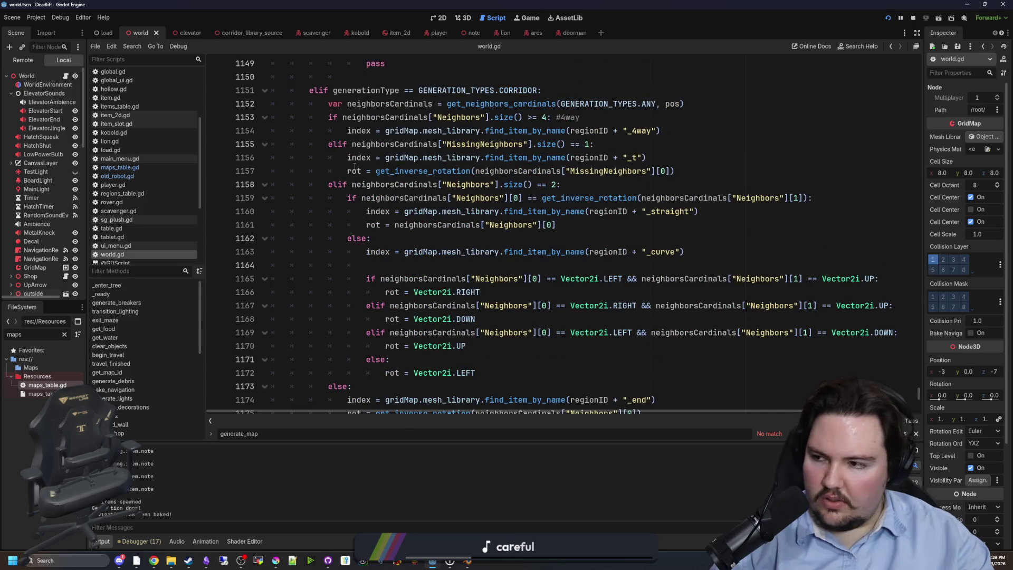
pyautogui.scroll(1, 441, 224)
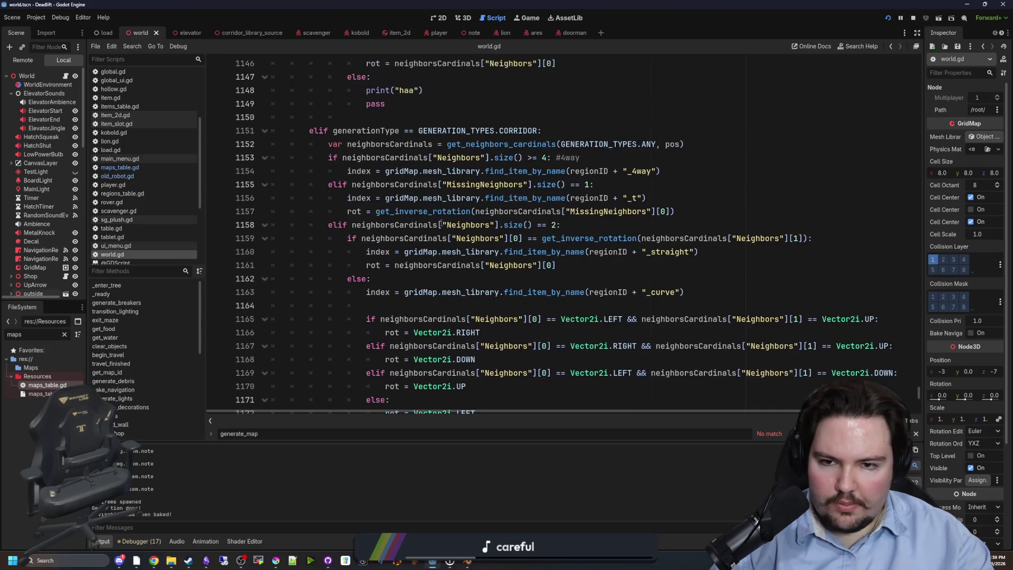
pyautogui.scroll(7, 402, 222)
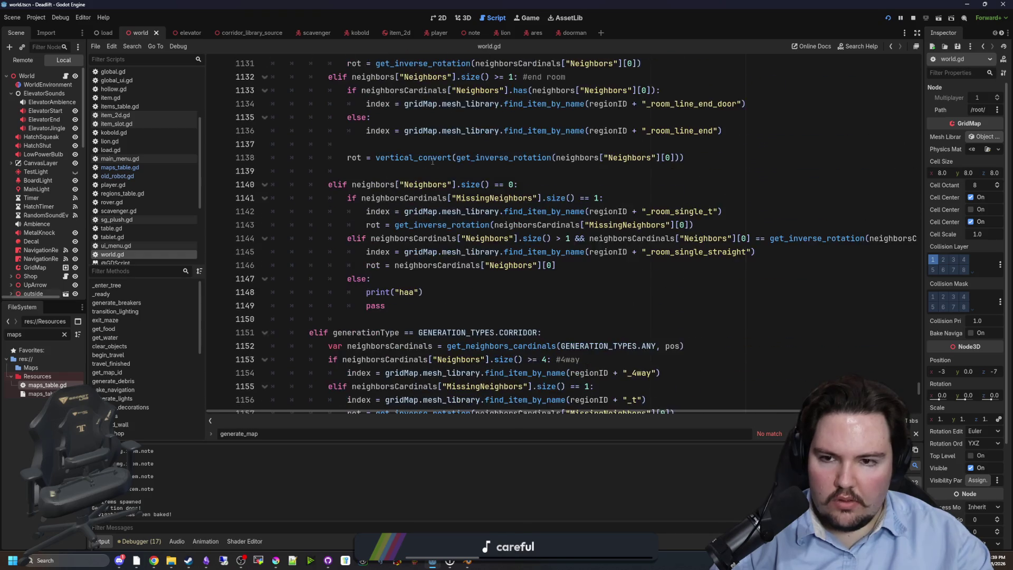
pyautogui.click(380, 253)
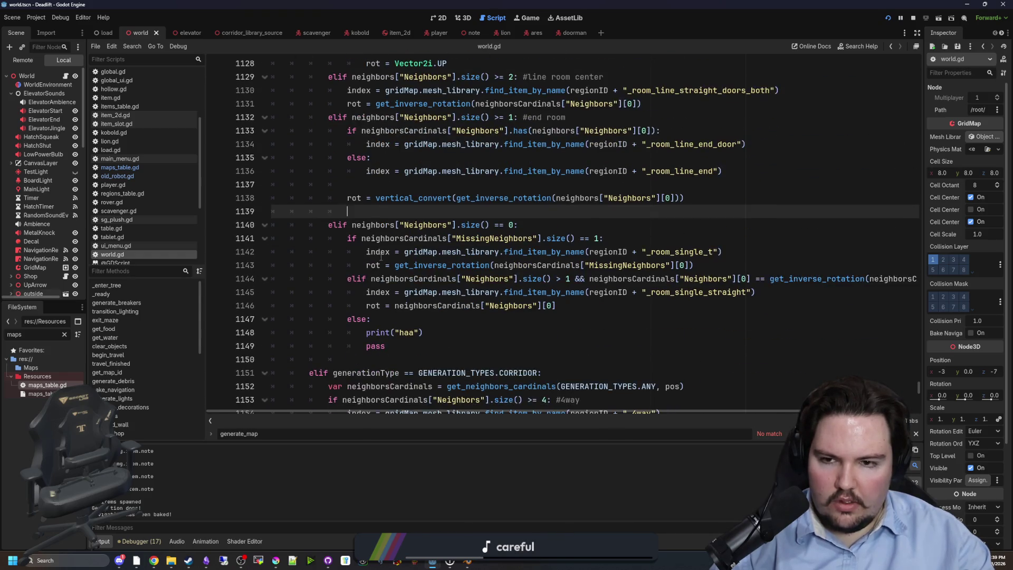
pyautogui.scroll(1, 448, 232)
pyautogui.click(513, 198)
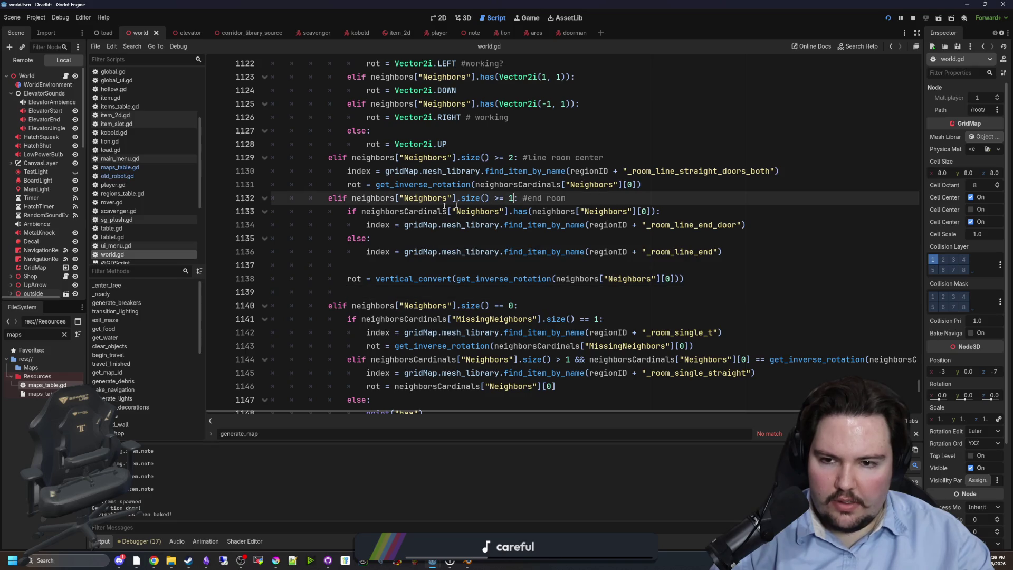
pyautogui.moveTo(349, 213); pyautogui.dragTo(671, 212)
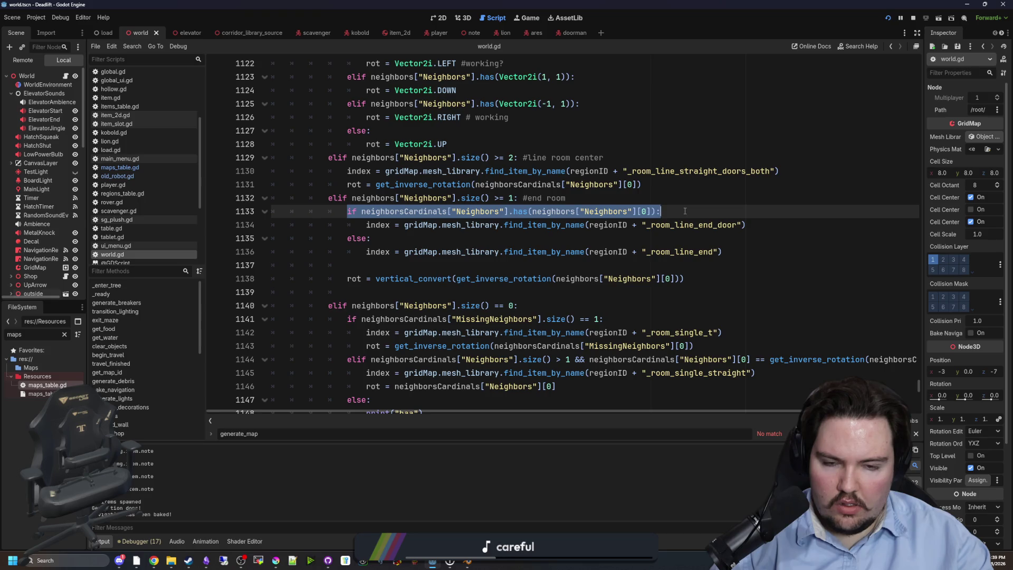
pyautogui.click(671, 212)
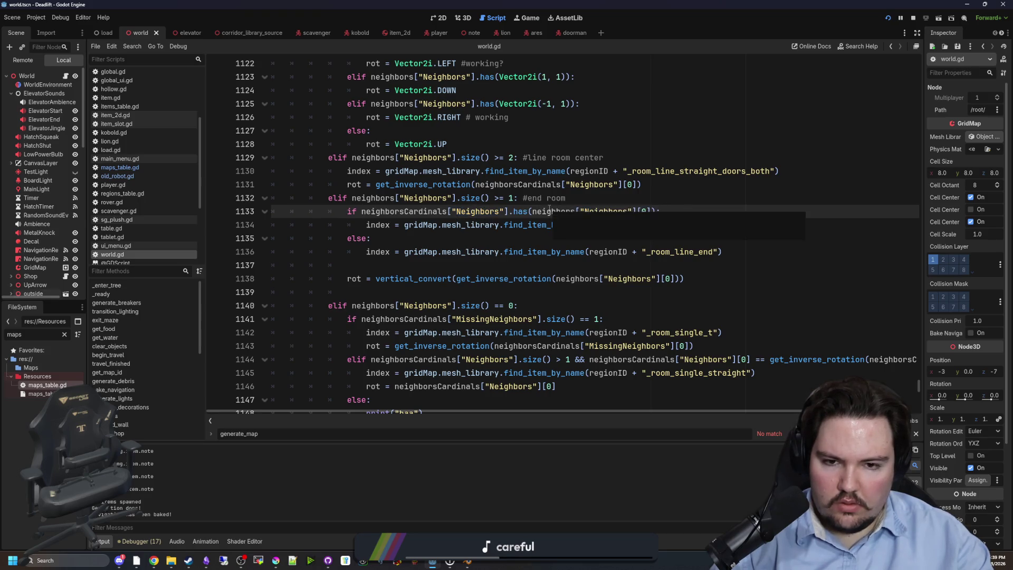
pyautogui.click(595, 193)
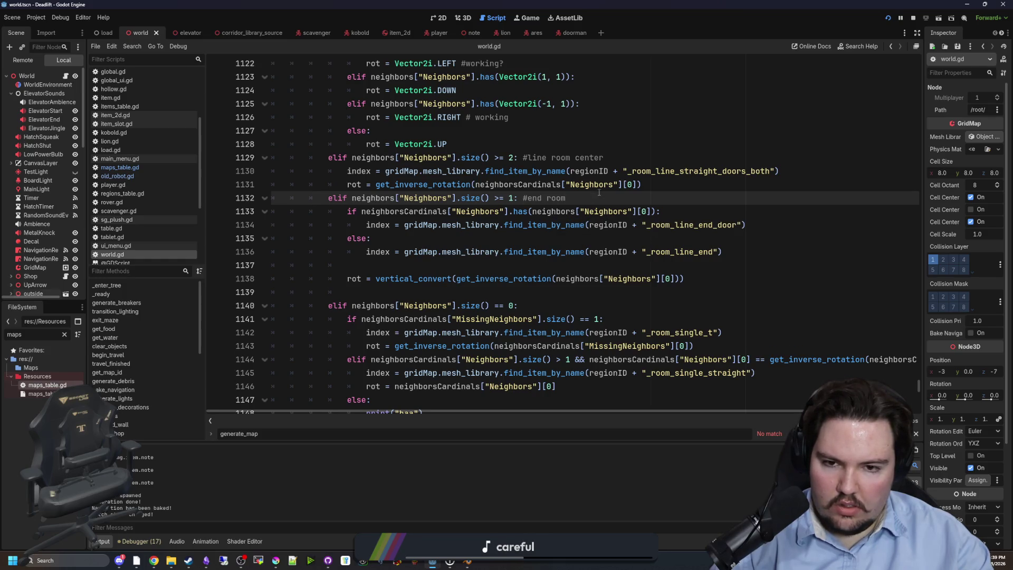
# Wrap neighbors["Neighbors"][0] in a get_inverse_rotation() call copied from line 1138, then save.
pyautogui.click(577, 239)
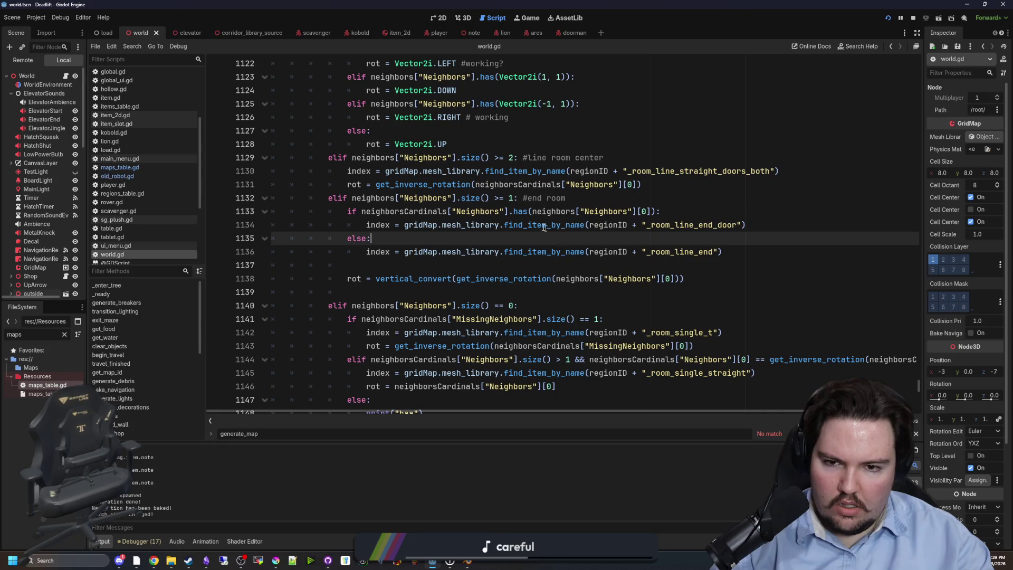
pyautogui.click(532, 211)
pyautogui.click(428, 294)
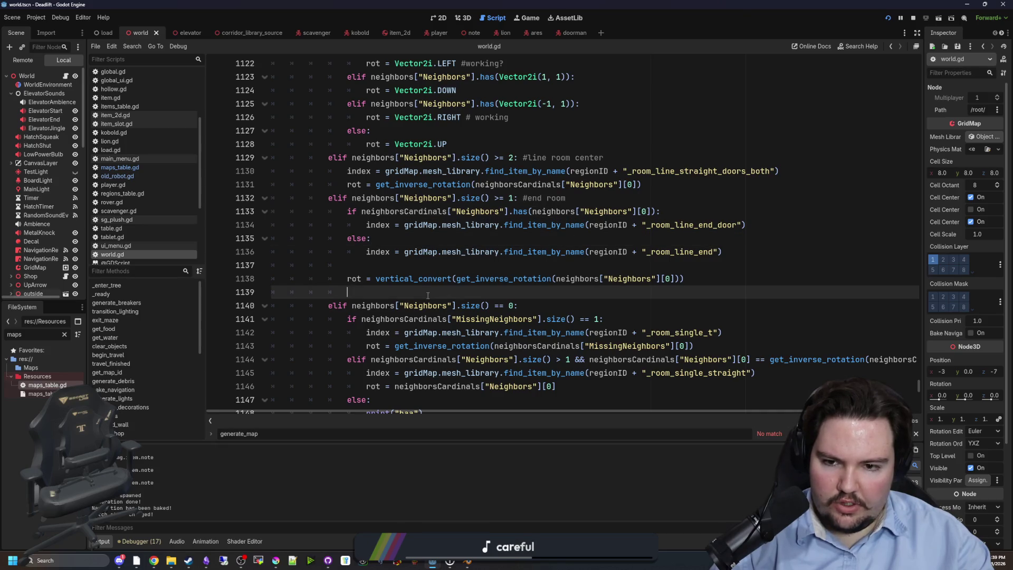
pyautogui.moveTo(457, 279); pyautogui.dragTo(557, 279)
pyautogui.hotkey('ctrl', 'c')
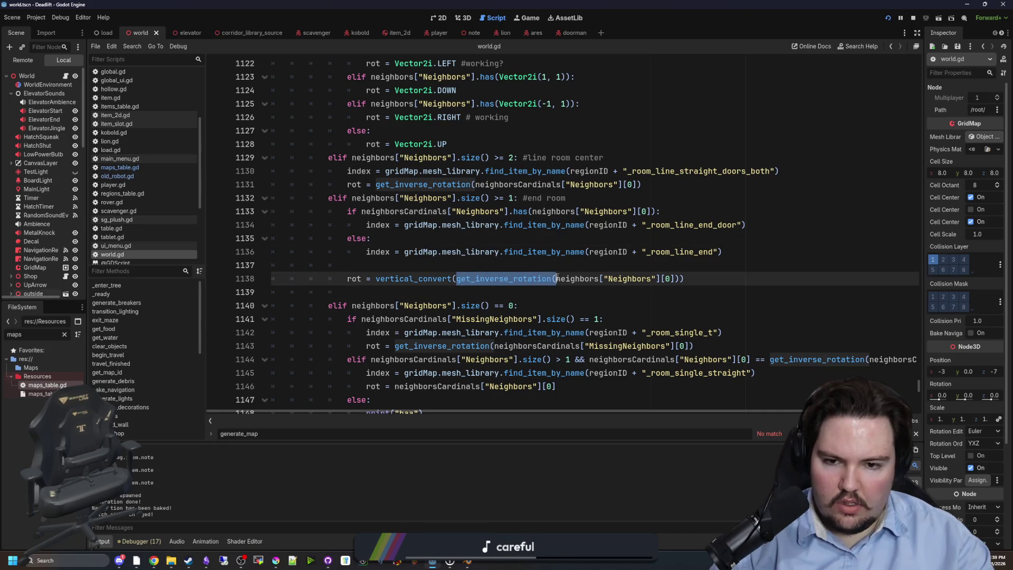
pyautogui.click(533, 211)
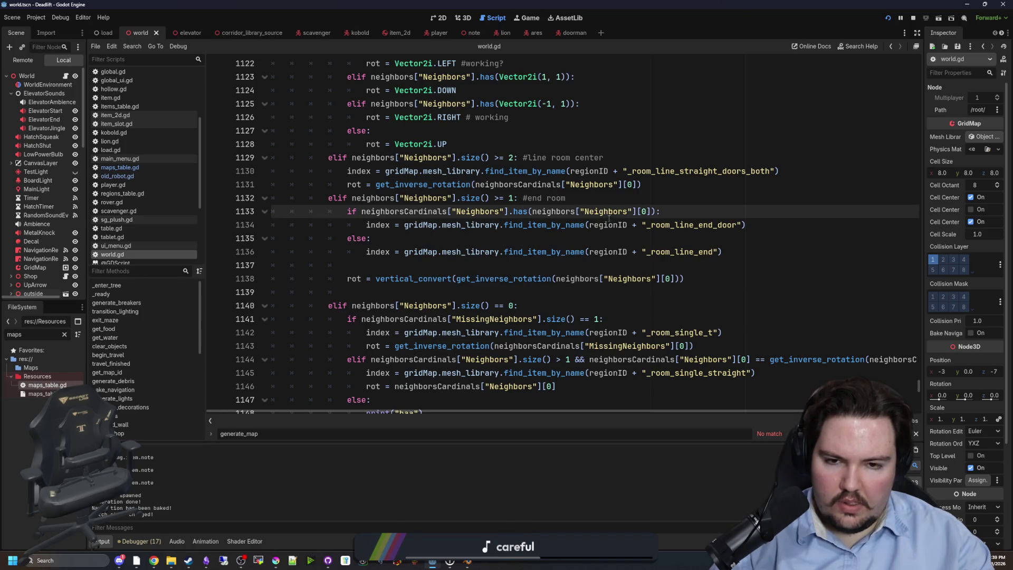
pyautogui.hotkey('ctrl', 'v')
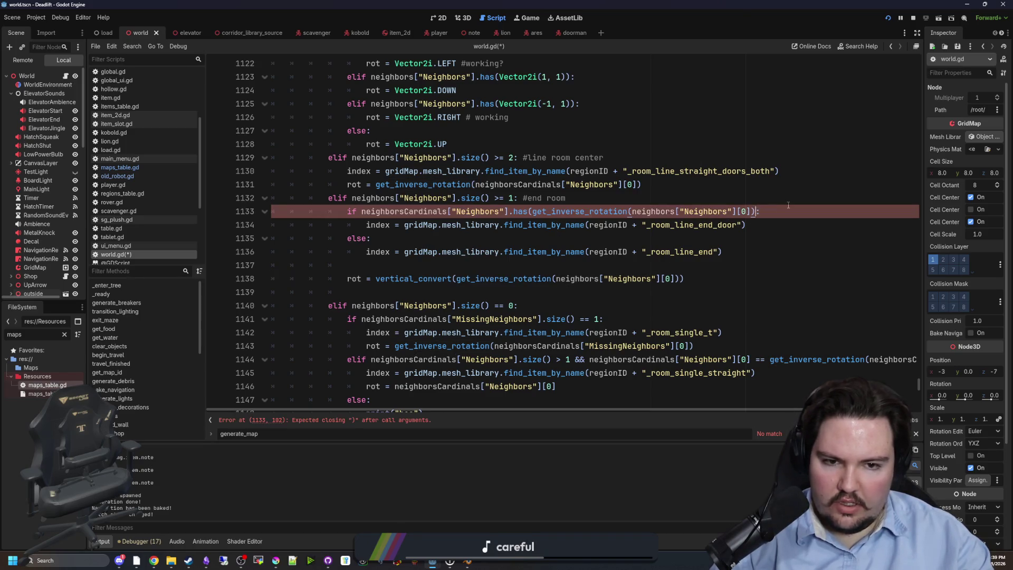
pyautogui.click(788, 205)
pyautogui.hotkey('ctrl', 's')
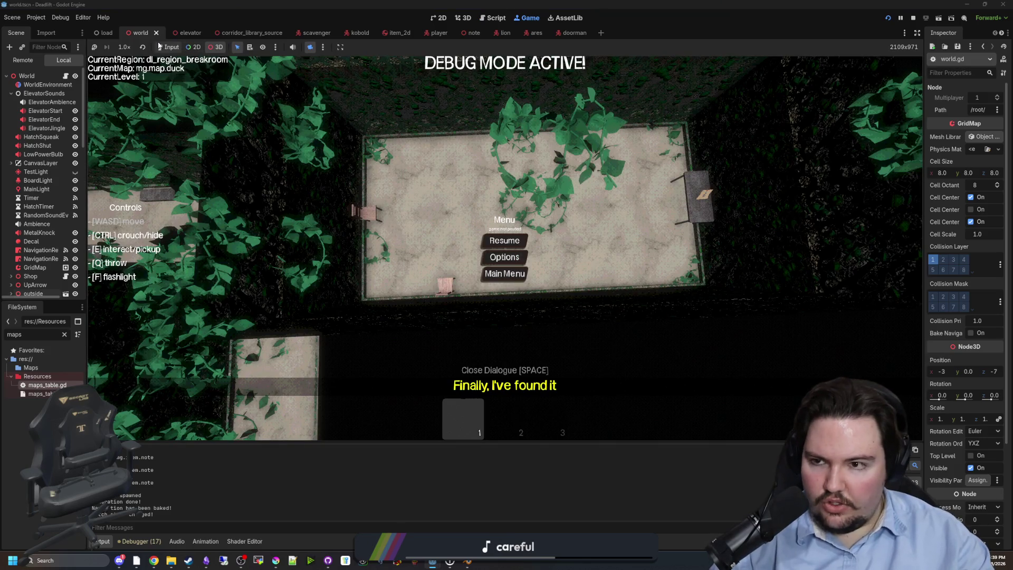
pyautogui.click(169, 47)
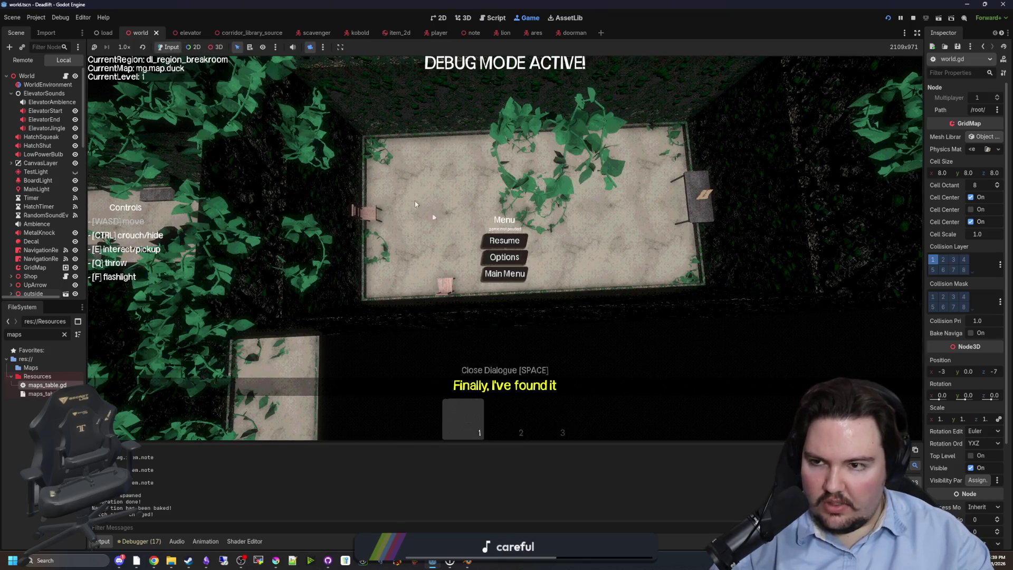
# Return Dead Lift to its title screen, open and close Options, and start a new debug game.
pyautogui.click(484, 271)
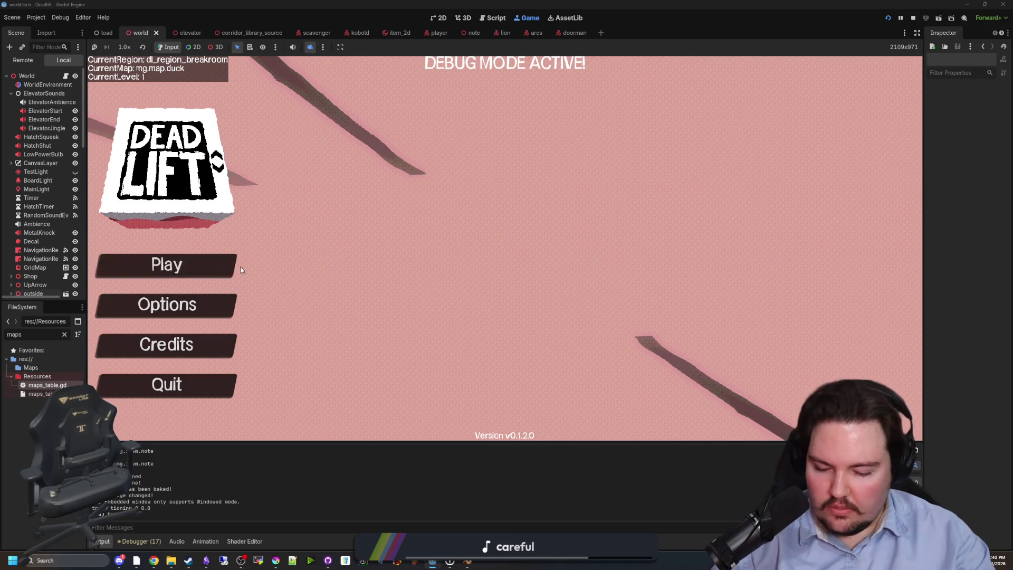
pyautogui.click(174, 306)
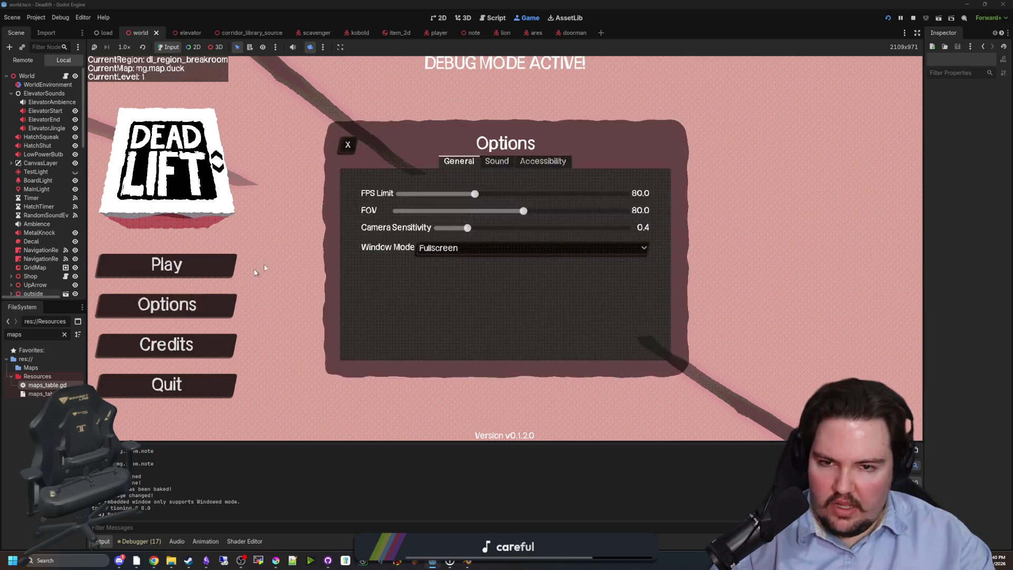
pyautogui.click(311, 46)
pyautogui.click(347, 145)
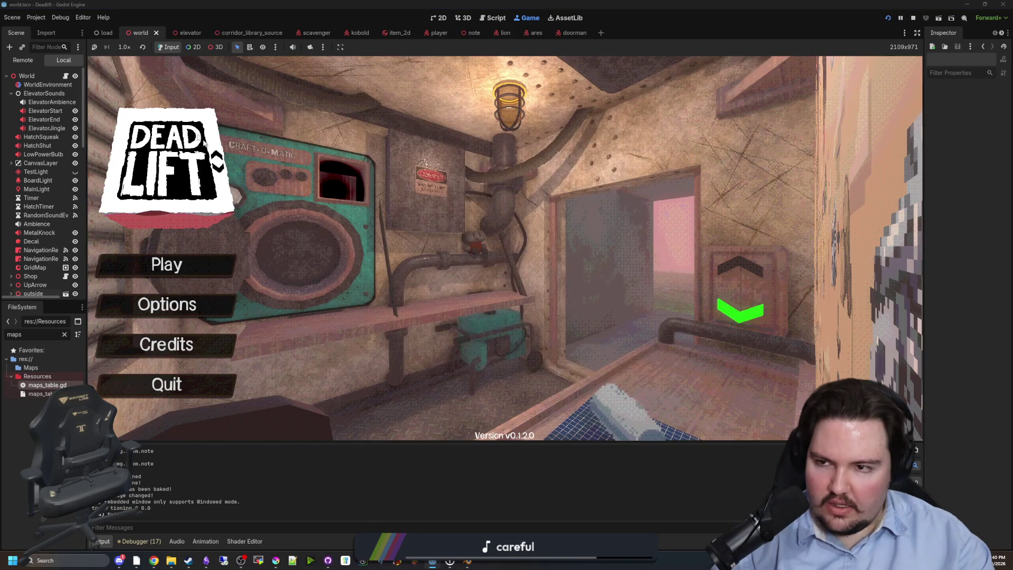
pyautogui.click(191, 206)
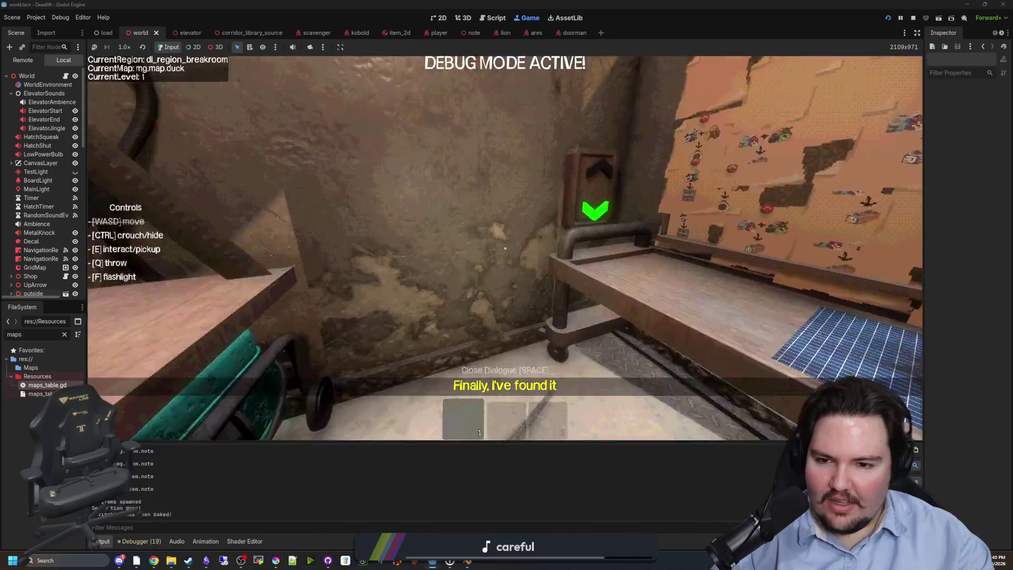
# Pause the running game and view the newly generated level from above.
pyautogui.press('Escape')
pyautogui.press('super')
pyautogui.click(310, 46)
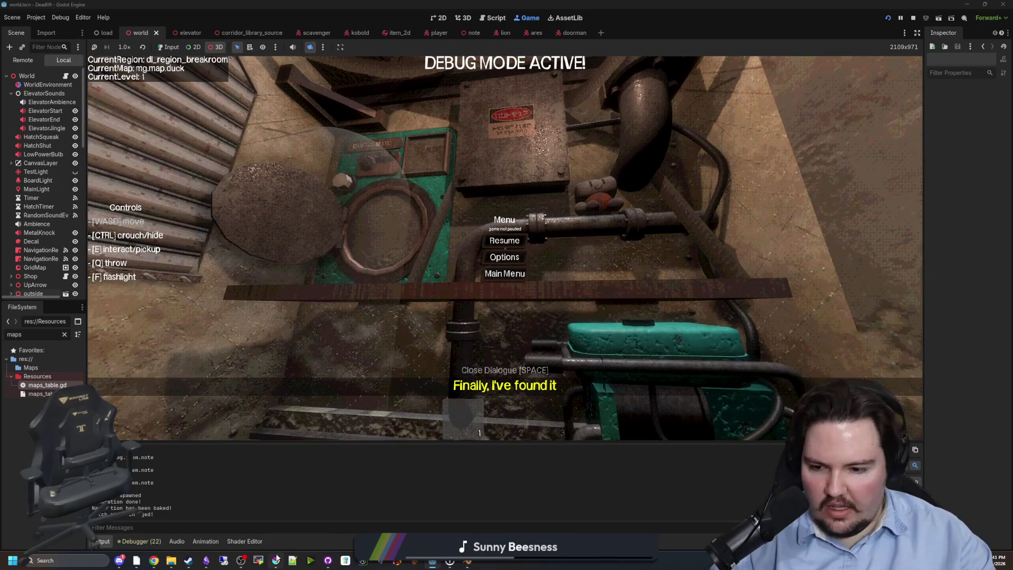
# Maximise the Krita window and draw a pink outline with a diagonal edge.
pyautogui.click(276, 559)
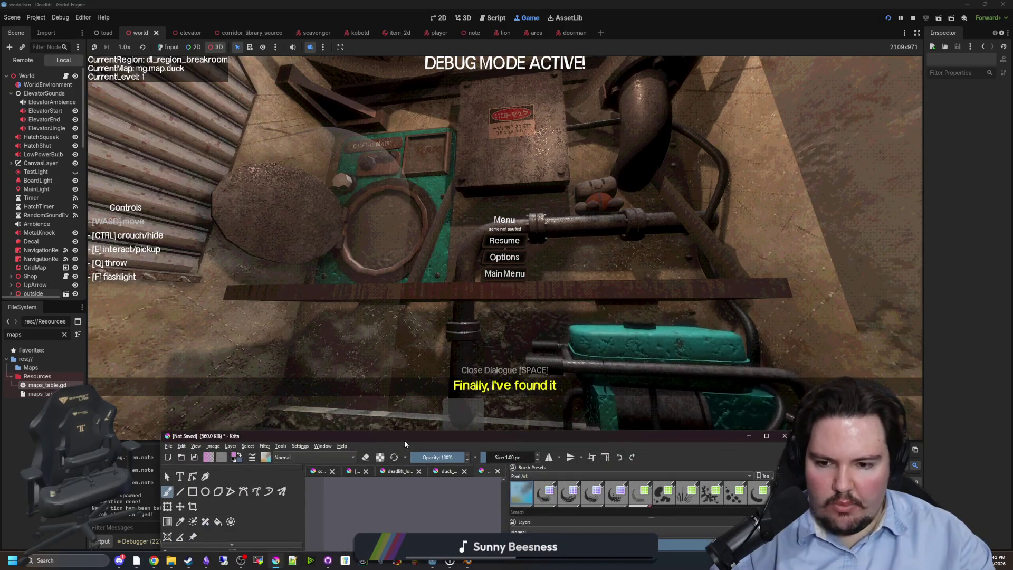
pyautogui.doubleClick(404, 440)
pyautogui.scroll(5, 443, 207)
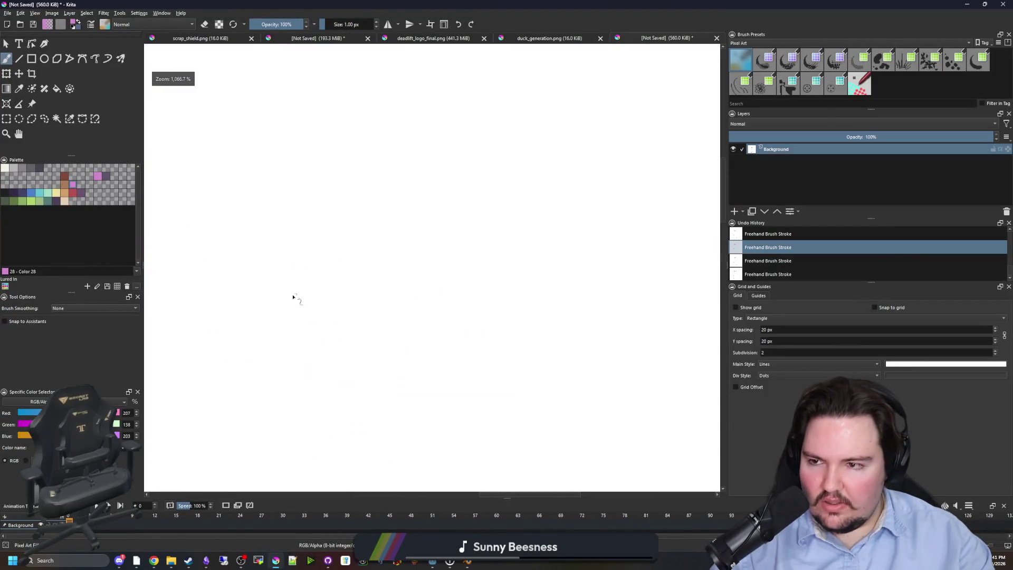
pyautogui.moveTo(320, 280)
pyautogui.mouseDown()
pyautogui.moveTo(378, 350)
pyautogui.moveTo(398, 291)
pyautogui.moveTo(324, 283)
pyautogui.moveTo(389, 257)
pyautogui.mouseUp()
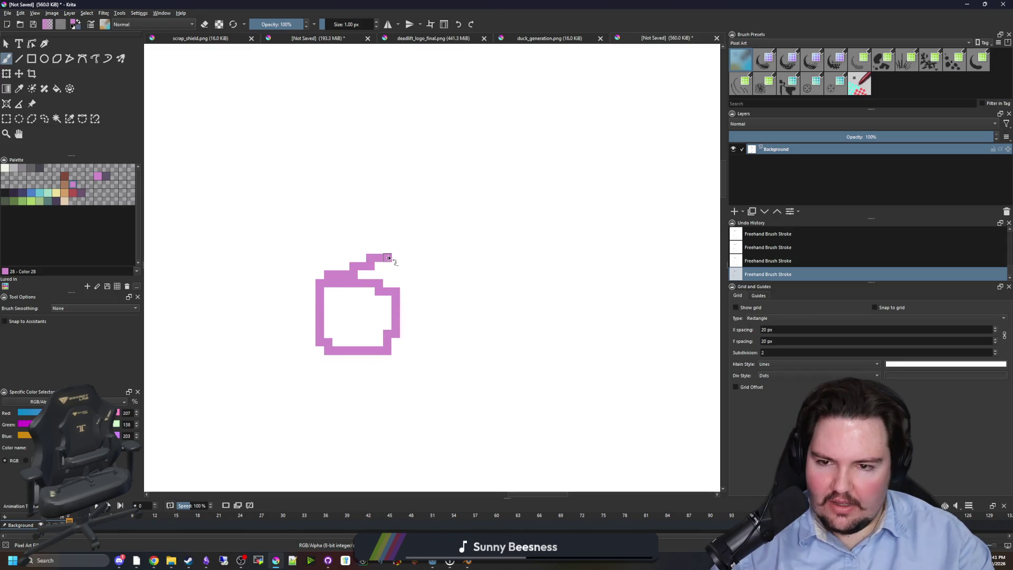
pyautogui.moveTo(412, 293)
pyautogui.mouseDown()
pyautogui.moveTo(443, 255)
pyautogui.moveTo(408, 337)
pyautogui.mouseUp()
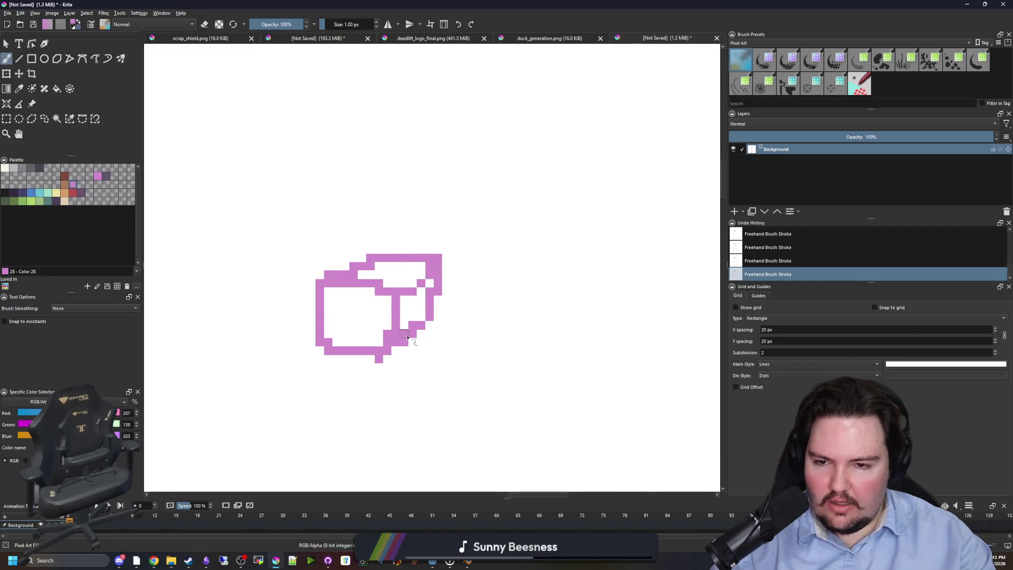
pyautogui.scroll(-2, 408, 336)
pyautogui.scroll(5, 407, 337)
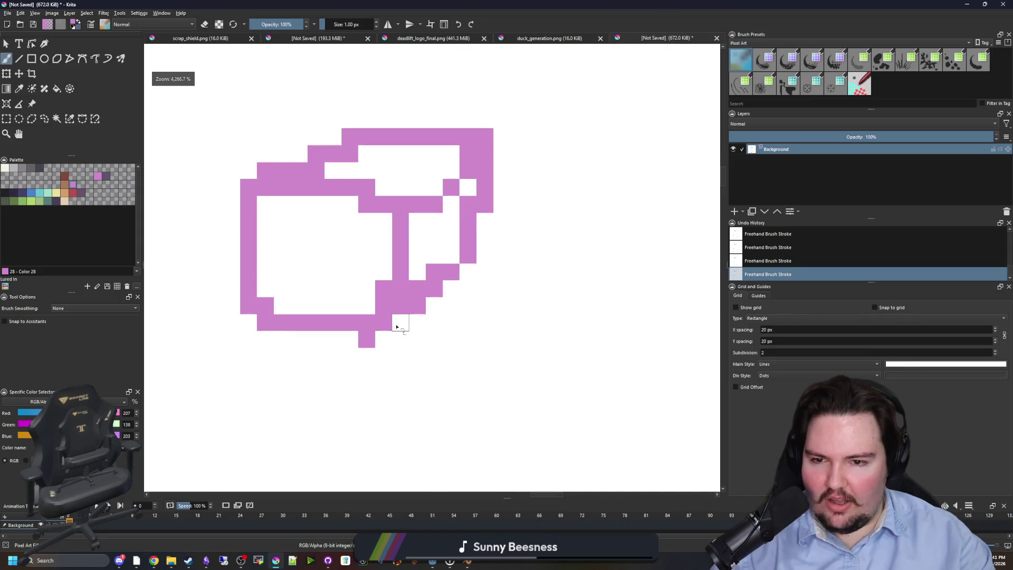
# Whiten stray pixels on the diagonal and extend the cube's right edge downward in pink.
pyautogui.keyDown('ctrl'); pyautogui.click(397, 327); pyautogui.keyUp('ctrl')
pyautogui.click(383, 289)
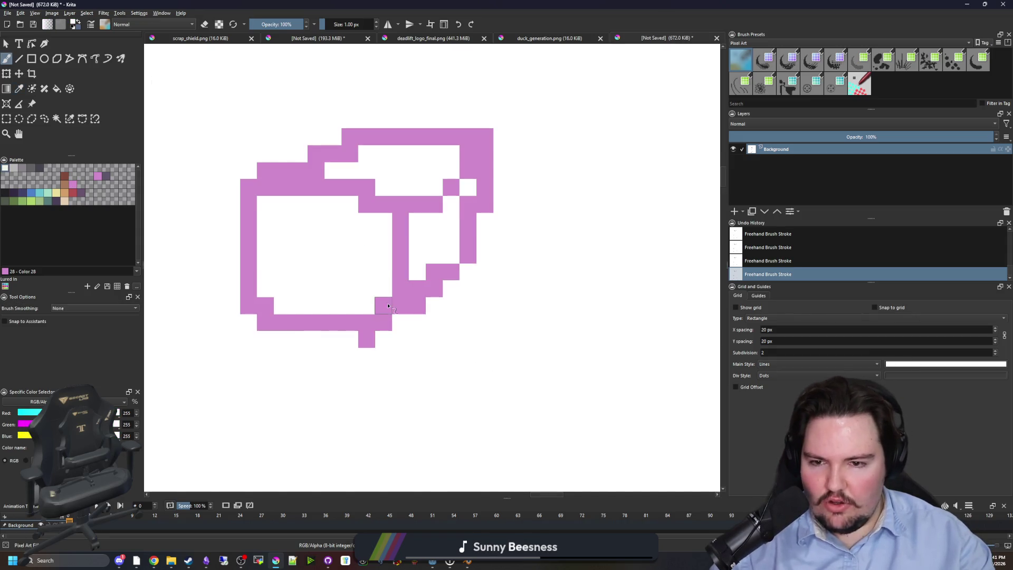
pyautogui.click(388, 306)
pyautogui.click(417, 288)
pyautogui.click(434, 272)
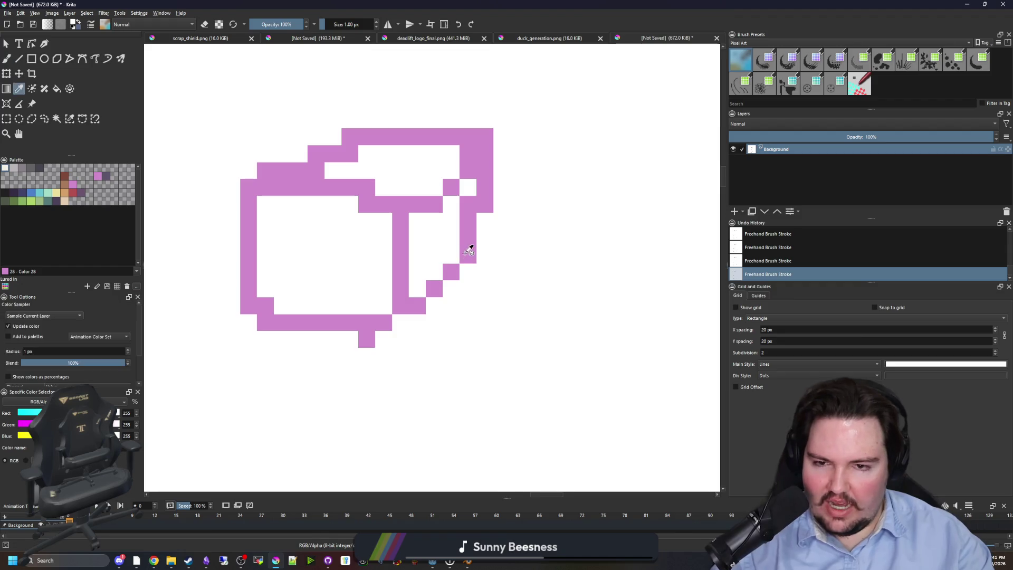
pyautogui.keyDown('ctrl'); pyautogui.click(469, 251); pyautogui.keyUp('ctrl')
pyautogui.moveTo(485, 219); pyautogui.dragTo(485, 240)
pyautogui.keyDown('ctrl'); pyautogui.click(499, 225); pyautogui.keyUp('ctrl')
pyautogui.moveTo(468, 204); pyautogui.dragTo(470, 219)
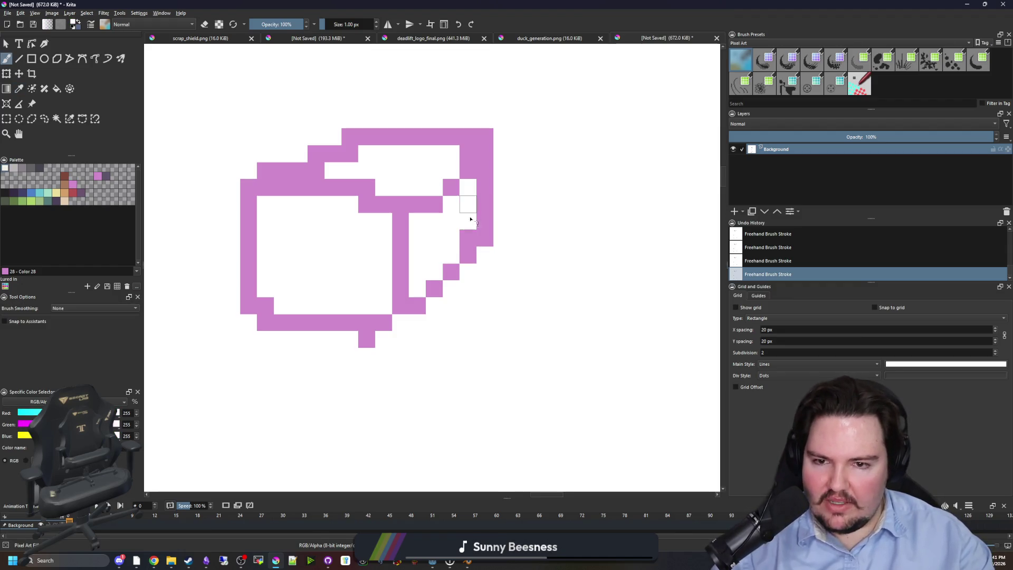
pyautogui.click(469, 239)
# Add pink pixels along the top diagonal and clear the old diagonal with white.
pyautogui.keyDown('ctrl'); pyautogui.click(430, 206); pyautogui.keyUp('ctrl')
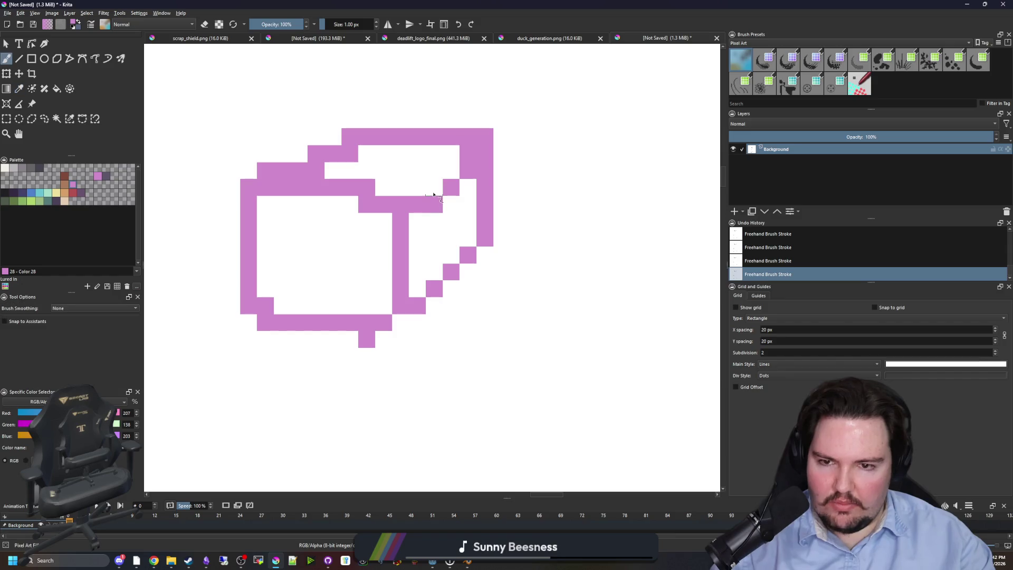
pyautogui.click(434, 187)
pyautogui.click(451, 171)
pyautogui.keyDown('ctrl'); pyautogui.click(610, 225); pyautogui.keyUp('ctrl')
pyautogui.moveTo(434, 210); pyautogui.dragTo(462, 174)
# Erase pixels at the cube's top-left in white, then pick the pink back up.
pyautogui.click(342, 152)
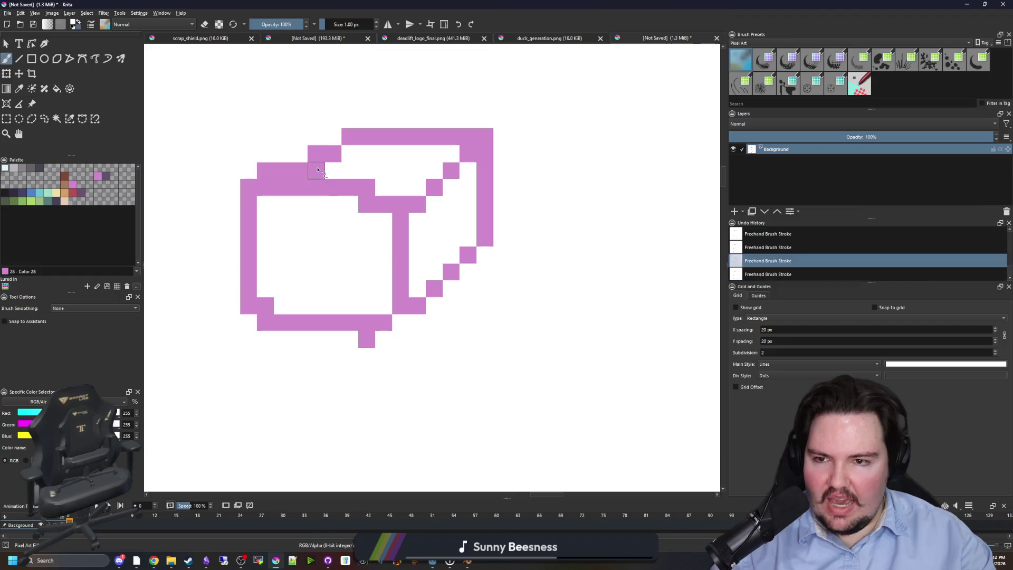
pyautogui.moveTo(317, 174); pyautogui.dragTo(296, 170)
pyautogui.click(333, 154)
pyautogui.click(352, 136)
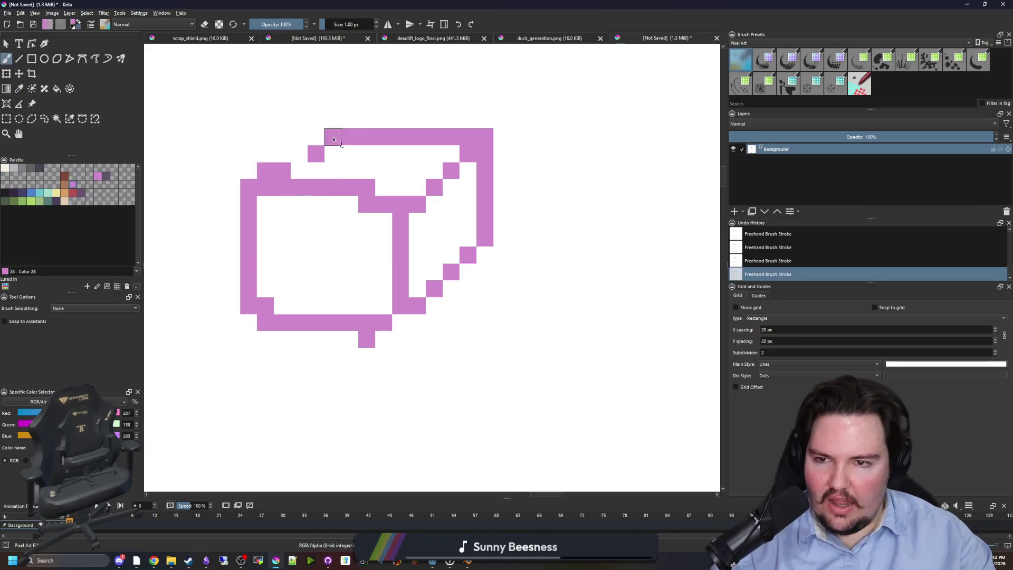
pyautogui.press('b')
# Rebuild the cube's top-left edge in pink and whiten the pixels above it.
pyautogui.click(333, 136)
pyautogui.click(300, 153)
pyautogui.click(316, 136)
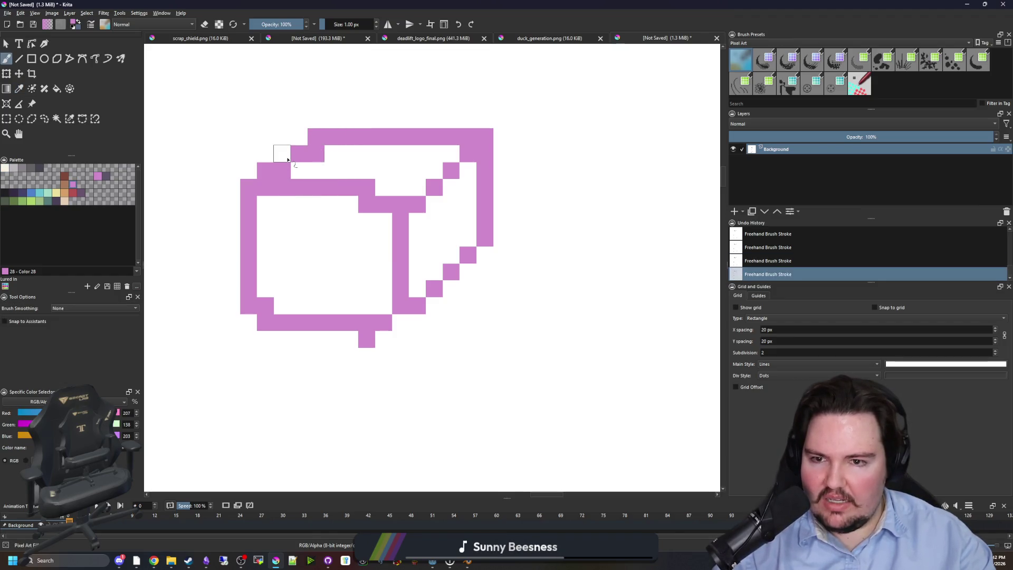
pyautogui.click(282, 153)
pyautogui.click(300, 137)
pyautogui.keyDown('ctrl'); pyautogui.click(358, 154); pyautogui.keyUp('ctrl')
pyautogui.click(316, 154)
pyautogui.click(299, 154)
pyautogui.click(283, 171)
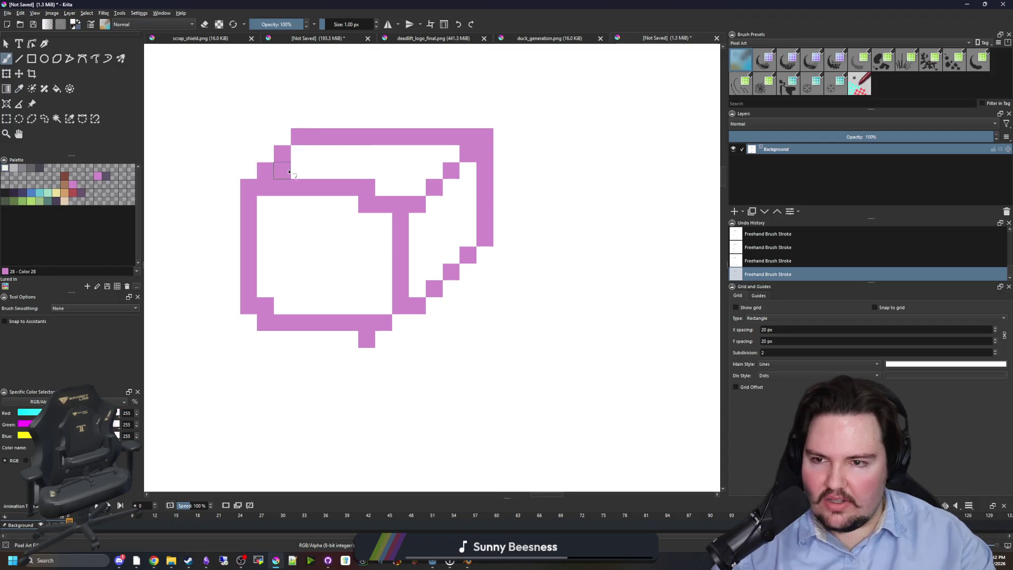
# Sample the cube's pink and fill the missing corner pixels of the front face.
pyautogui.press('p')
pyautogui.click(285, 326)
pyautogui.press('b')
pyautogui.click(248, 323)
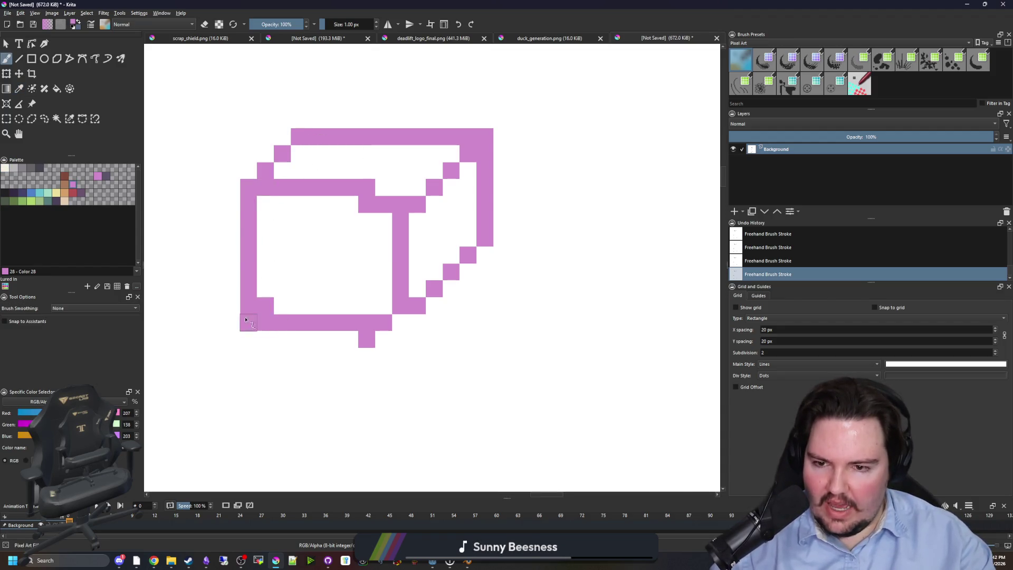
pyautogui.click(400, 322)
pyautogui.click(383, 188)
pyautogui.click(400, 187)
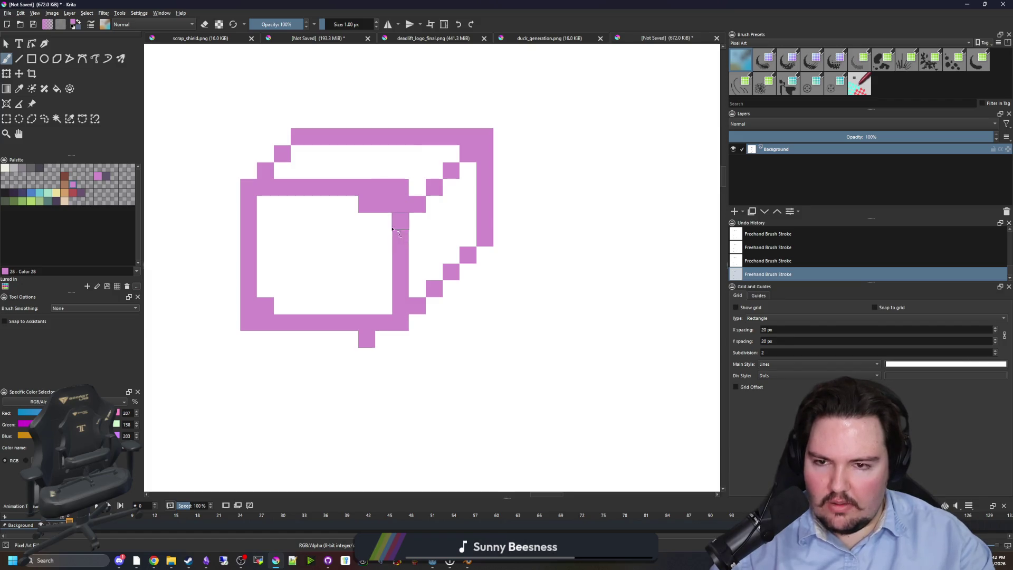
# Paint out the stray pink pixels and the inner bottom-left corner pixel in white.
pyautogui.keyDown('ctrl'); pyautogui.click(353, 249); pyautogui.keyUp('ctrl')
pyautogui.click(383, 204)
pyautogui.click(367, 204)
pyautogui.click(367, 340)
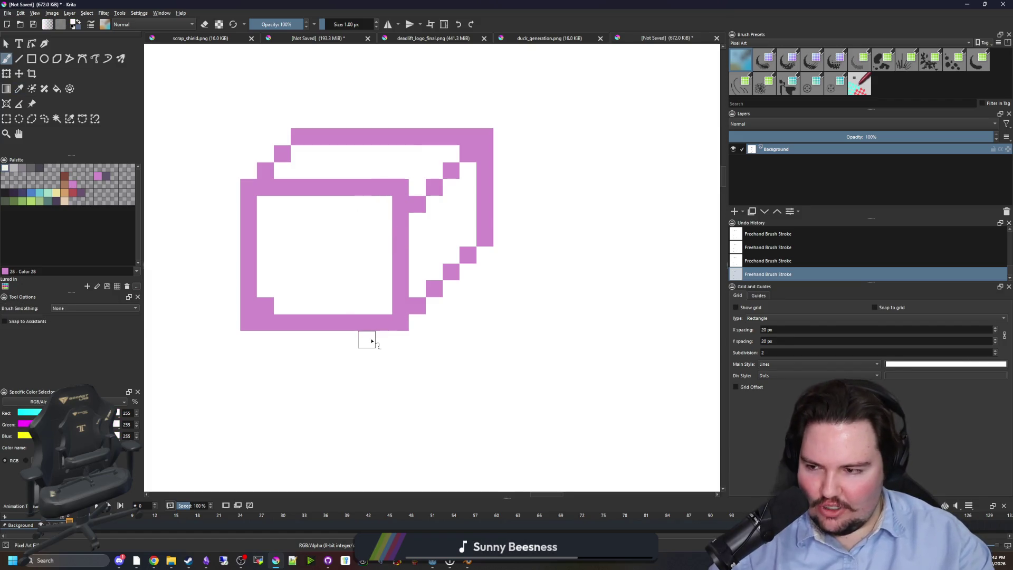
pyautogui.click(266, 306)
pyautogui.scroll(-4, 401, 288)
pyautogui.scroll(5, 401, 287)
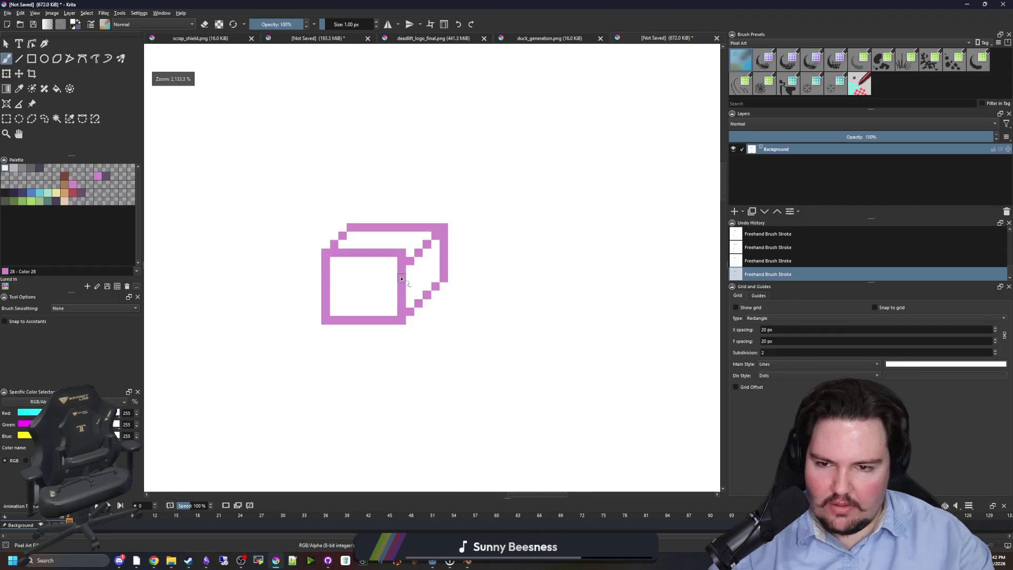
# Add pink pixels to the top edge and erase the cube's old right column in white.
pyautogui.keyDown('ctrl'); pyautogui.click(391, 222); pyautogui.keyUp('ctrl')
pyautogui.click(408, 199)
pyautogui.click(433, 172)
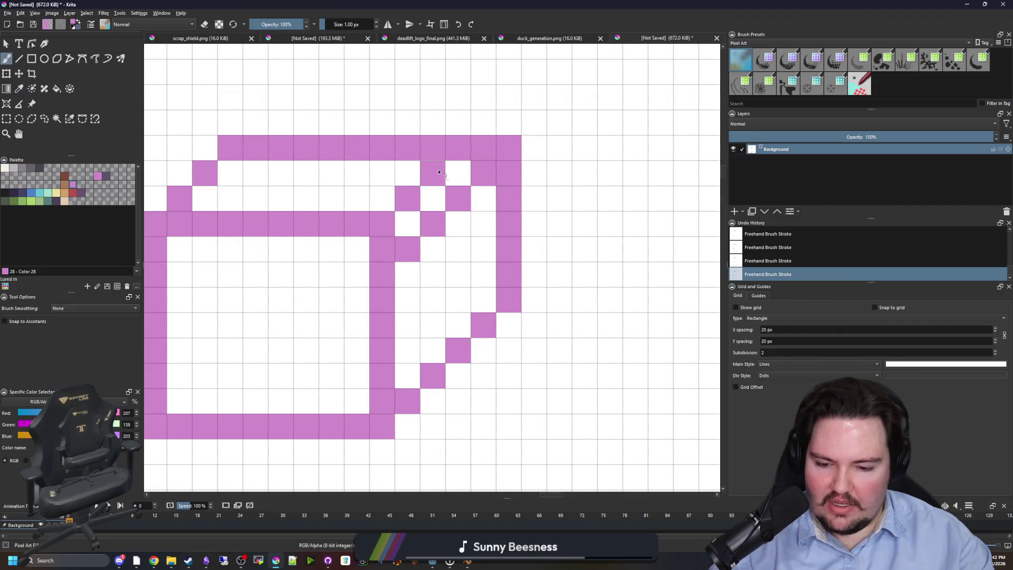
pyautogui.keyDown('ctrl'); pyautogui.click(450, 235); pyautogui.keyUp('ctrl')
pyautogui.click(407, 249)
pyautogui.click(433, 224)
pyautogui.click(458, 199)
pyautogui.click(474, 177)
pyautogui.click(473, 177)
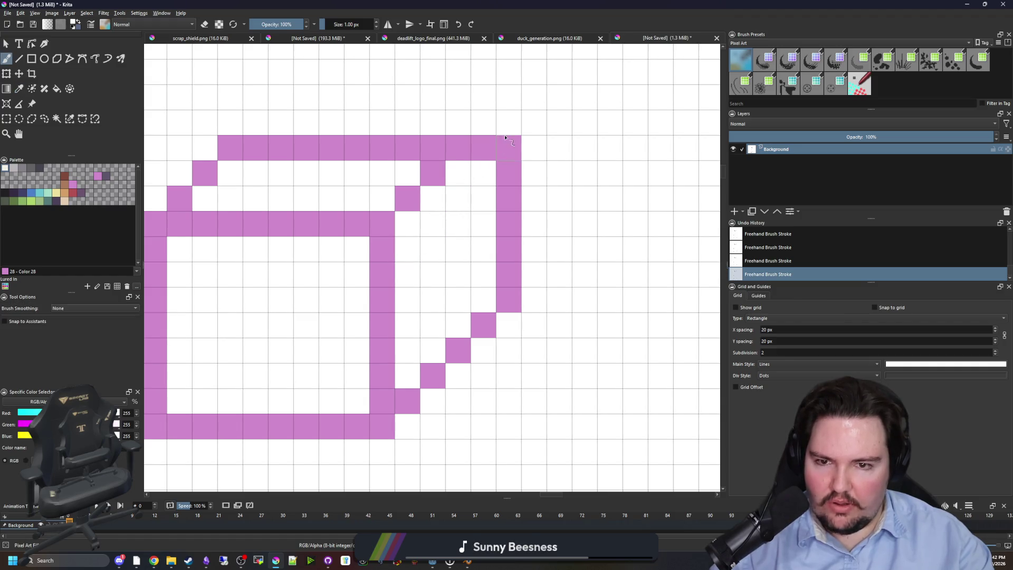
pyautogui.moveTo(509, 147)
pyautogui.mouseDown()
pyautogui.moveTo(502, 309)
pyautogui.moveTo(458, 172)
pyautogui.mouseUp()
pyautogui.click(509, 262)
pyautogui.click(483, 147)
# Erase the lone pink pixel left beside the cube.
pyautogui.keyDown('ctrl'); pyautogui.click(483, 323); pyautogui.keyUp('ctrl')
pyautogui.keyDown('ctrl'); pyautogui.click(520, 255); pyautogui.keyUp('ctrl')
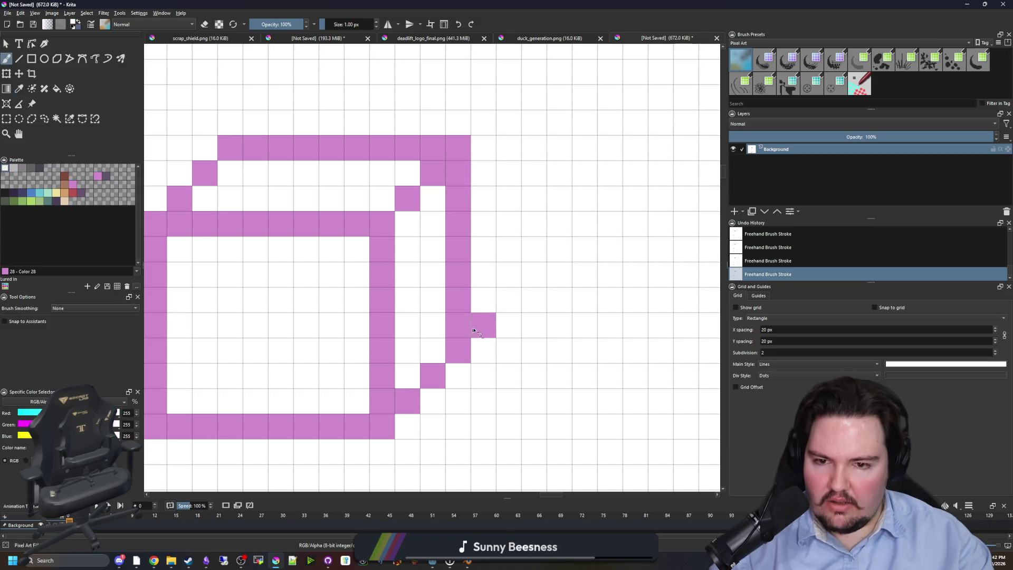
pyautogui.click(484, 323)
pyautogui.scroll(-6, 482, 326)
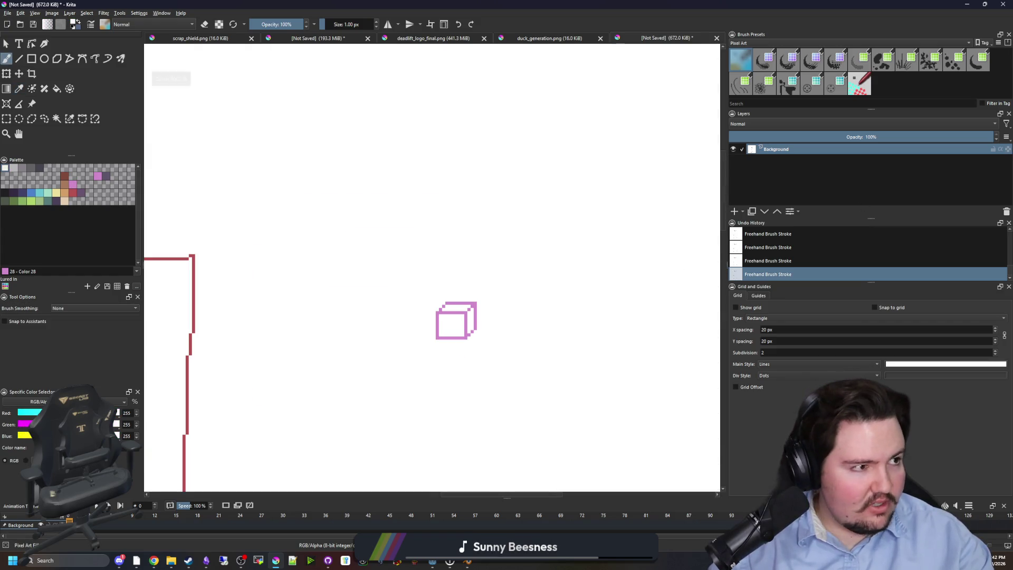
# Close the stray Chrome browser window that appeared over Krita.
pyautogui.press('super+3')
pyautogui.moveTo(698, 189)
pyautogui.mouseDown()
pyautogui.moveTo(686, 120)
pyautogui.moveTo(735, 91)
pyautogui.mouseUp()
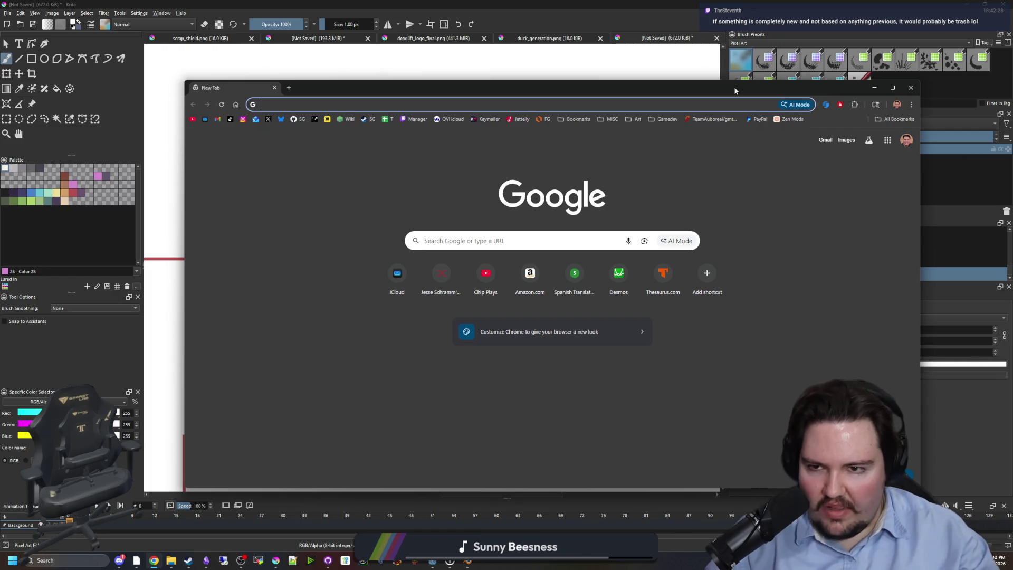
pyautogui.click(275, 88)
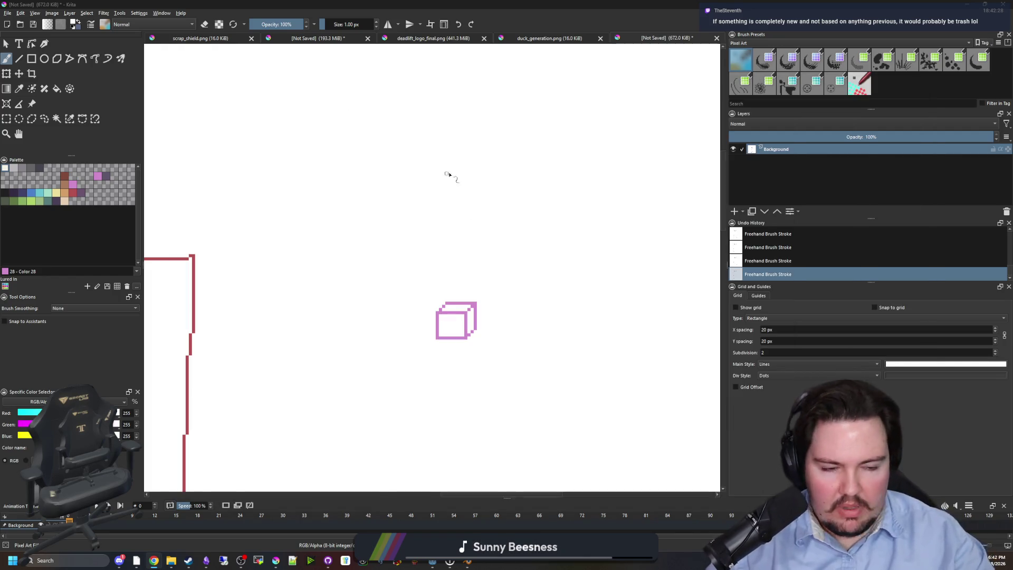
# Pick the beige swatch and draw a curved arrow rising from the top of the cube.
pyautogui.scroll(3, 450, 330)
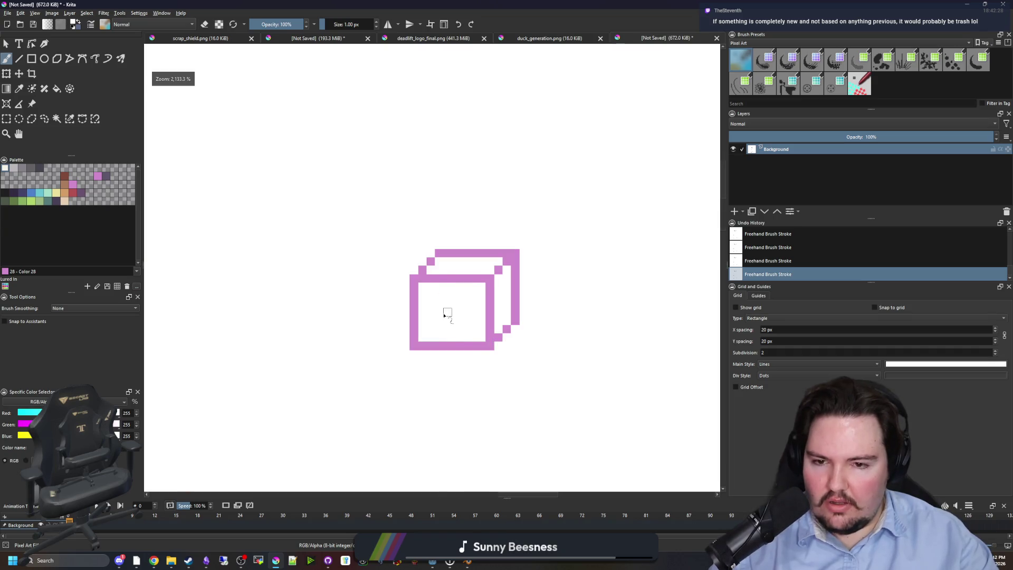
pyautogui.scroll(2, 446, 314)
pyautogui.click(64, 201)
pyautogui.moveTo(414, 323)
pyautogui.mouseDown()
pyautogui.moveTo(367, 389)
pyautogui.moveTo(565, 226)
pyautogui.moveTo(612, 259)
pyautogui.mouseUp()
pyautogui.moveTo(584, 274)
pyautogui.mouseDown()
pyautogui.moveTo(391, 306)
pyautogui.moveTo(427, 274)
pyautogui.moveTo(411, 217)
pyautogui.mouseUp()
# Zoom the canvas in and out to inspect the beige arrow above the cube.
pyautogui.scroll(-2, 410, 310)
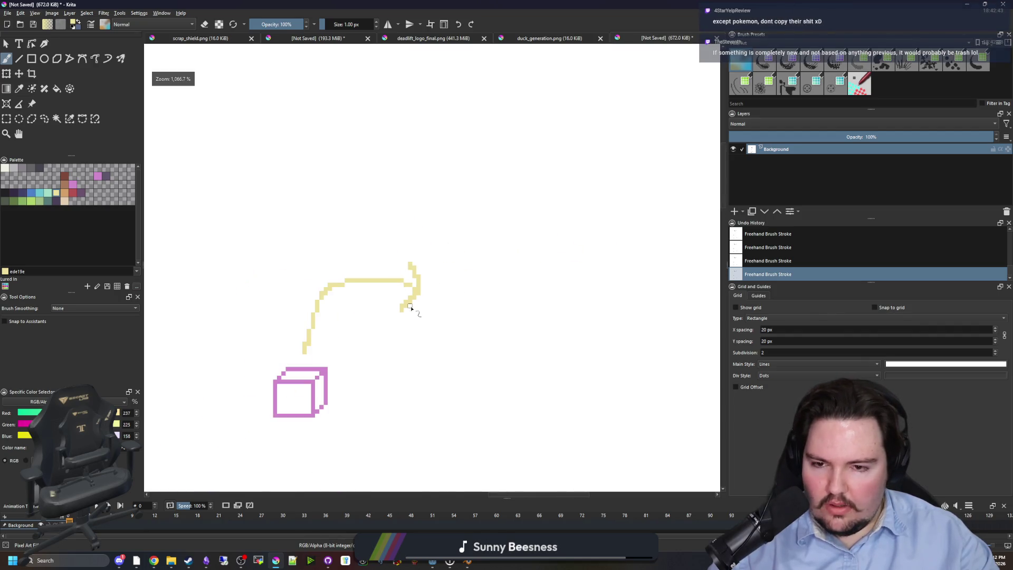
pyautogui.scroll(1, 486, 346)
pyautogui.scroll(-3, 460, 320)
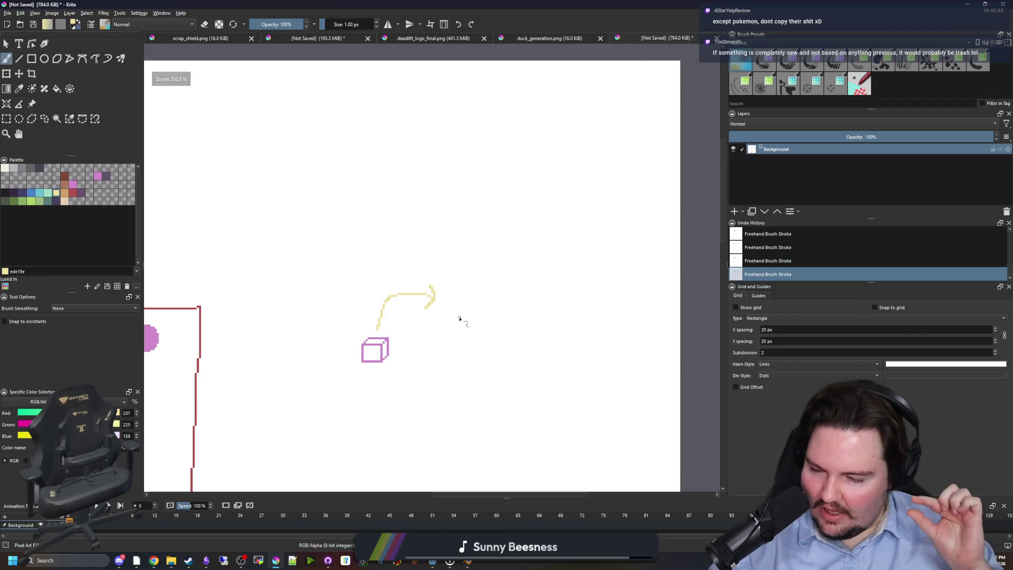
pyautogui.scroll(1, 422, 342)
pyautogui.scroll(1, 422, 342)
pyautogui.scroll(1, 465, 280)
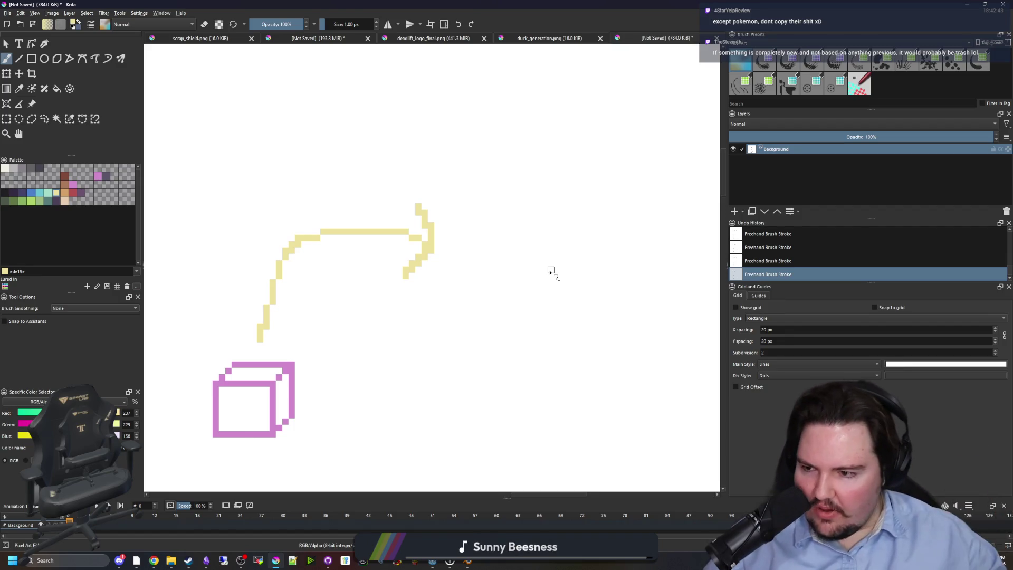
pyautogui.scroll(-4, 564, 231)
pyautogui.scroll(4, 496, 271)
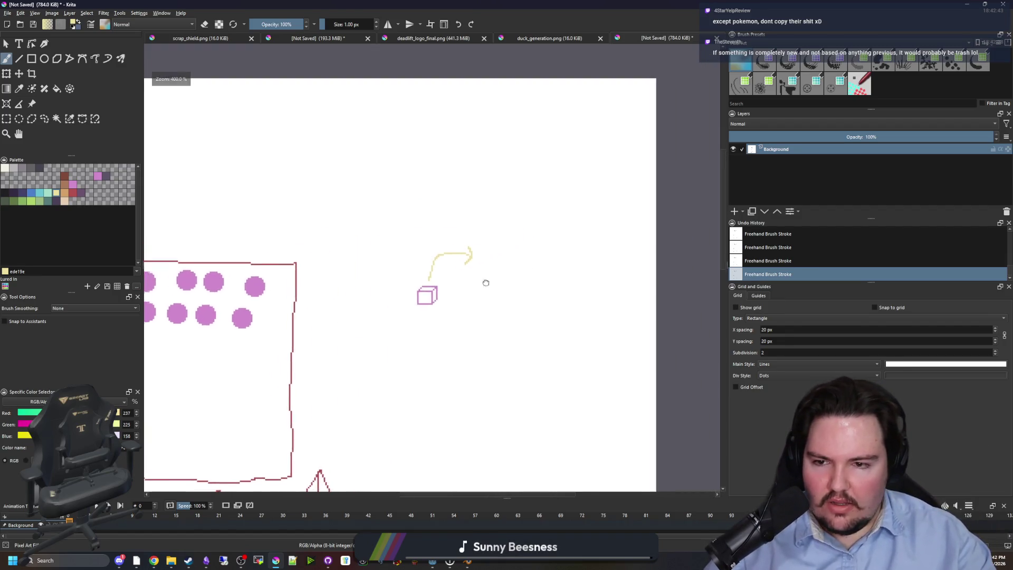
pyautogui.scroll(2, 364, 329)
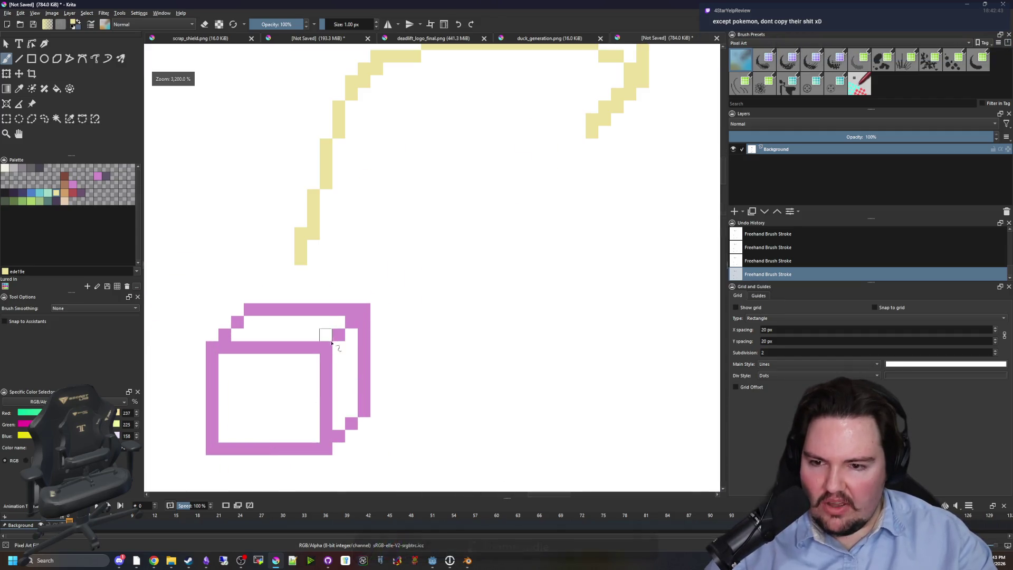
pyautogui.scroll(-4, 359, 333)
pyautogui.scroll(4, 344, 340)
pyautogui.scroll(-4, 344, 341)
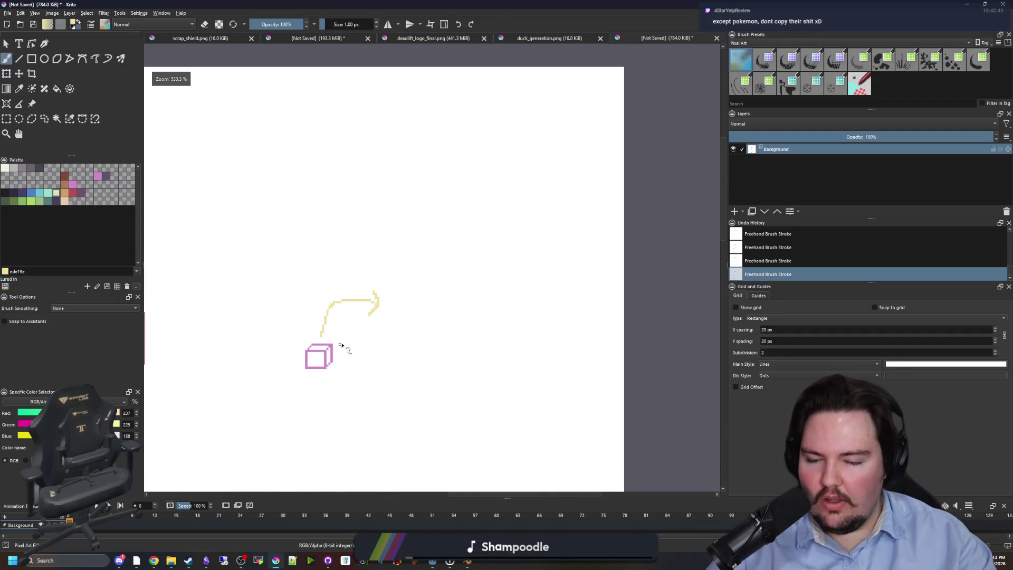
pyautogui.scroll(-1, 351, 334)
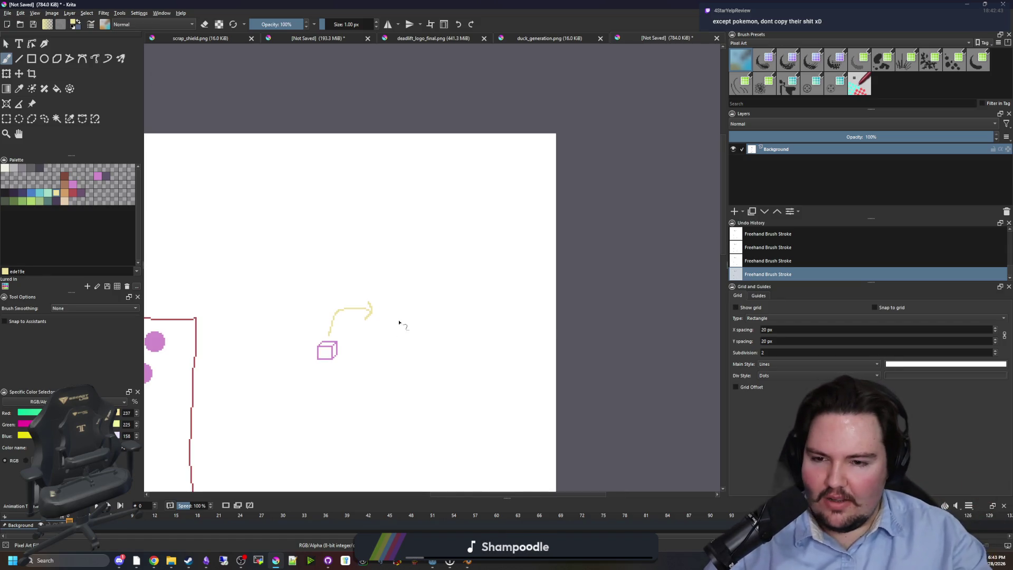
pyautogui.scroll(4, 379, 314)
pyautogui.scroll(-3, 379, 314)
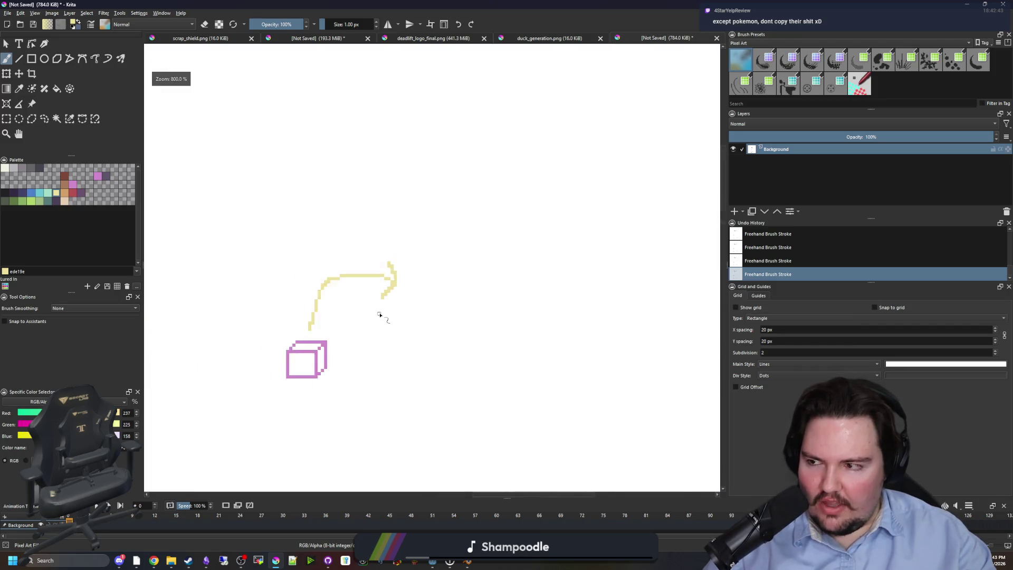
pyautogui.scroll(2, 361, 300)
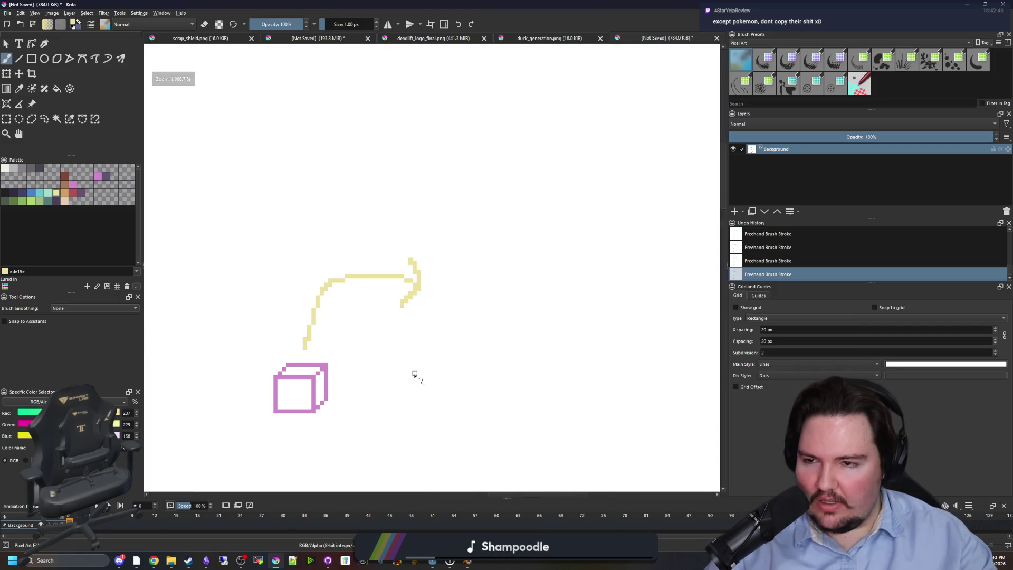
pyautogui.scroll(-4, 468, 344)
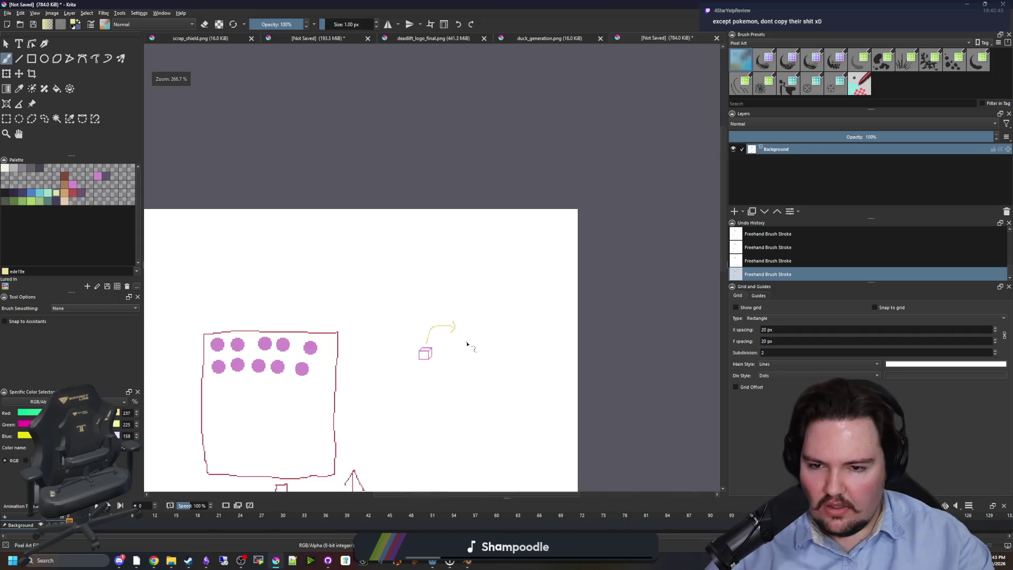
pyautogui.scroll(4, 467, 344)
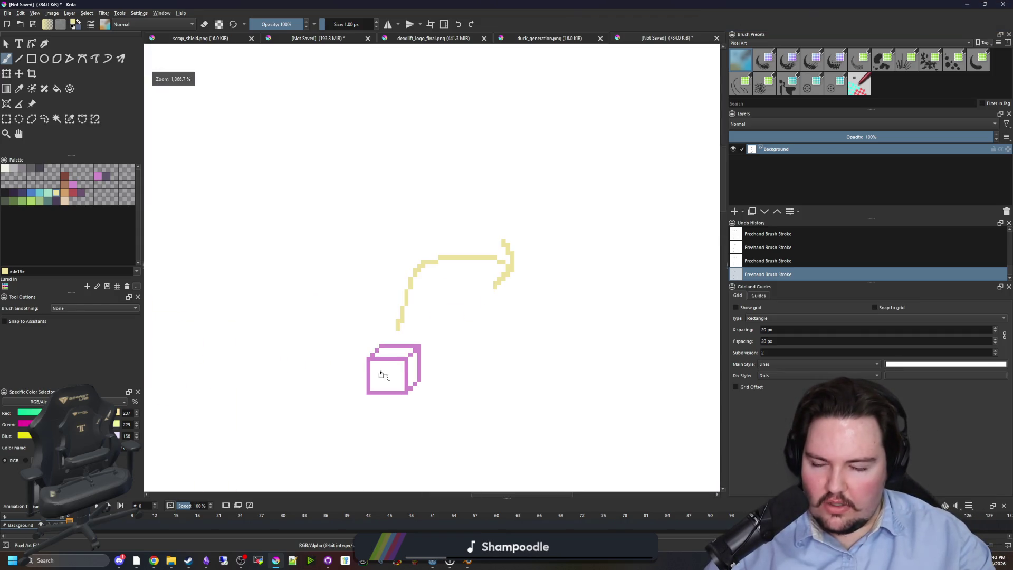
pyautogui.moveTo(380, 374); pyautogui.dragTo(455, 183)
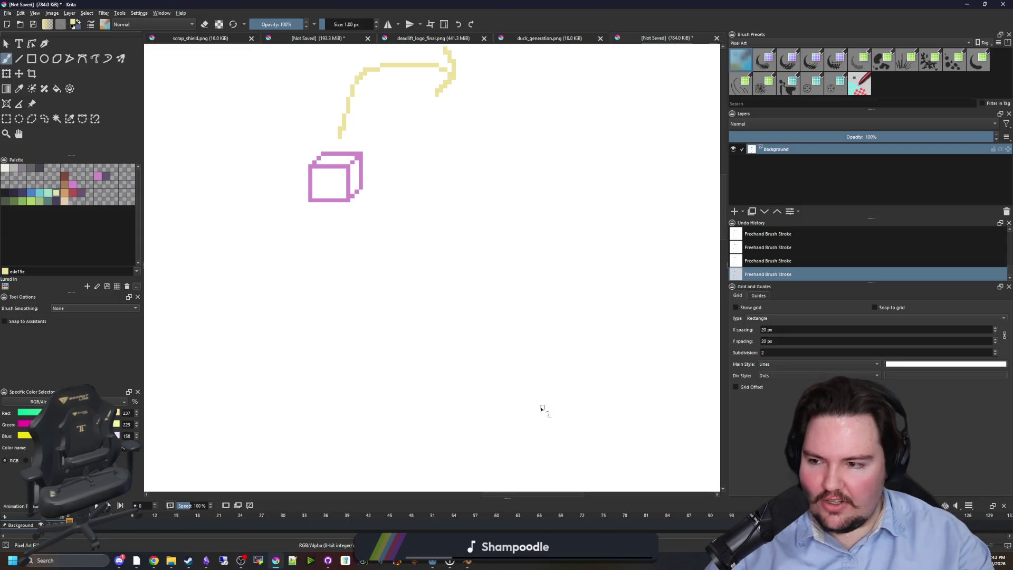
pyautogui.moveTo(327, 399)
pyautogui.mouseDown()
pyautogui.moveTo(391, 303)
pyautogui.moveTo(517, 473)
pyautogui.moveTo(309, 448)
pyautogui.moveTo(328, 401)
pyautogui.mouseUp()
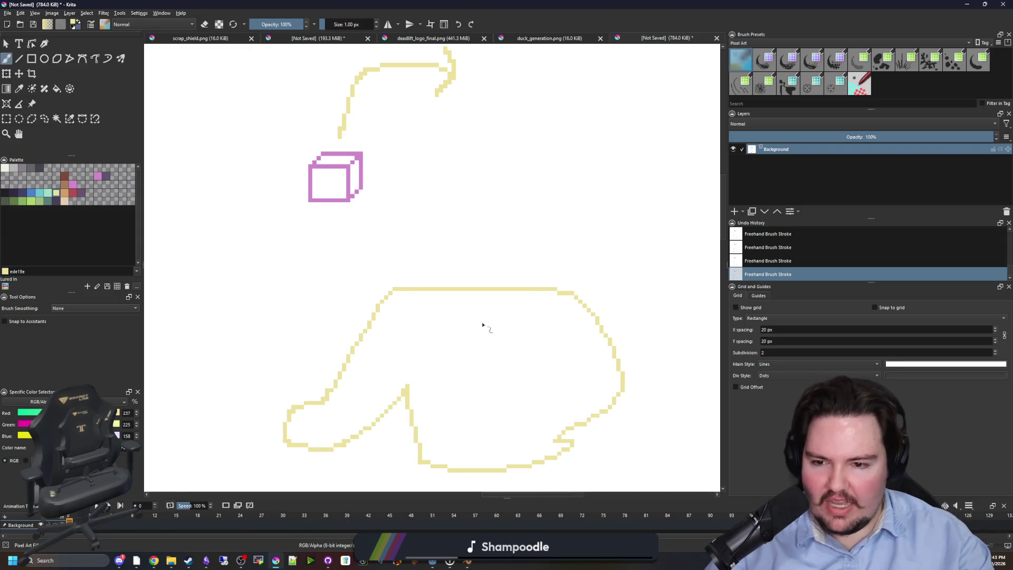
pyautogui.scroll(-3, 321, 301)
pyautogui.hotkey('ctrl', 'z')
pyautogui.scroll(-1, 398, 319)
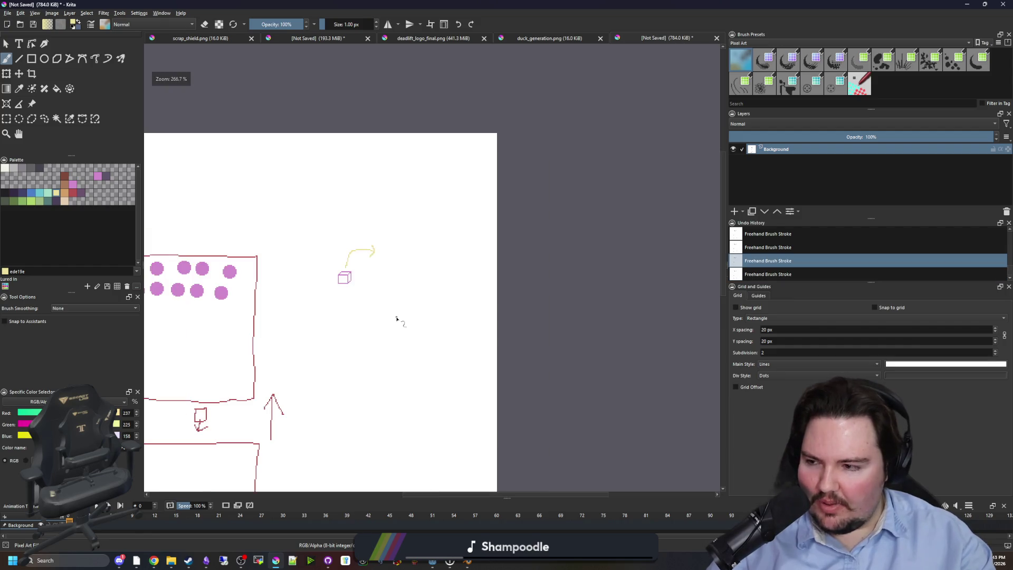
pyautogui.scroll(3, 335, 267)
pyautogui.scroll(2, 391, 315)
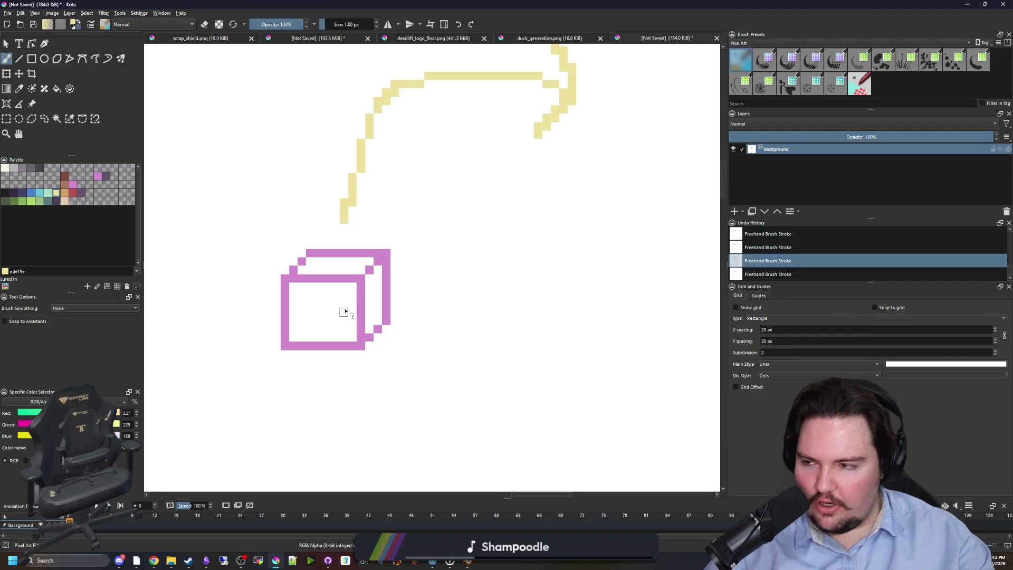
pyautogui.scroll(-2, 344, 311)
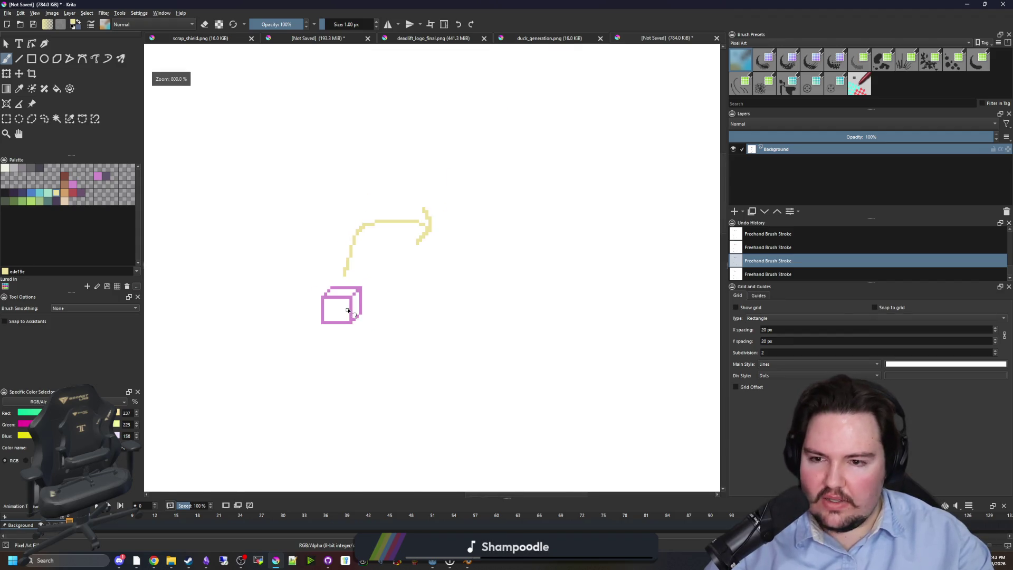
pyautogui.scroll(-2, 349, 317)
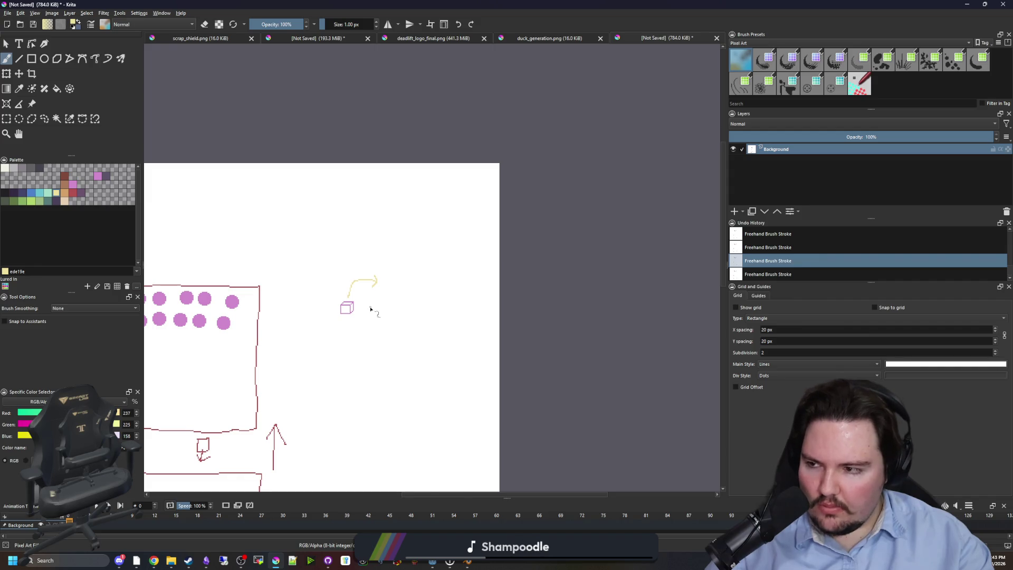
pyautogui.scroll(4, 370, 309)
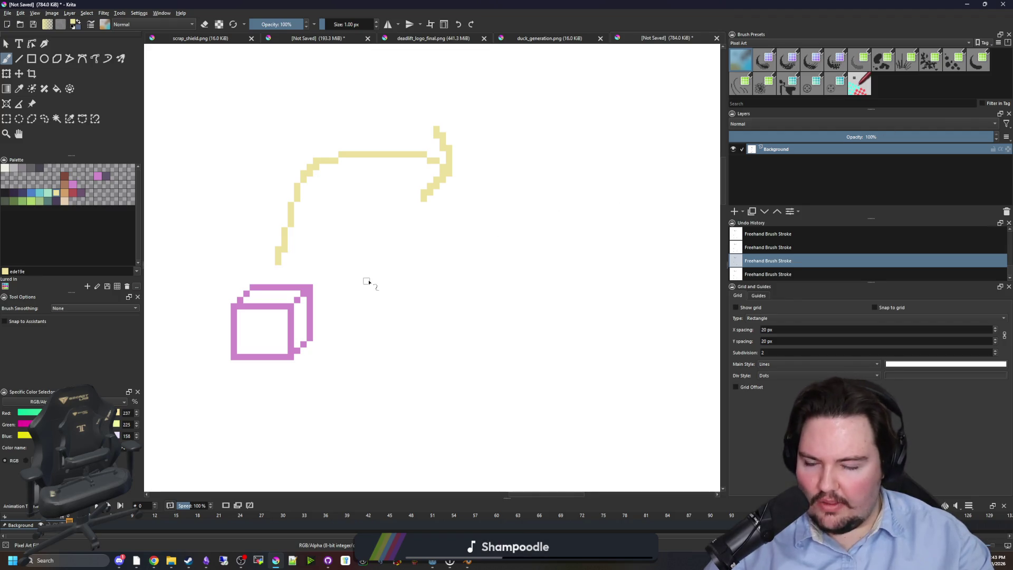
pyautogui.scroll(-2, 374, 276)
pyautogui.scroll(2, 304, 253)
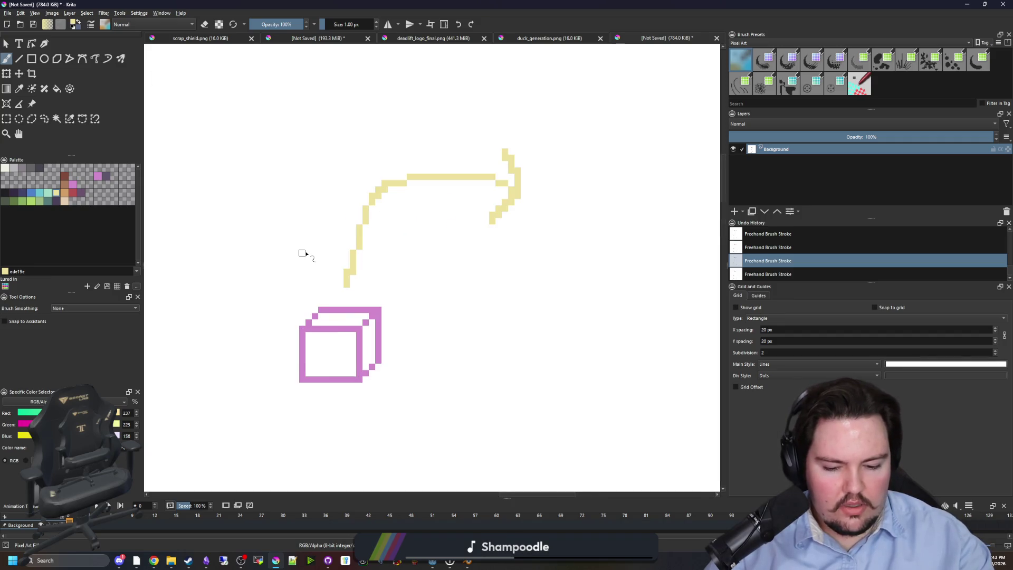
pyautogui.scroll(2, 384, 301)
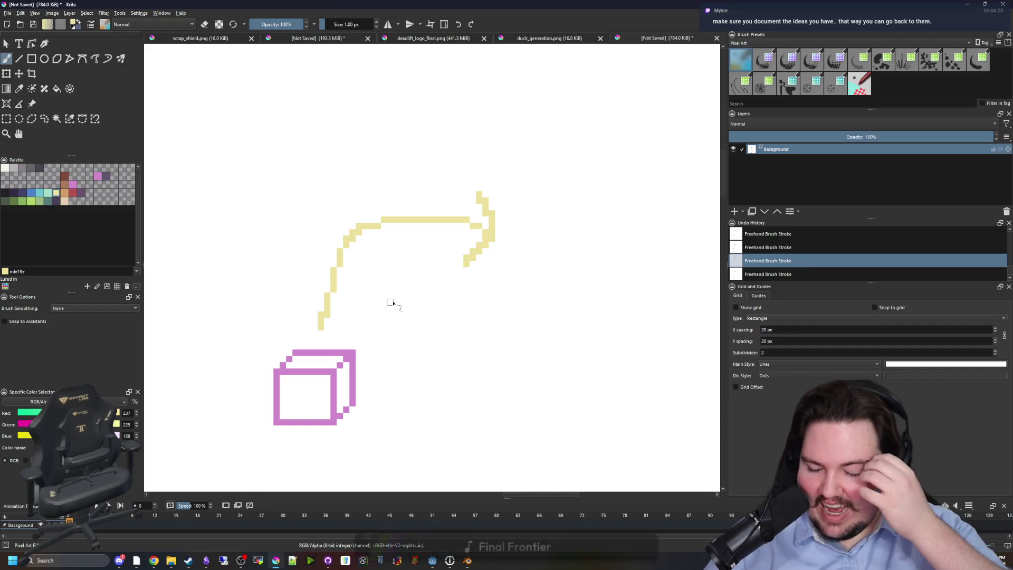
# Scroll the canvas view over the pink box and yellow arrow sketch.
pyautogui.scroll(3, 385, 357)
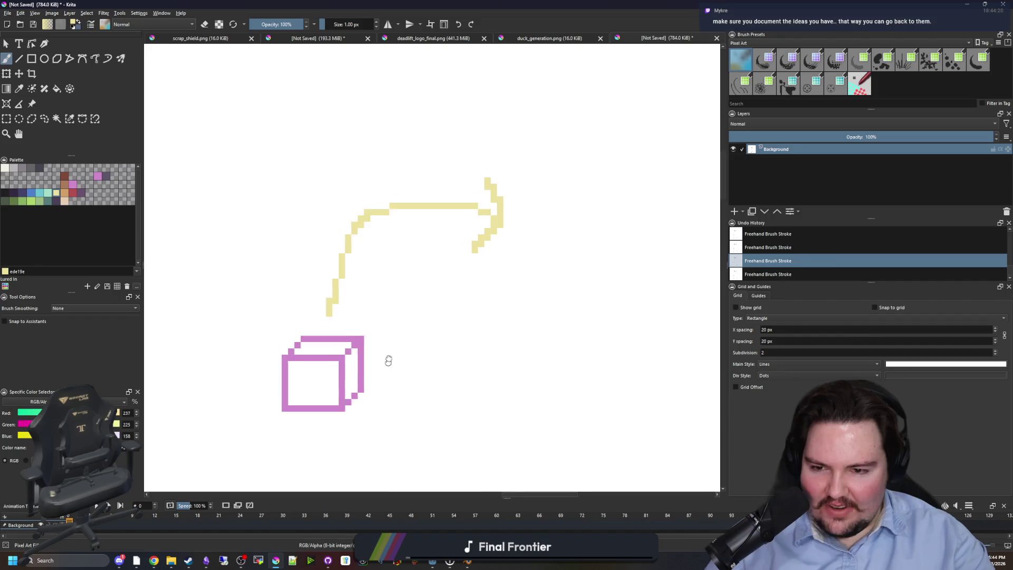
pyautogui.click(64, 202)
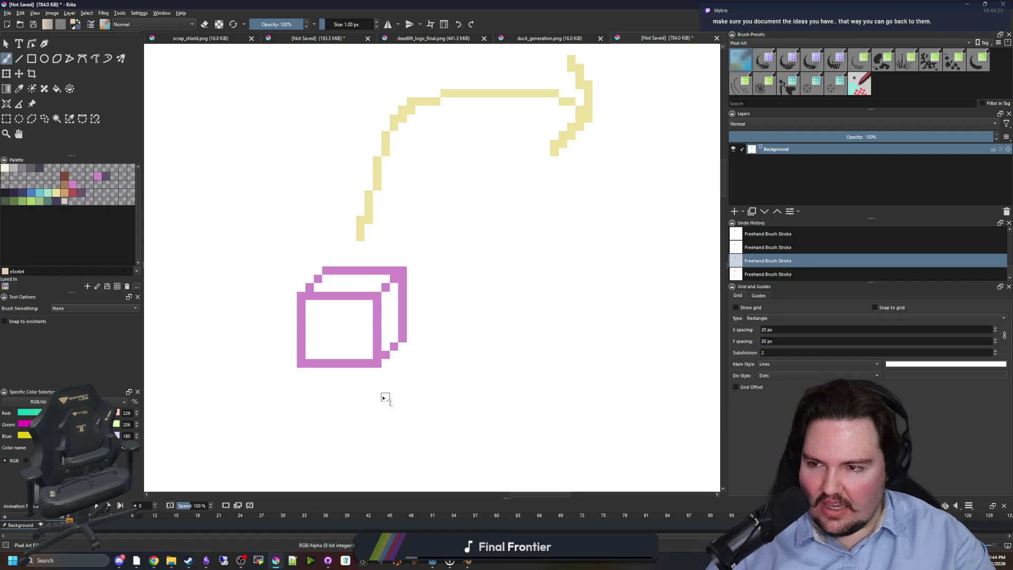
pyautogui.moveTo(332, 404)
pyautogui.mouseDown()
pyautogui.moveTo(346, 240)
pyautogui.moveTo(423, 427)
pyautogui.moveTo(233, 359)
pyautogui.moveTo(230, 338)
pyautogui.mouseUp()
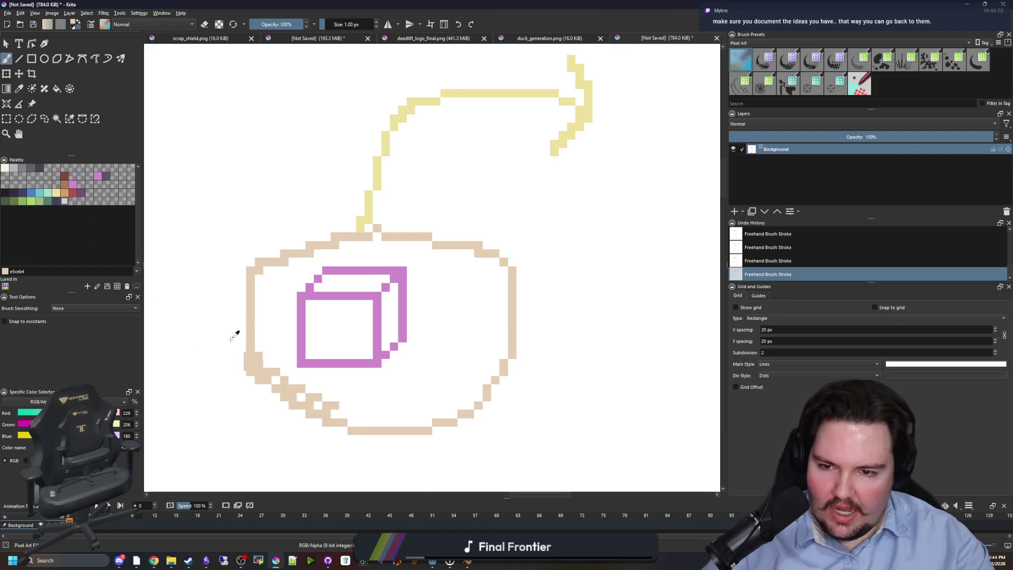
pyautogui.hotkey('ctrl', 'z')
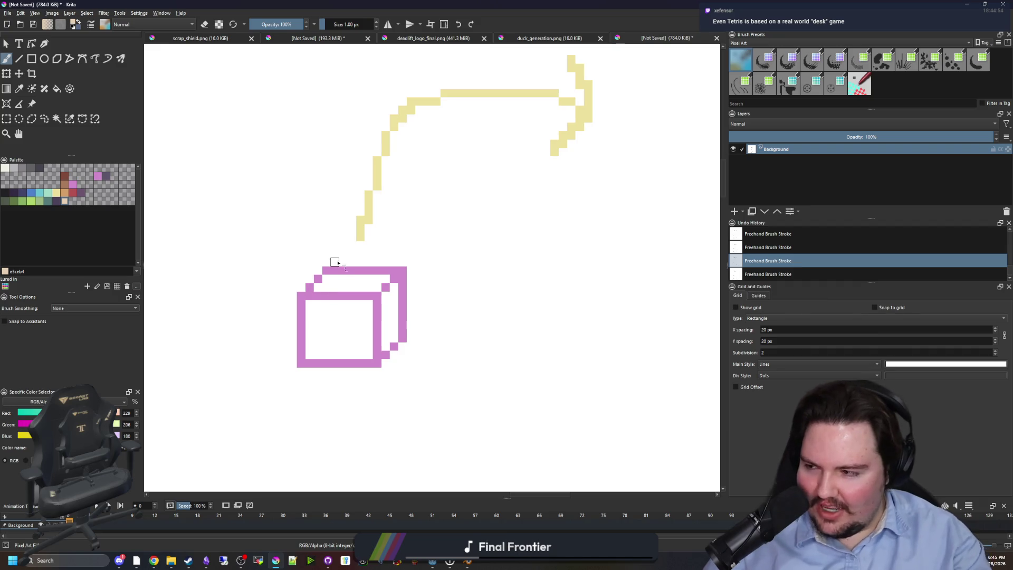
pyautogui.moveTo(599, 4); pyautogui.dragTo(573, 410)
# Switch to Godot, view the corridor map from above, then open world.gd at line 1139.
pyautogui.click(576, 276)
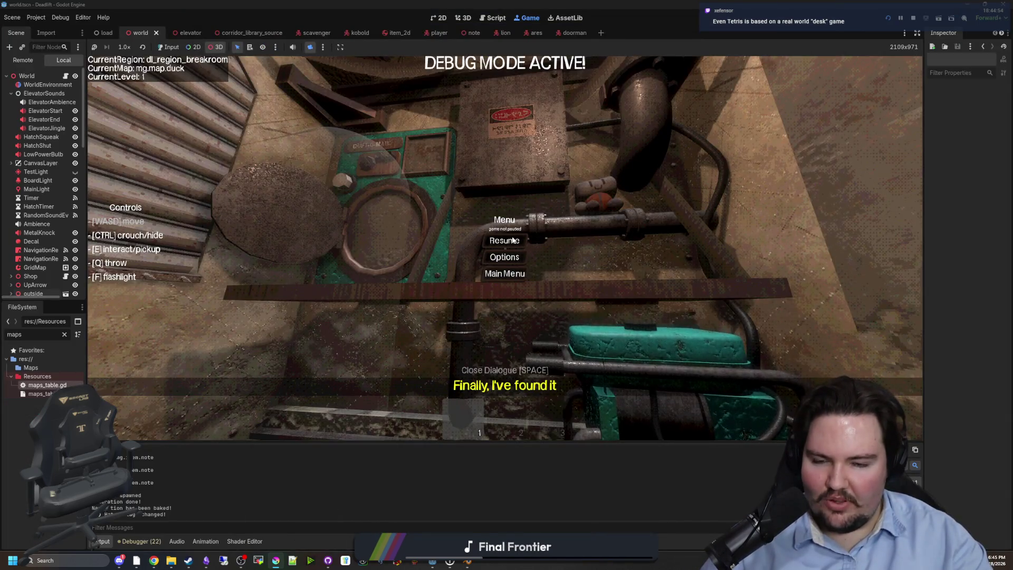
pyautogui.click(289, 126)
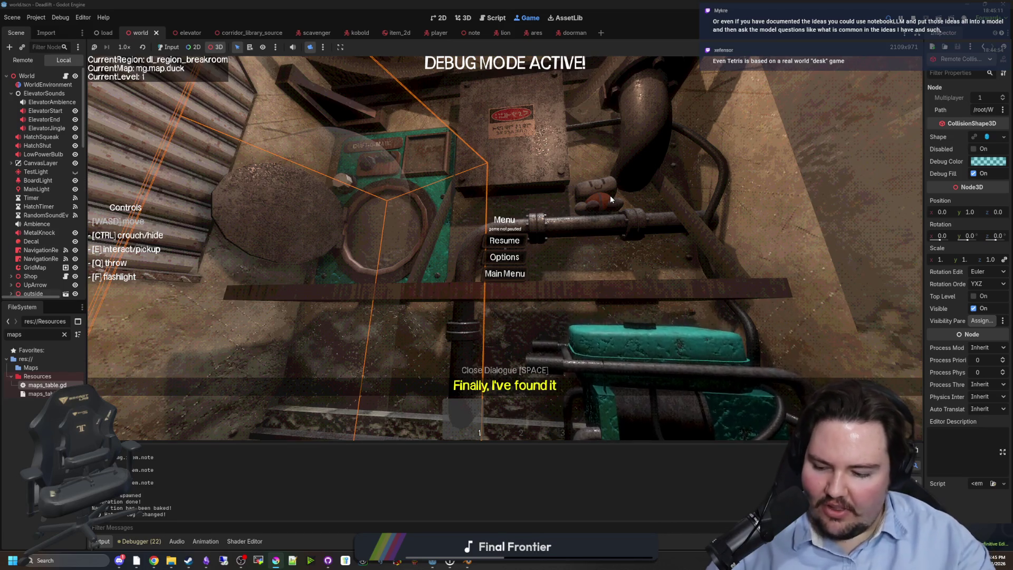
pyautogui.scroll(-10, 354, 182)
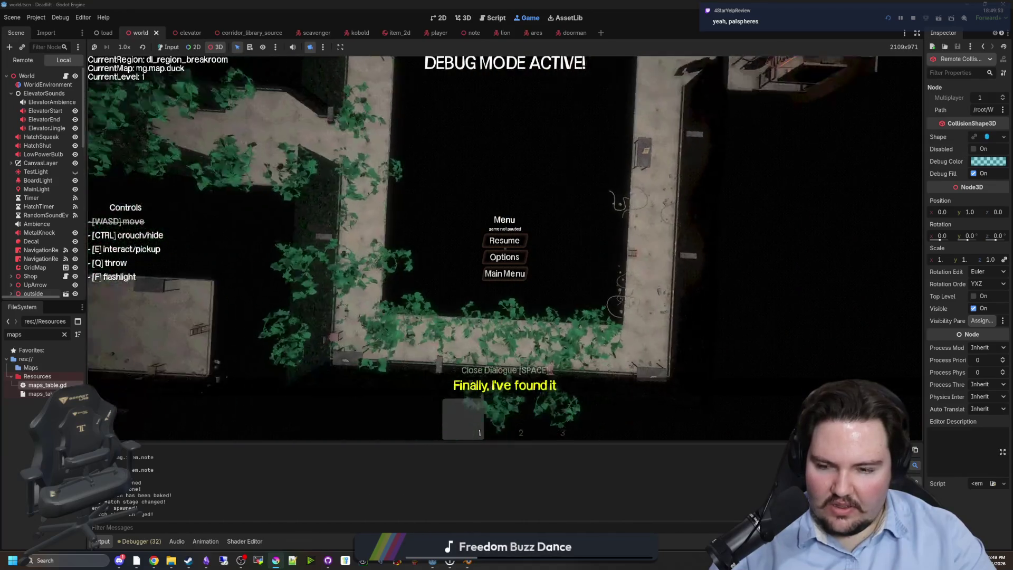
pyautogui.click(67, 76)
pyautogui.click(452, 294)
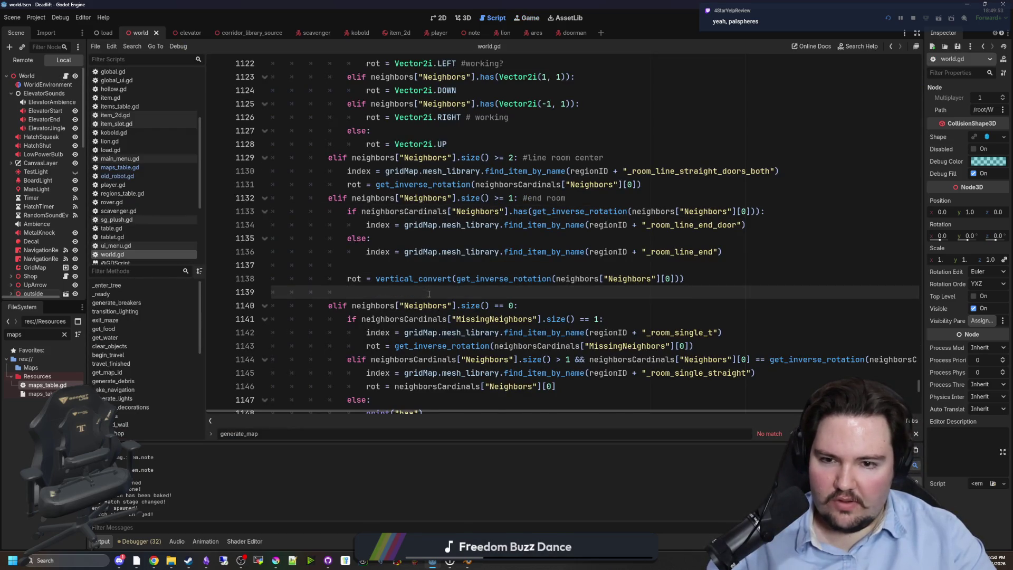
# Remove the vertical_convert( wrapper around get_inverse_rotation on line 1138.
pyautogui.scroll(1, 429, 294)
pyautogui.moveTo(453, 319); pyautogui.dragTo(375, 318)
pyautogui.press('BackSpace')
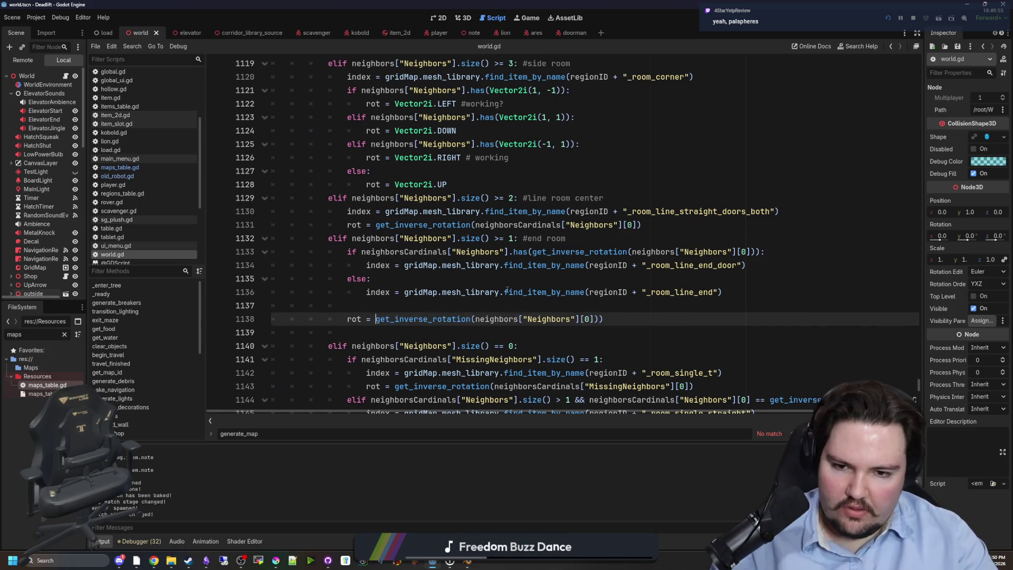
pyautogui.keyDown('ctrl'); pyautogui.click(422, 319); pyautogui.keyUp('ctrl')
pyautogui.hotkey('alt', 'Left')
# Jump to the get_neighbors_cardinals definition in world.gd.
pyautogui.scroll(2, 473, 247)
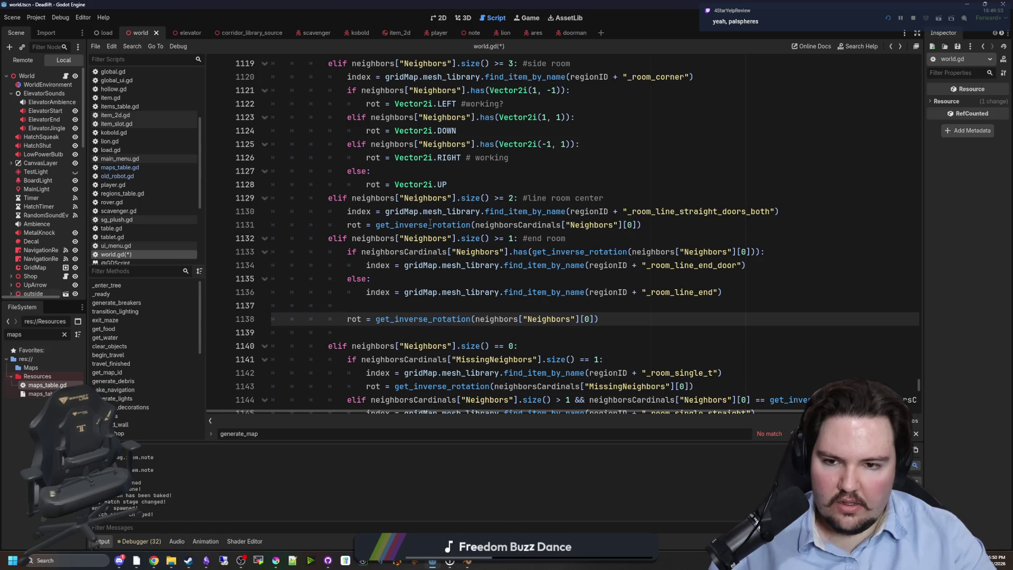
pyautogui.scroll(10, 486, 217)
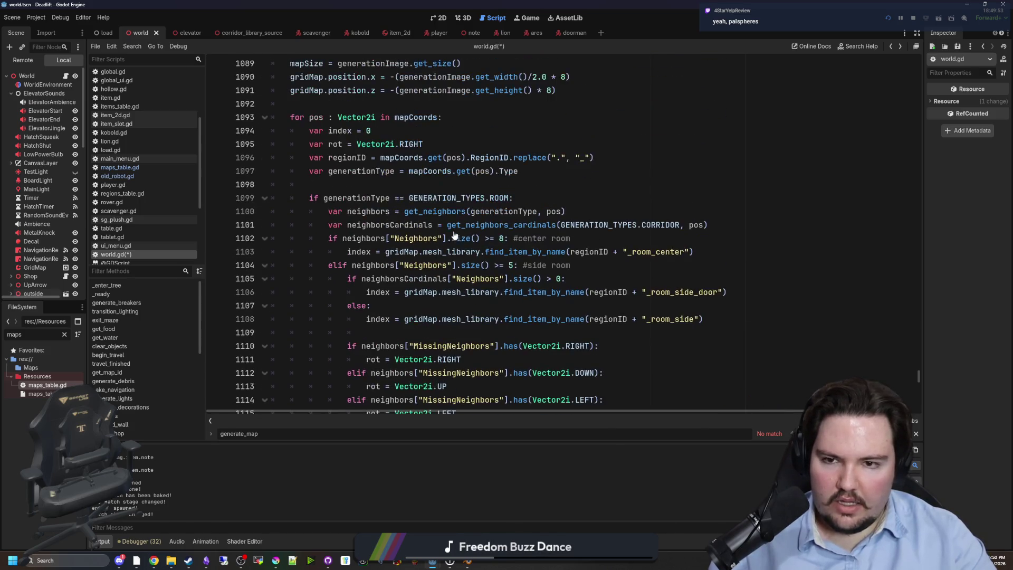
pyautogui.scroll(1, 443, 157)
pyautogui.scroll(2, 443, 158)
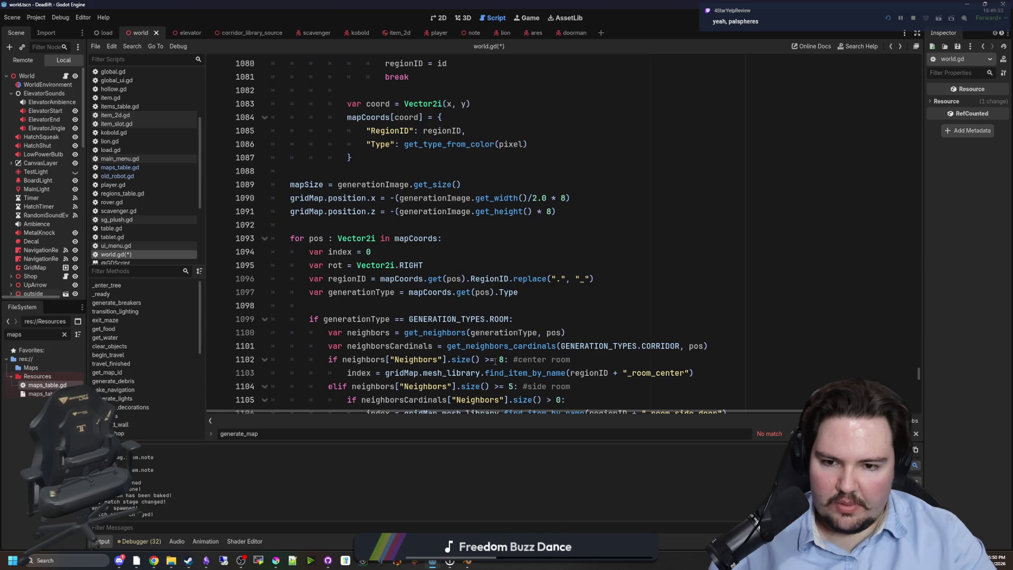
pyautogui.click(499, 348)
pyautogui.keyDown('ctrl'); pyautogui.click(499, 346); pyautogui.keyUp('ctrl')
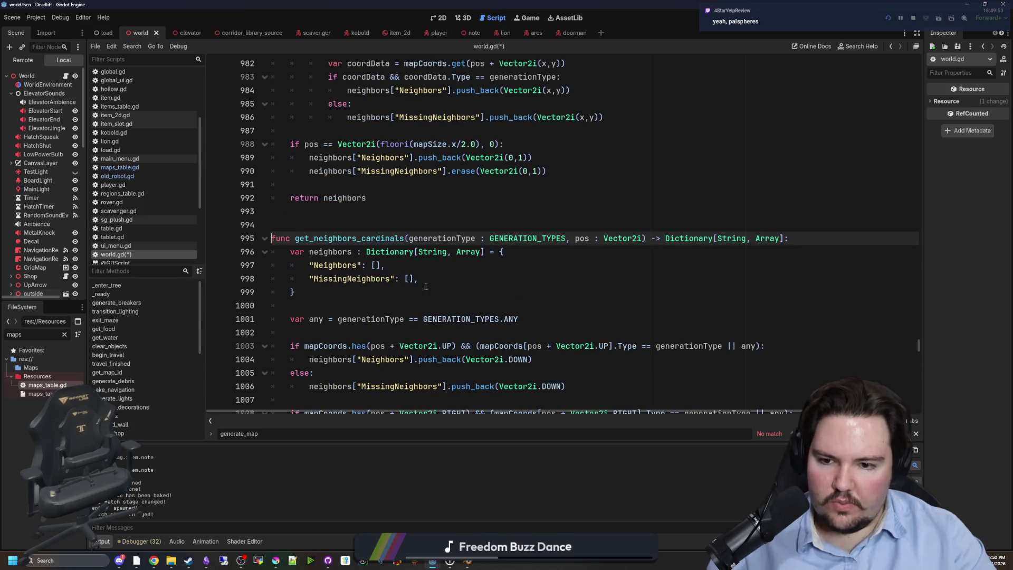
pyautogui.scroll(-5, 410, 271)
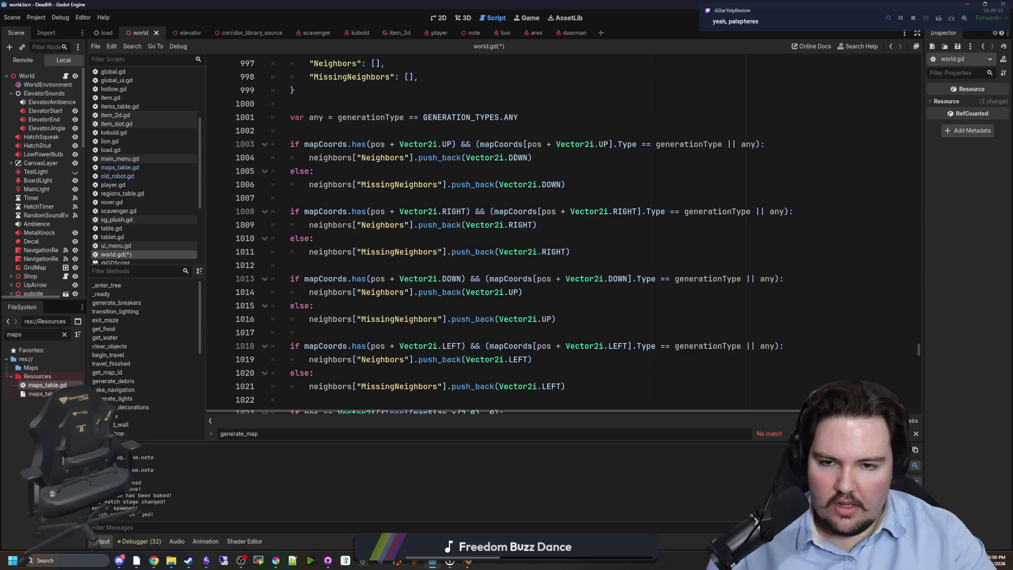
# Change DOWN to UP in the neighbour checks on lines 1004 and 1006.
pyautogui.moveTo(405, 147); pyautogui.dragTo(637, 146)
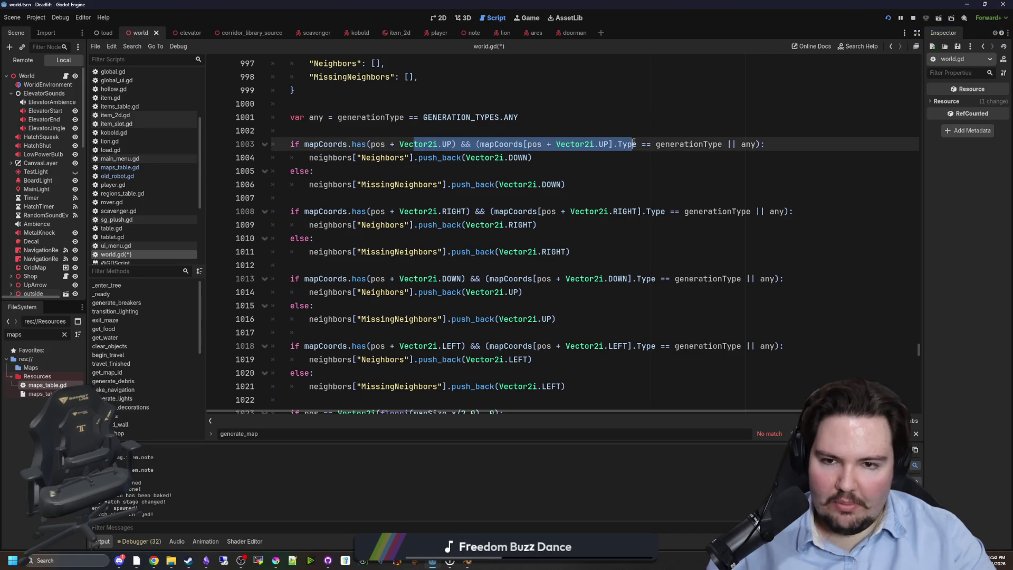
pyautogui.click(489, 175)
pyautogui.doubleClick(517, 158)
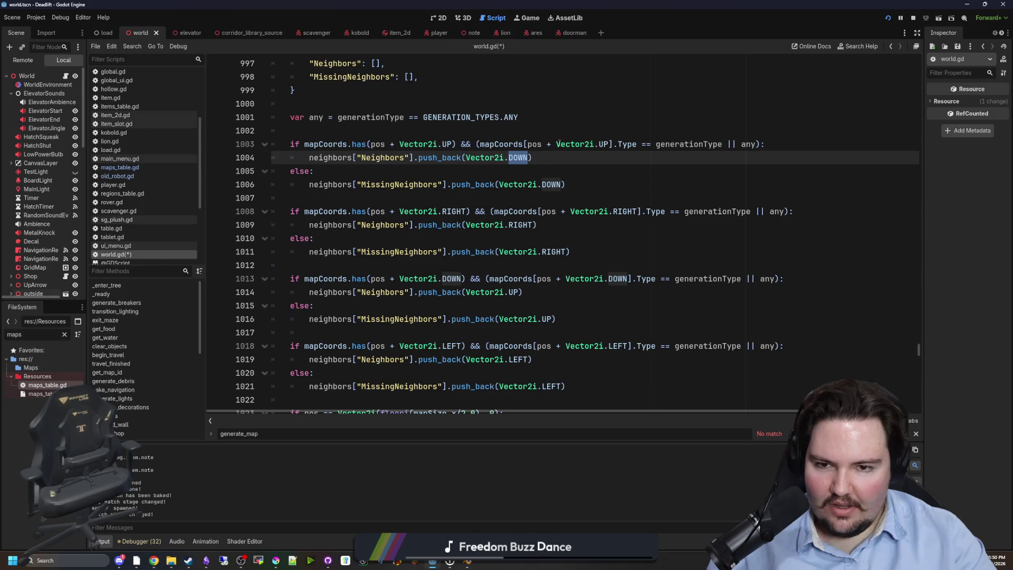
pyautogui.write('UP')
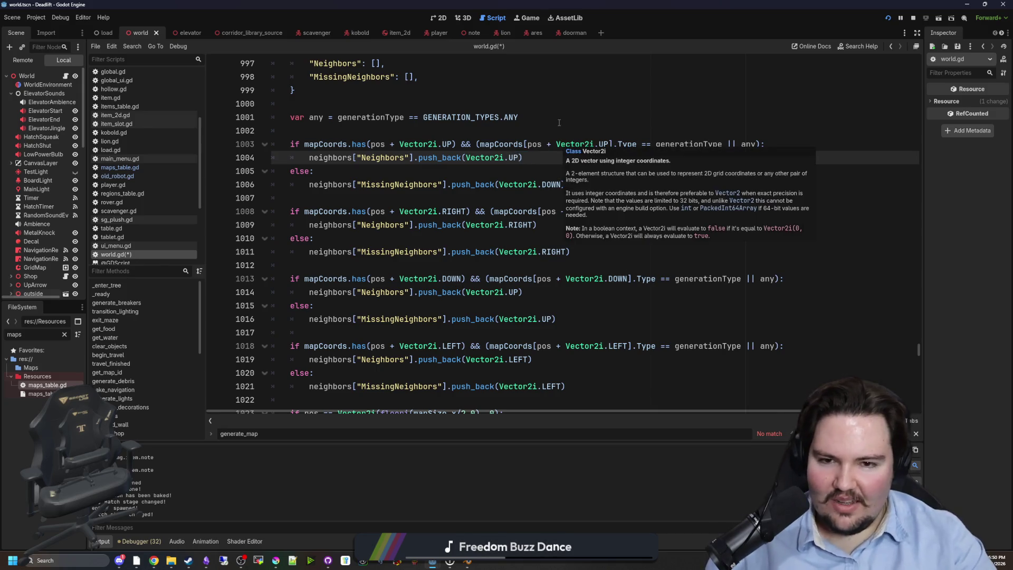
pyautogui.click(518, 173)
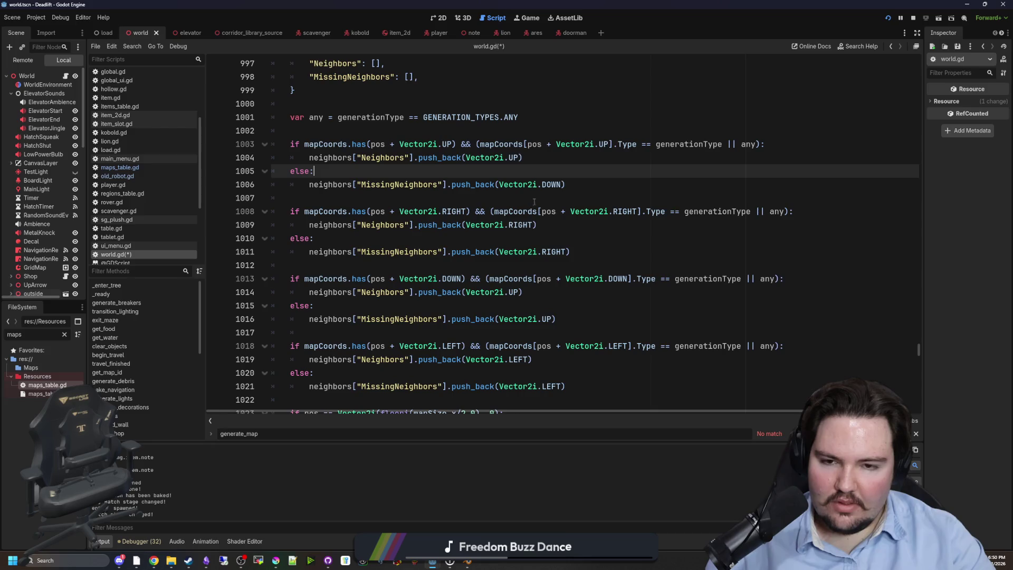
pyautogui.doubleClick(550, 184)
pyautogui.write('UP')
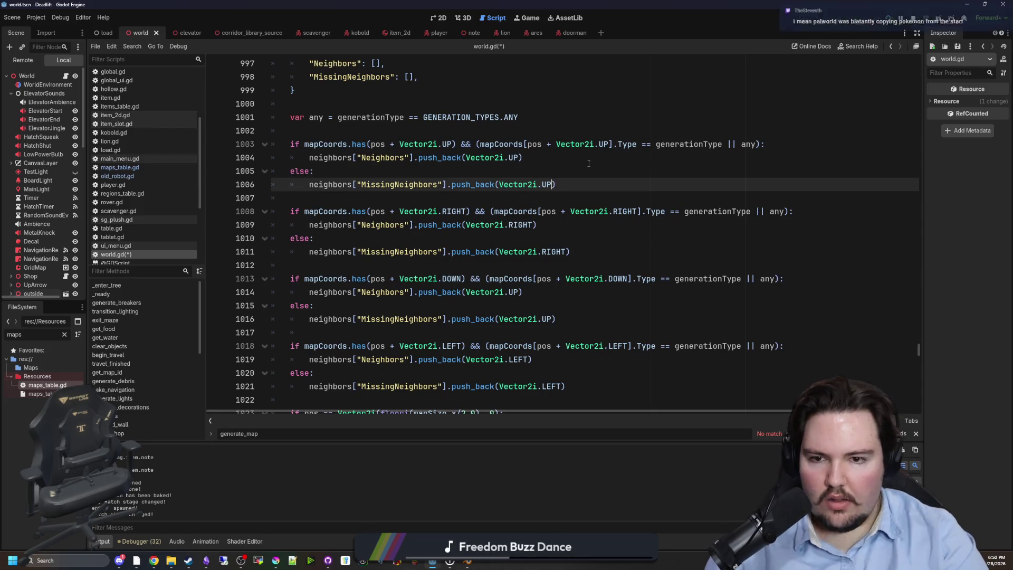
# Fix line 1014's Vector2i.UP to Vector2i.DOWN, save world.gd, and relaunch the game.
pyautogui.scroll(-1, 538, 237)
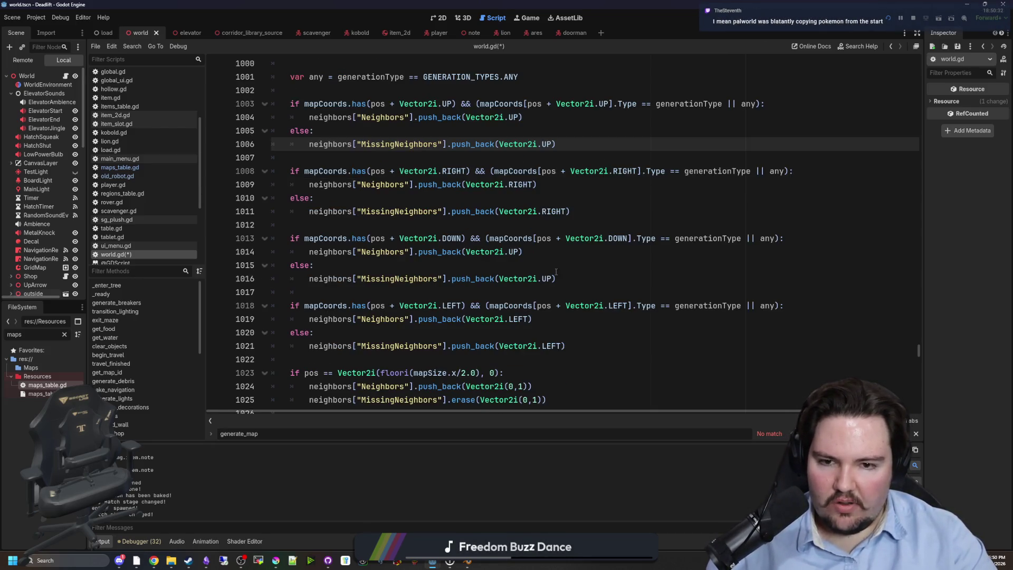
pyautogui.doubleClick(547, 279)
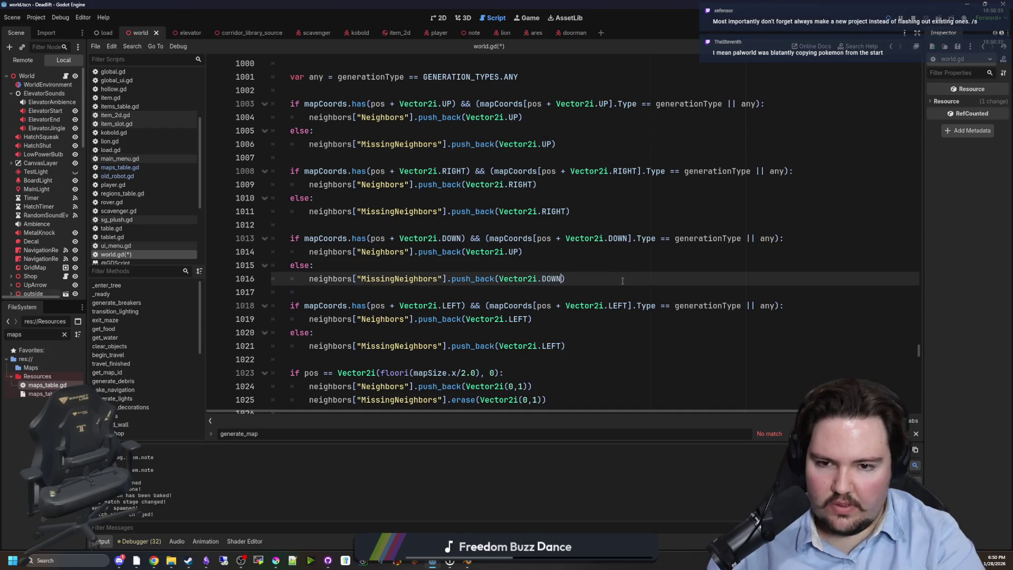
pyautogui.write('DOWN')
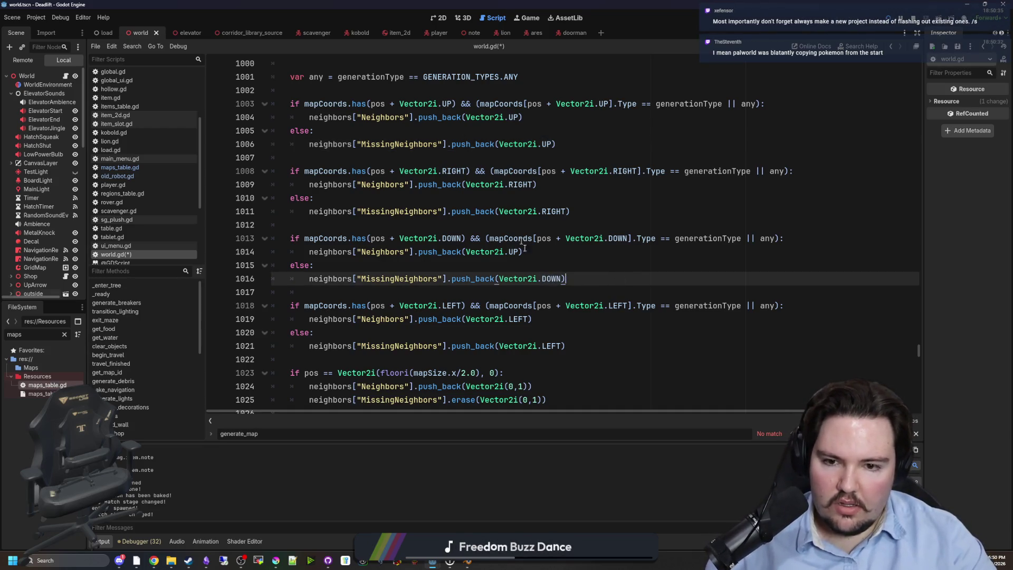
pyautogui.click(513, 252)
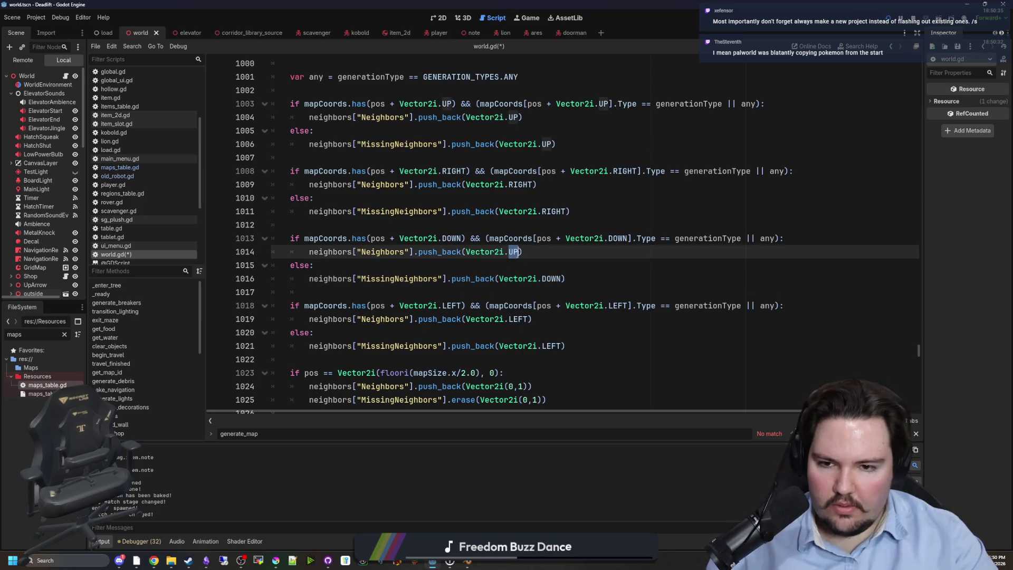
pyautogui.write('DOWN')
pyautogui.scroll(-1, 533, 267)
pyautogui.click(579, 292)
pyautogui.click(580, 252)
pyautogui.click(579, 287)
pyautogui.hotkey('ctrl', 's')
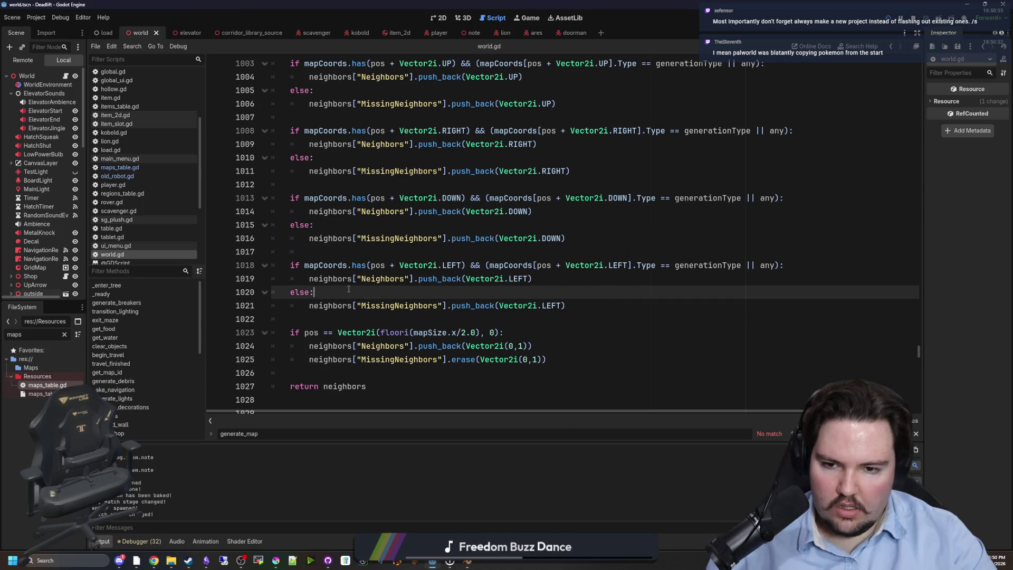
pyautogui.click(892, 24)
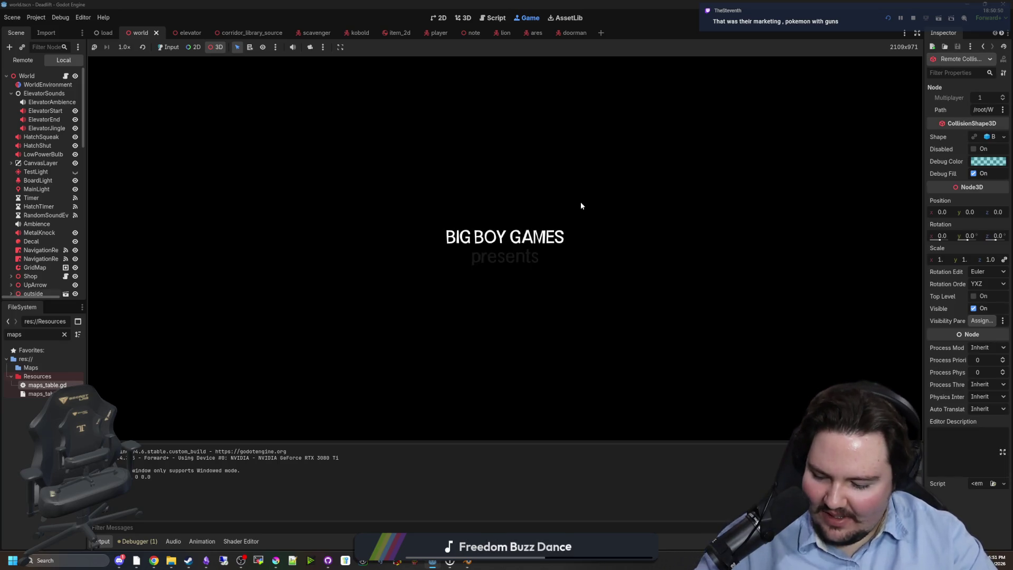
# Start a new game from the main menu with debug mode on (F3).
pyautogui.click(160, 47)
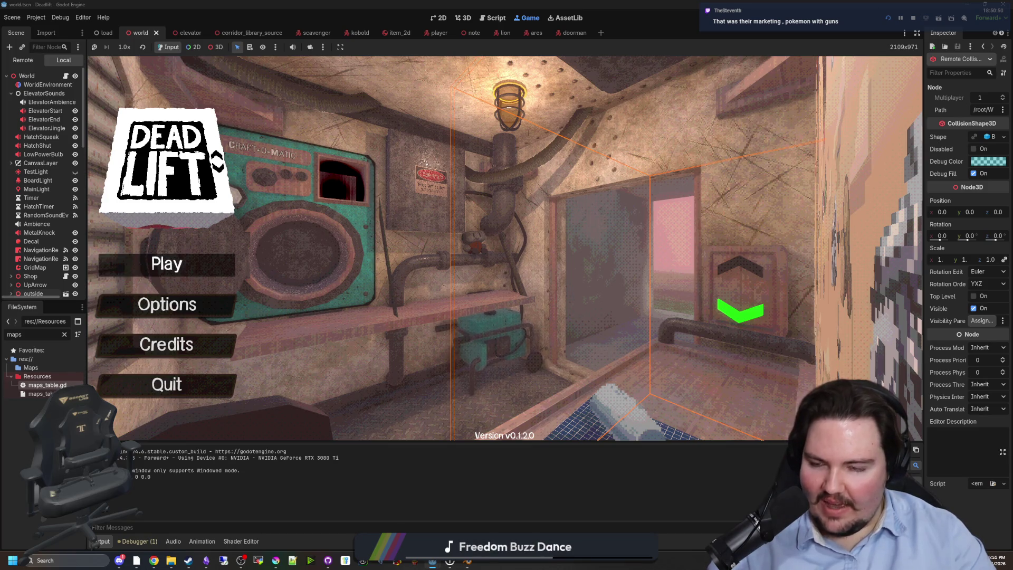
pyautogui.click(121, 267)
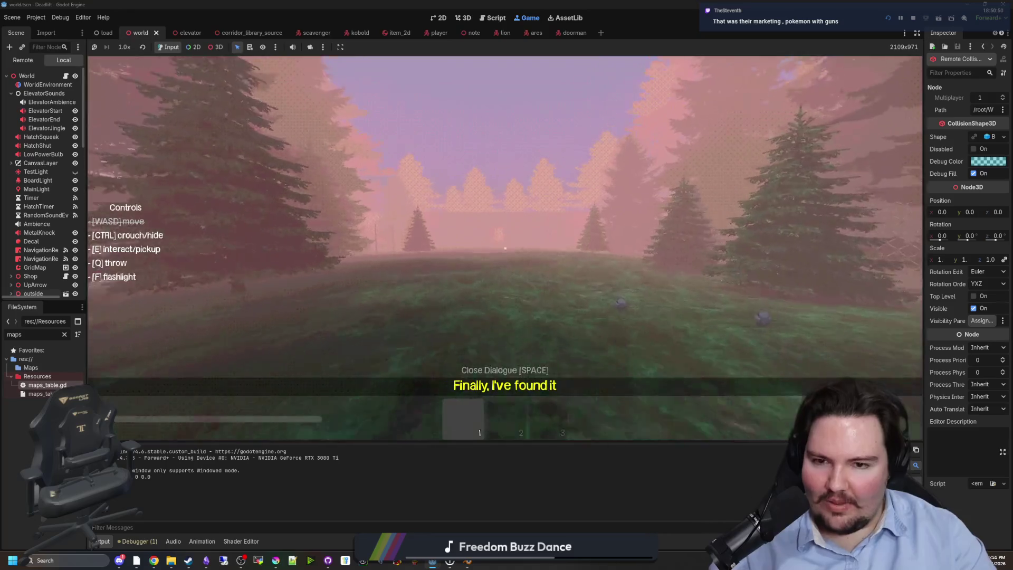
pyautogui.press('F3')
pyautogui.press('w')
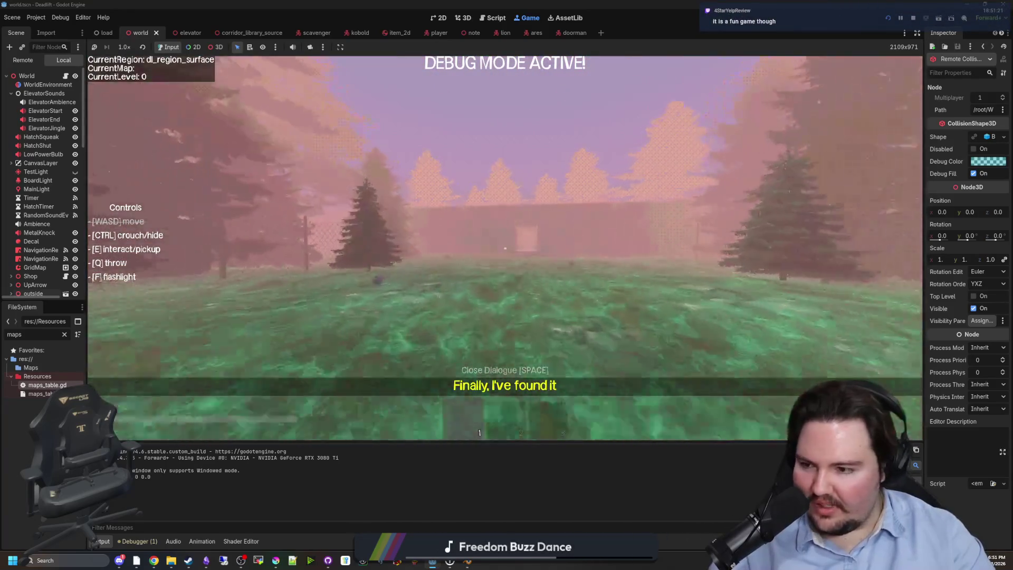
# Walk through the elevator room, crouch under the workbench, and head out into the forest.
pyautogui.press('w')
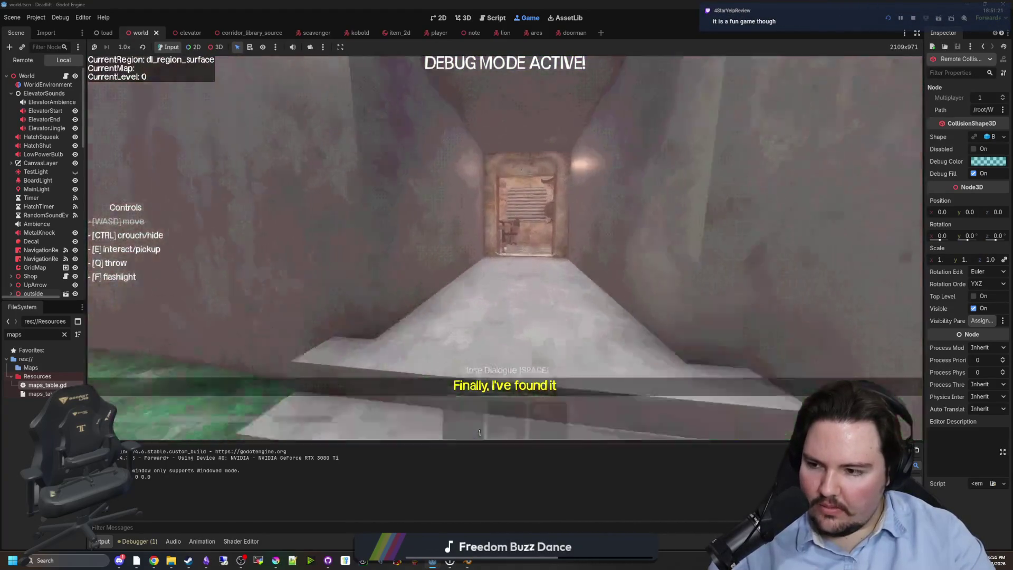
pyautogui.press('w')
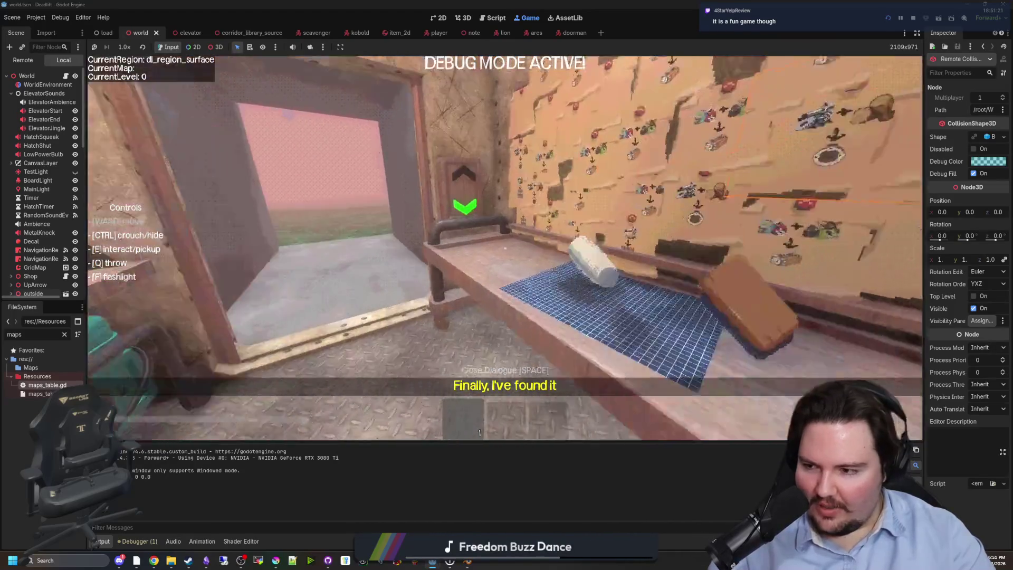
pyautogui.press('s')
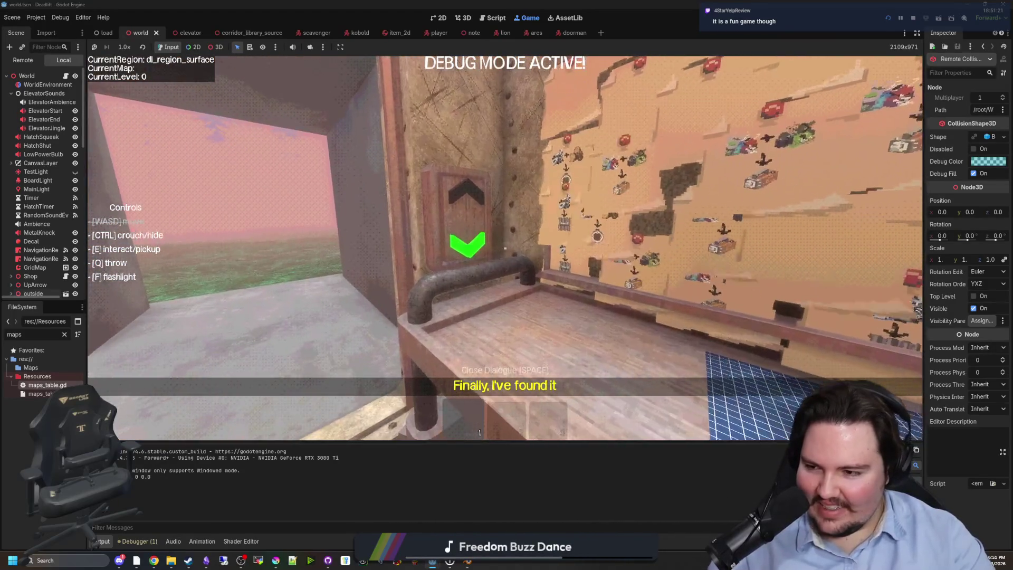
pyautogui.press('ctrl')
pyautogui.press('w')
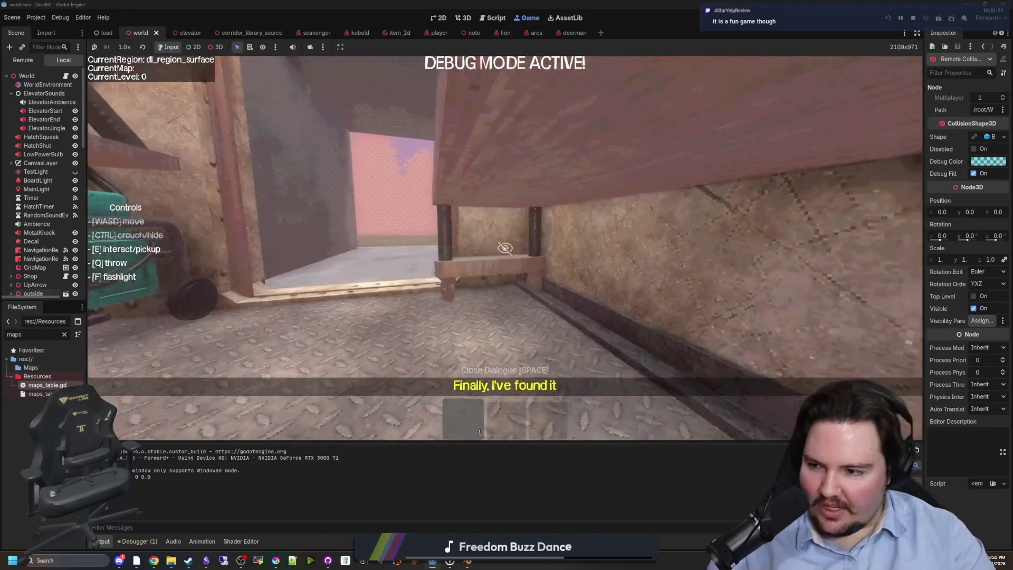
pyautogui.press('w')
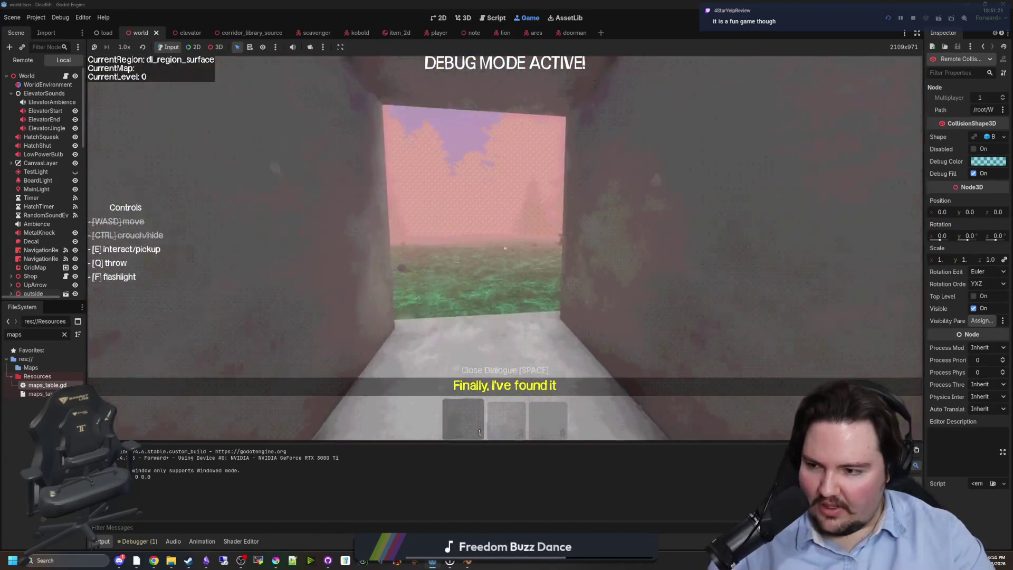
pyautogui.press('w')
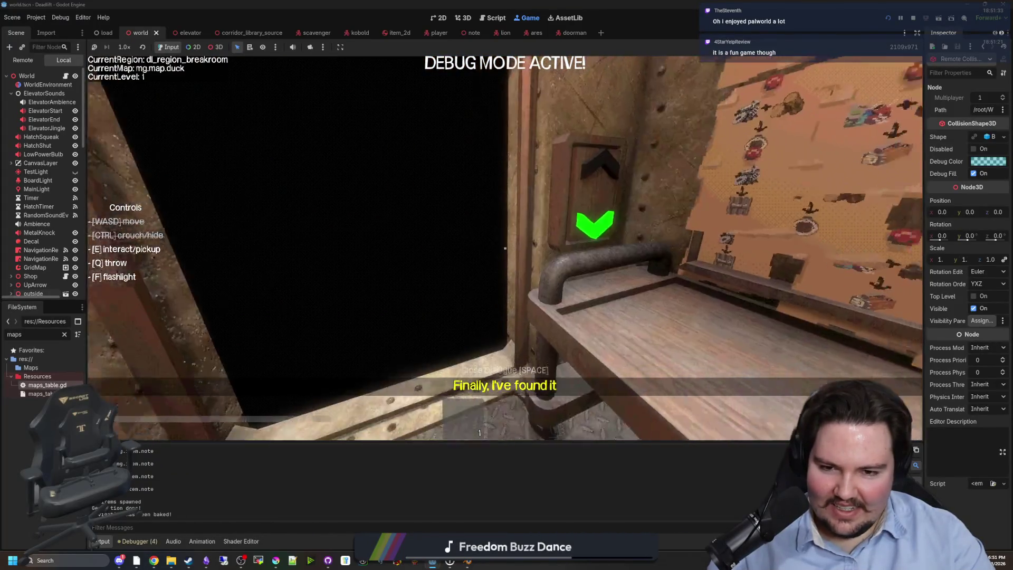
# Pause the game and go back to world.gd in the script editor.
pyautogui.press('super')
pyautogui.press('Escape')
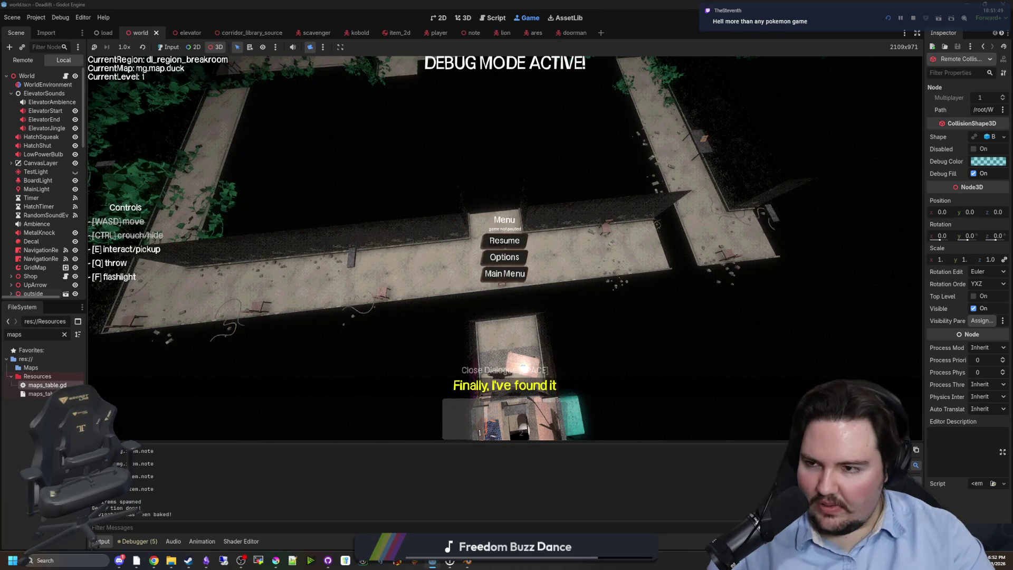
pyautogui.hotkey('ctrl', 'F3')
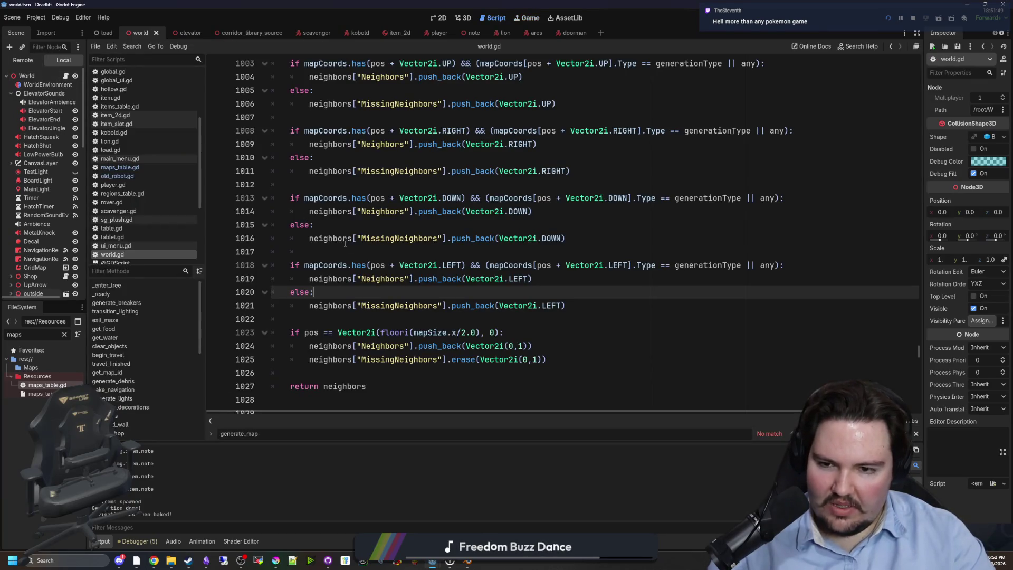
# Review the direction checks between lines 1000 and 1016 and save world.gd.
pyautogui.click(344, 240)
pyautogui.press('Down')
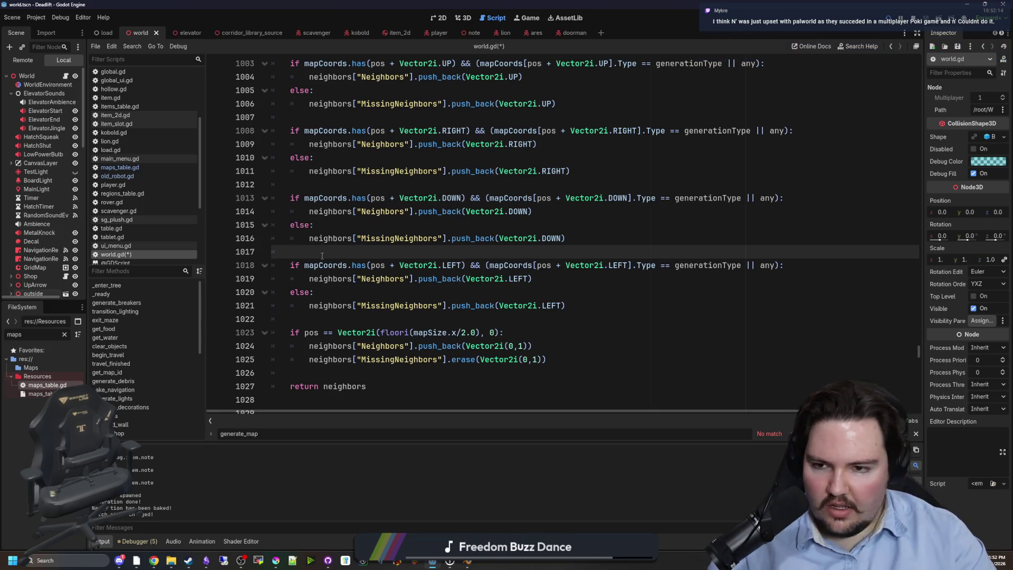
pyautogui.scroll(4, 322, 256)
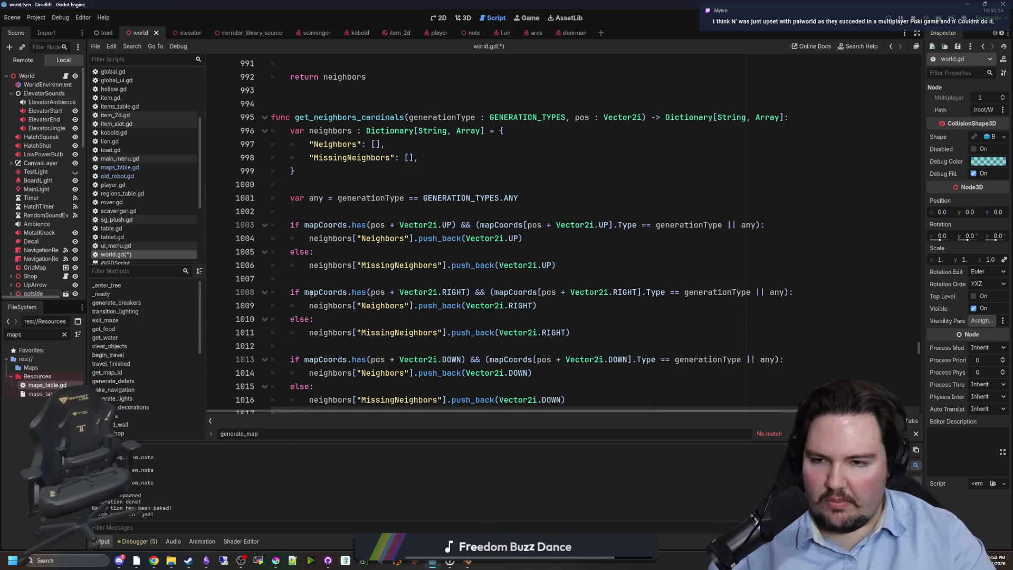
pyautogui.click(329, 184)
pyautogui.hotkey('ctrl', 's')
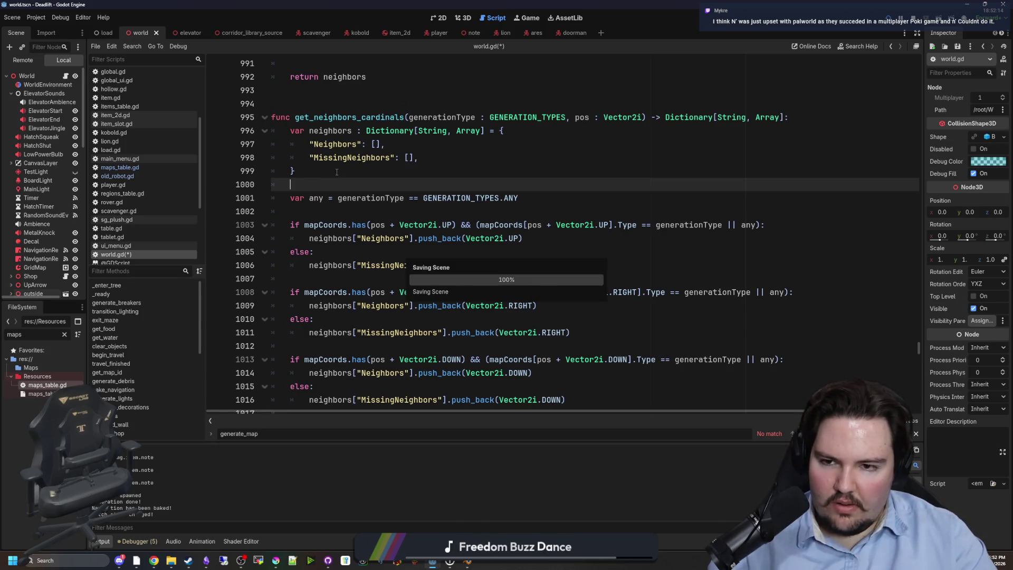
pyautogui.click(337, 172)
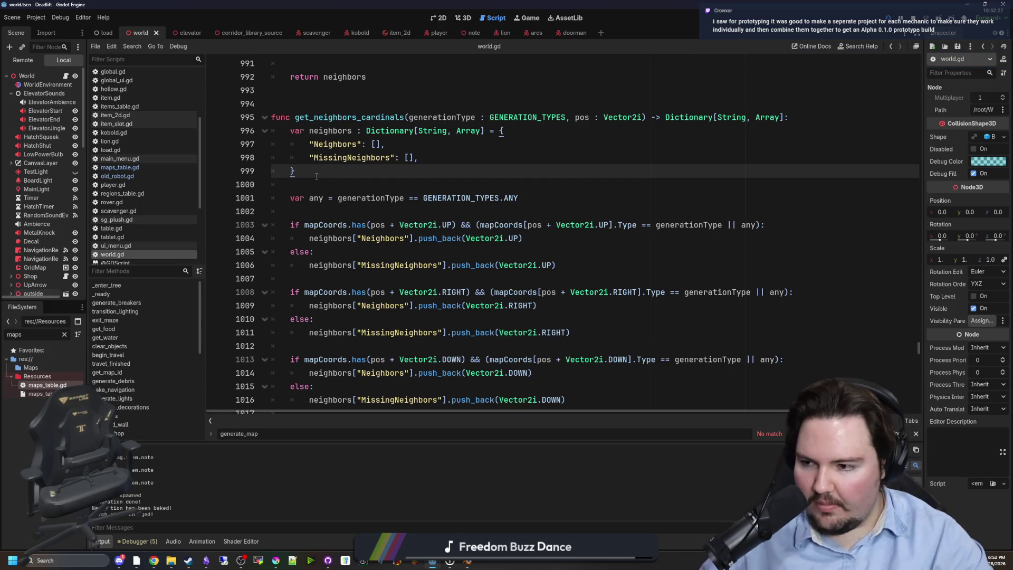
pyautogui.click(314, 210)
pyautogui.click(330, 182)
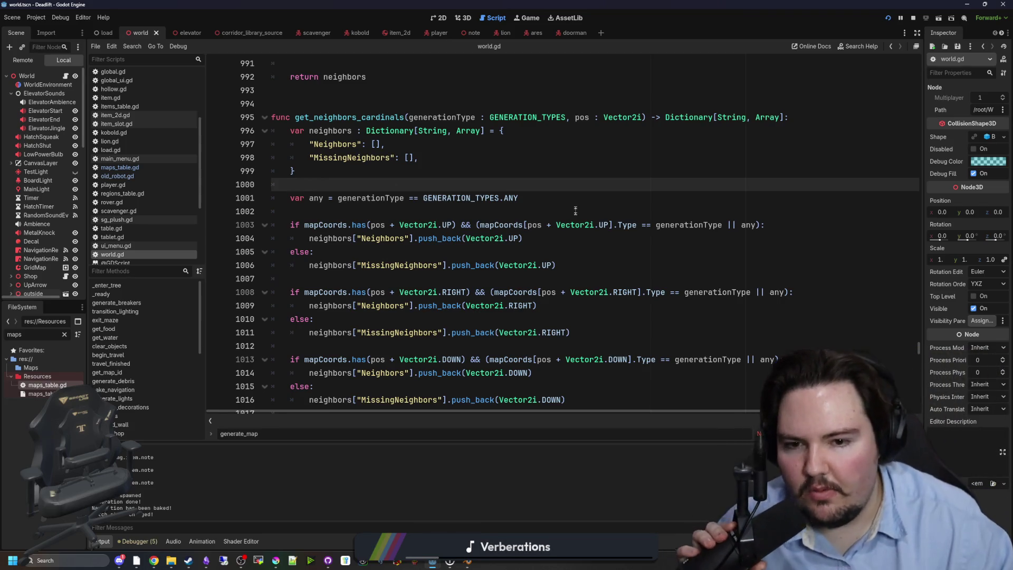
pyautogui.click(539, 324)
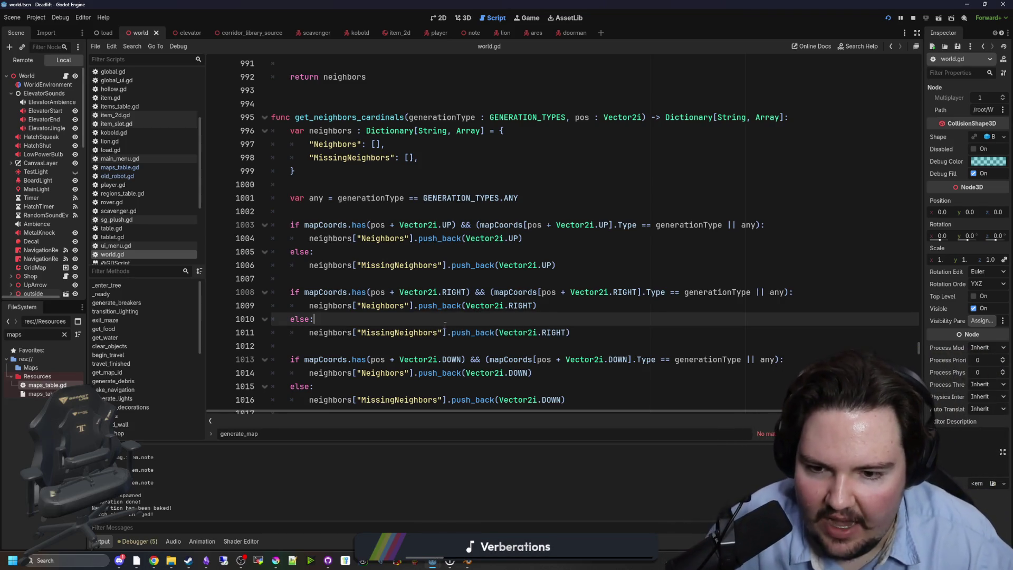
pyautogui.scroll(-2, 444, 325)
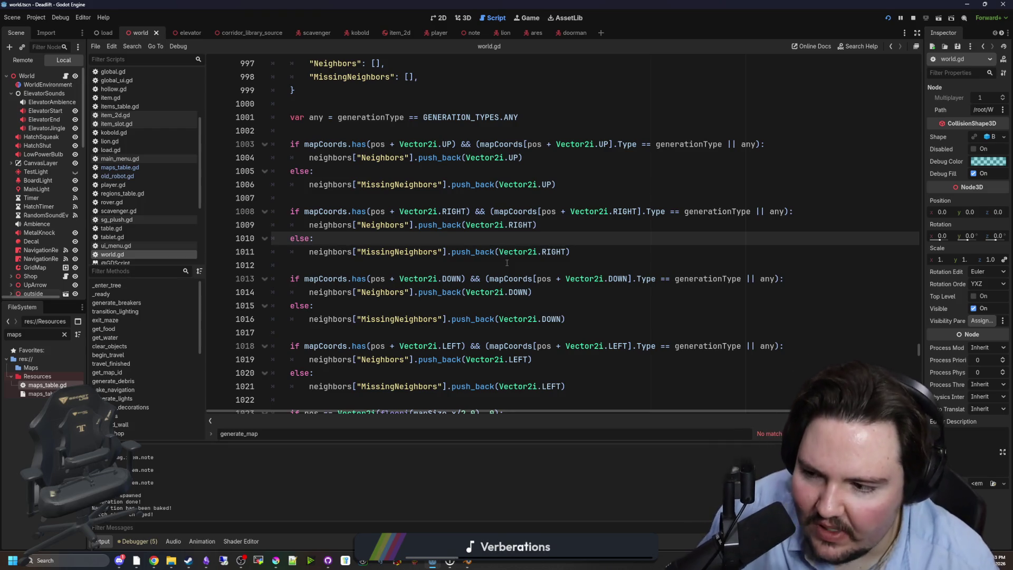
pyautogui.click(530, 306)
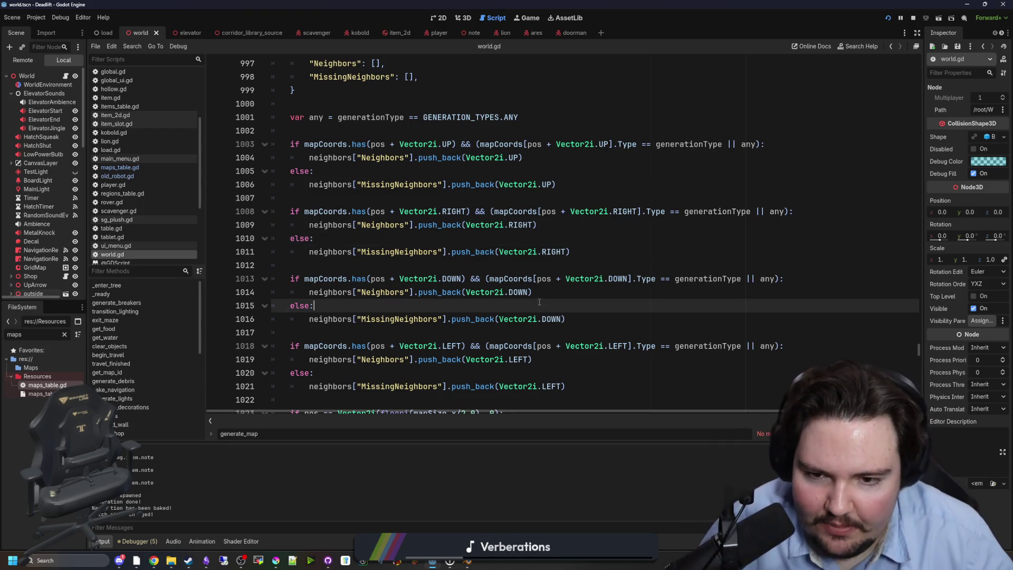
pyautogui.scroll(3, 531, 293)
pyautogui.click(442, 254)
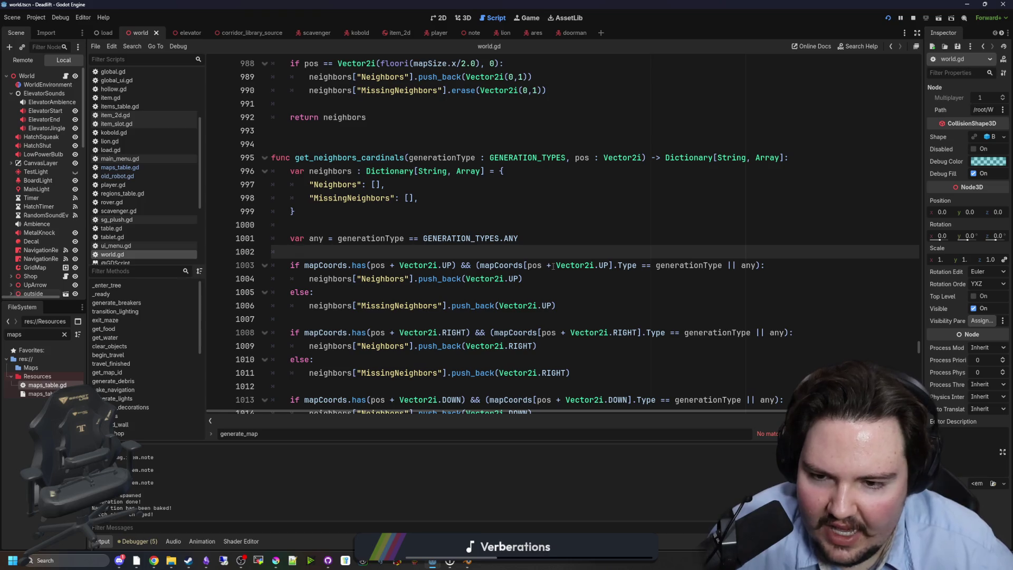
pyautogui.click(512, 293)
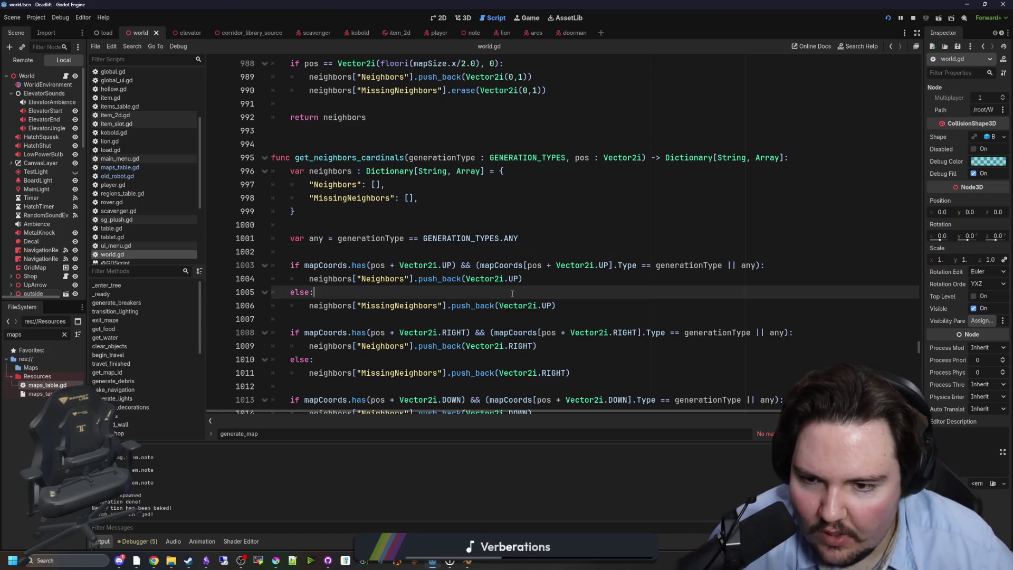
pyautogui.scroll(-2, 506, 294)
pyautogui.scroll(-2, 496, 269)
pyautogui.scroll(9, 497, 269)
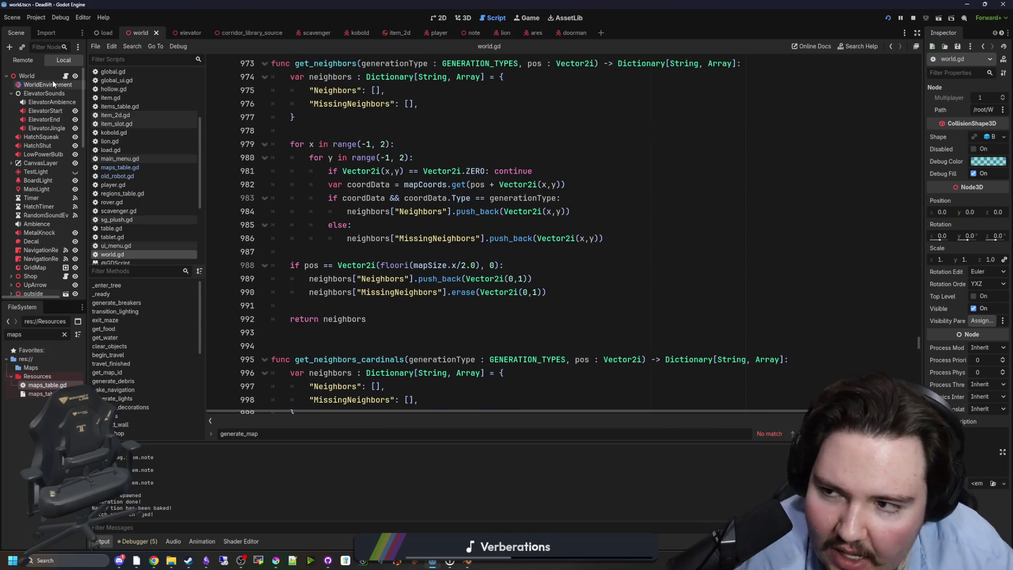
pyautogui.scroll(5, 441, 241)
pyautogui.click(441, 241)
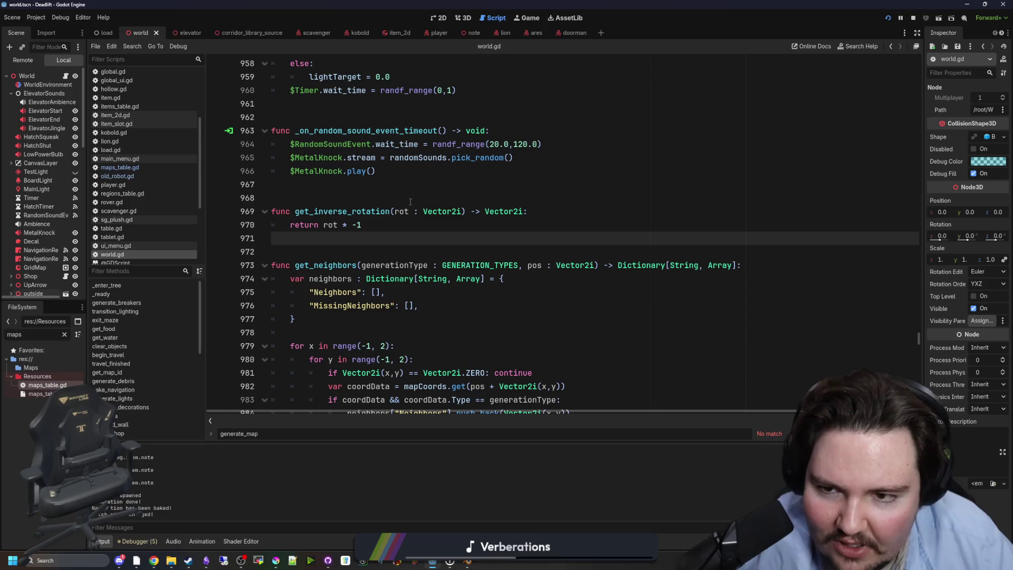
pyautogui.scroll(5, 432, 222)
pyautogui.scroll(-2, 423, 203)
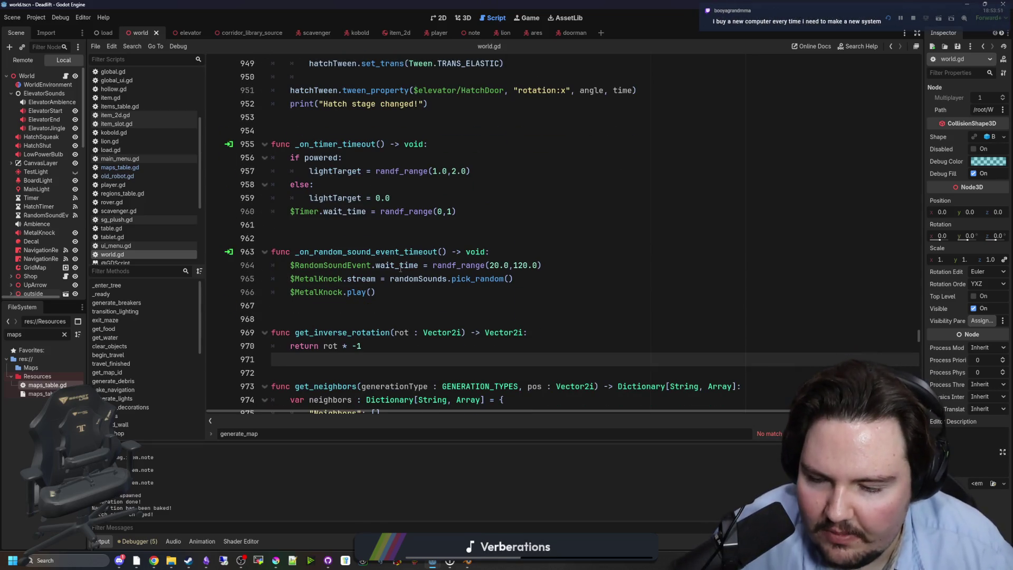
pyautogui.click(408, 306)
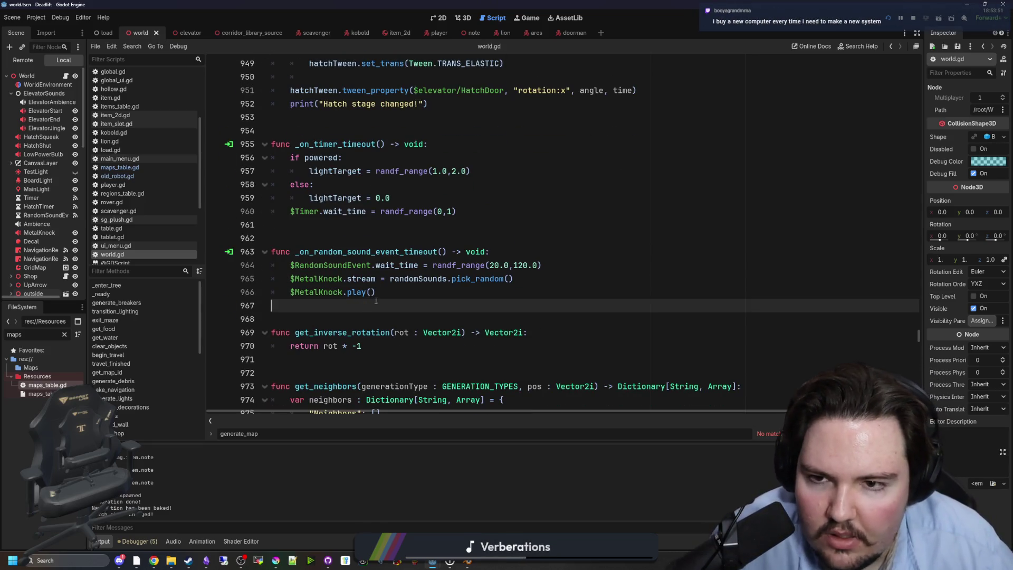
pyautogui.scroll(4, 406, 295)
pyautogui.click(405, 291)
pyautogui.scroll(8, 405, 286)
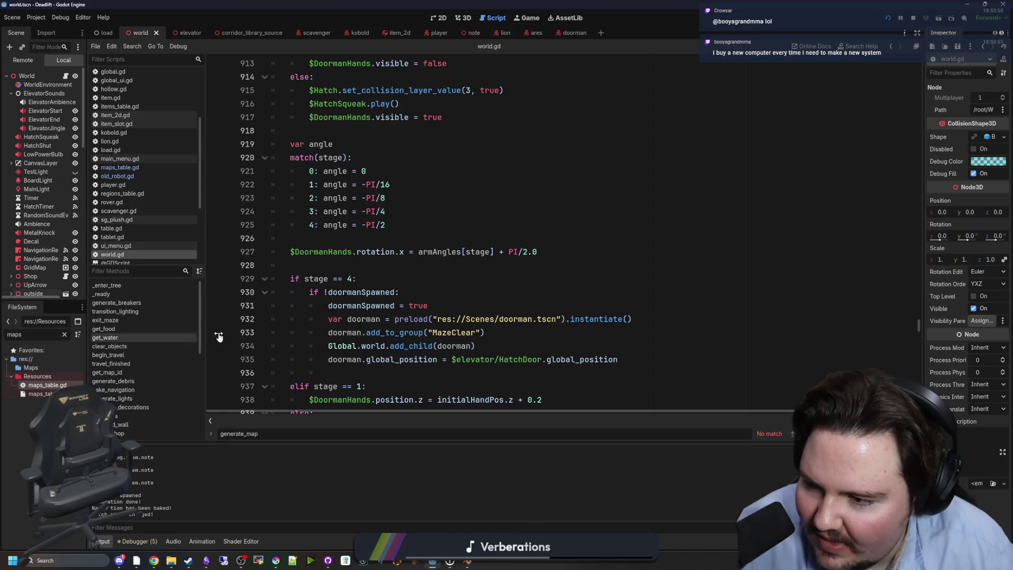
pyautogui.click(362, 305)
pyautogui.scroll(9, 379, 273)
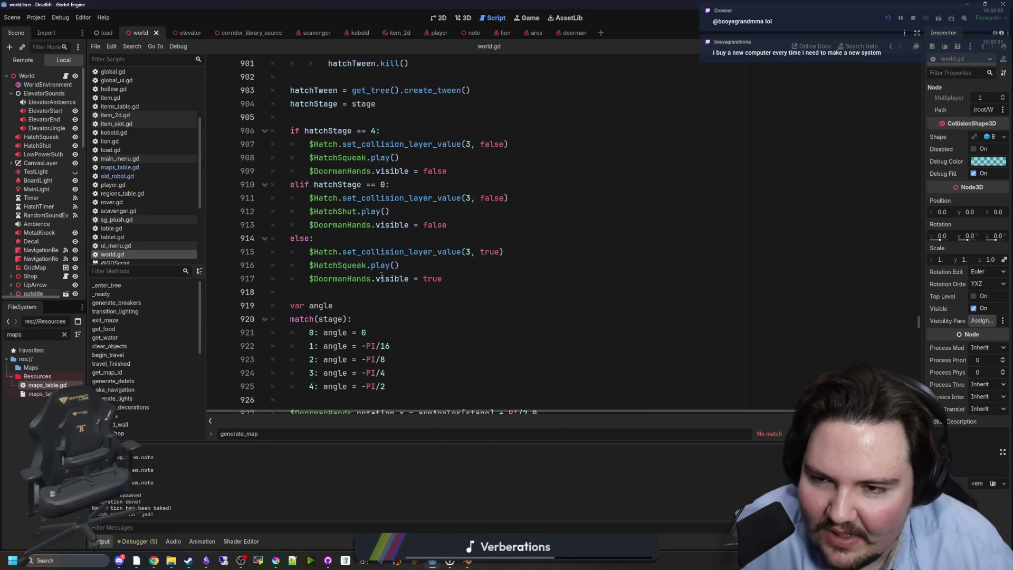
pyautogui.scroll(3, 385, 258)
pyautogui.scroll(5, 385, 258)
pyautogui.click(575, 289)
pyautogui.scroll(5, 576, 289)
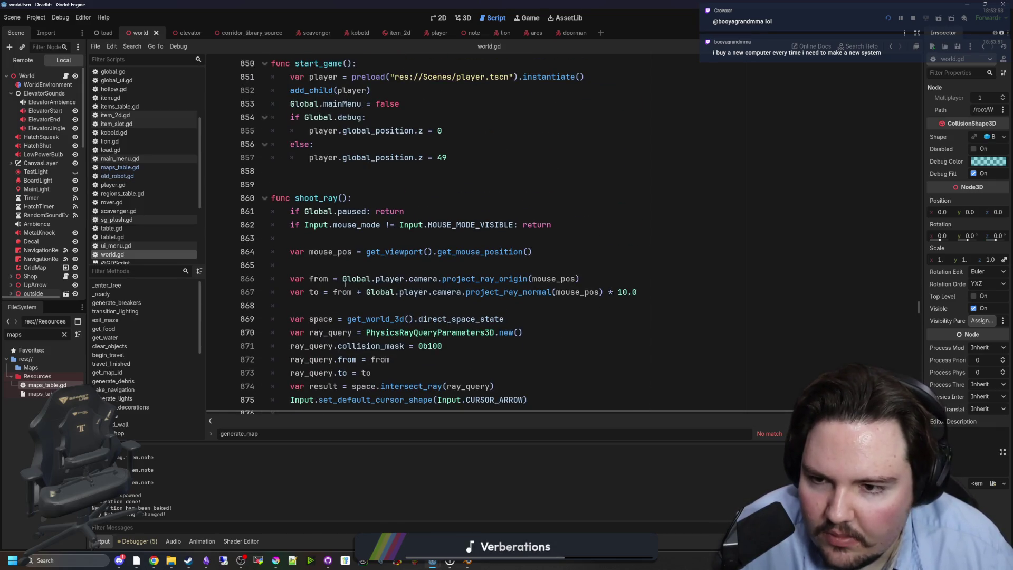
pyautogui.scroll(-6, 475, 264)
pyautogui.click(434, 239)
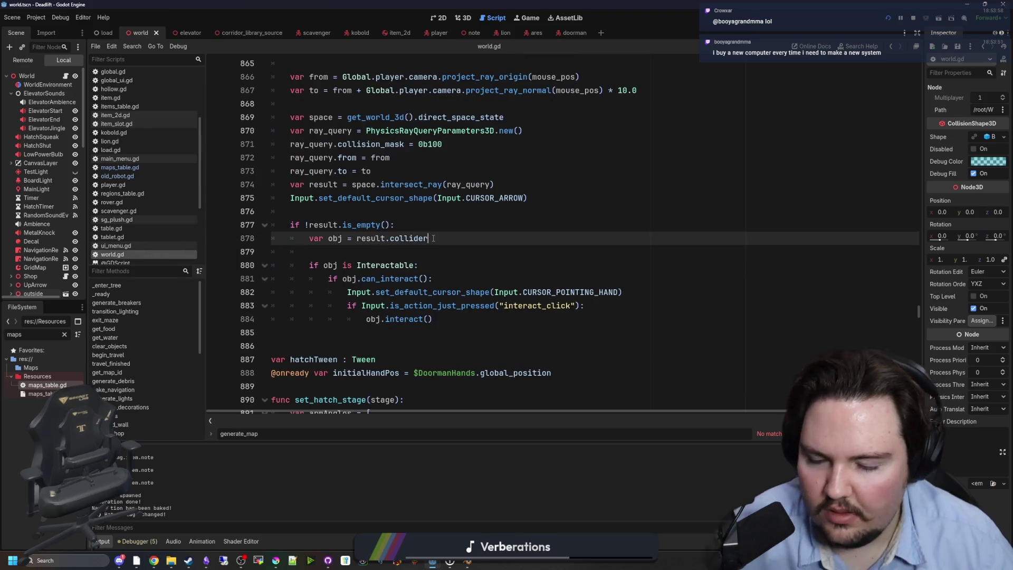
pyautogui.hotkey('ctrl', 'f')
pyautogui.write('generate_')
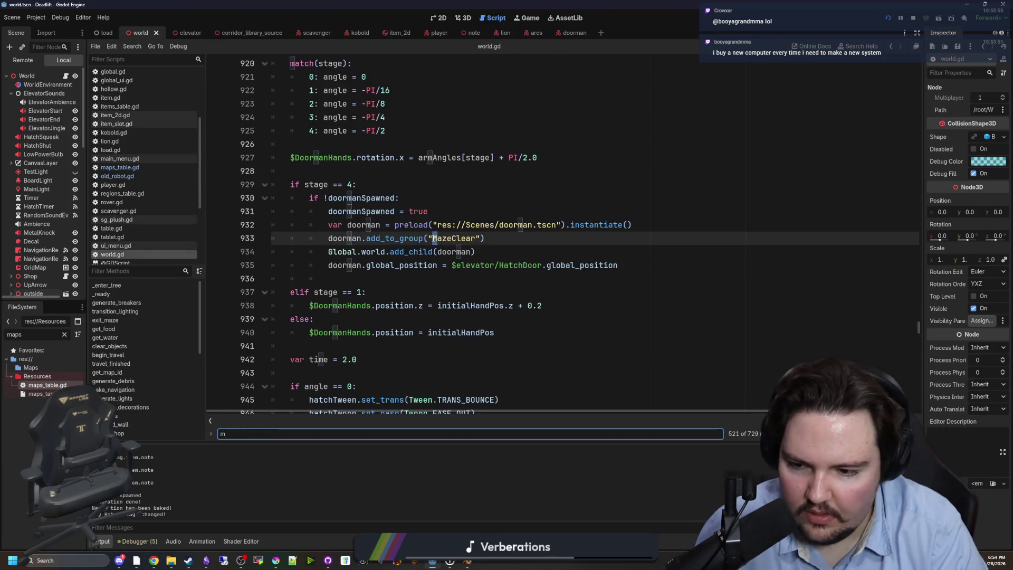
pyautogui.write('maze')
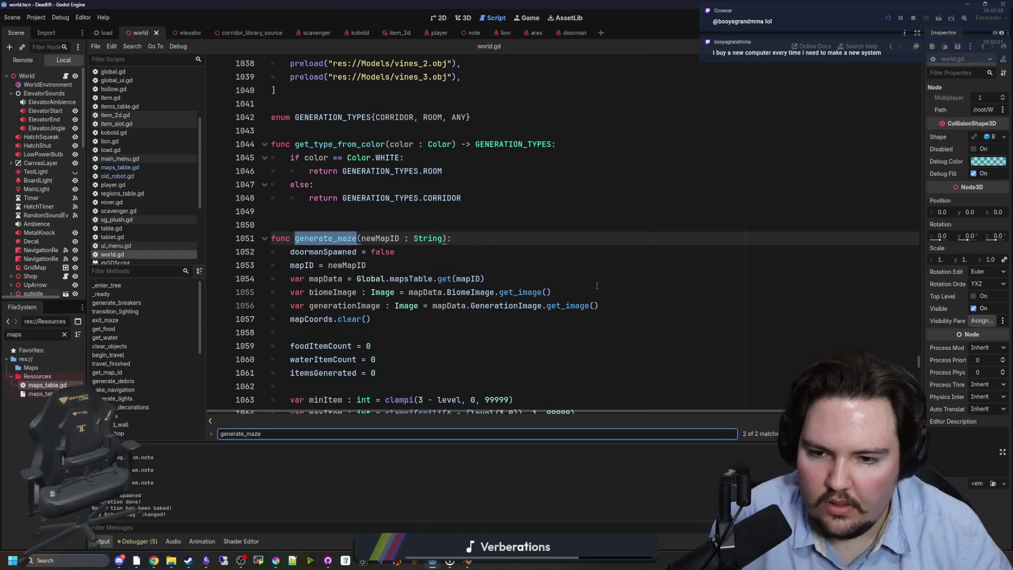
pyautogui.scroll(-3, 485, 250)
pyautogui.click(485, 211)
pyautogui.scroll(-3, 483, 273)
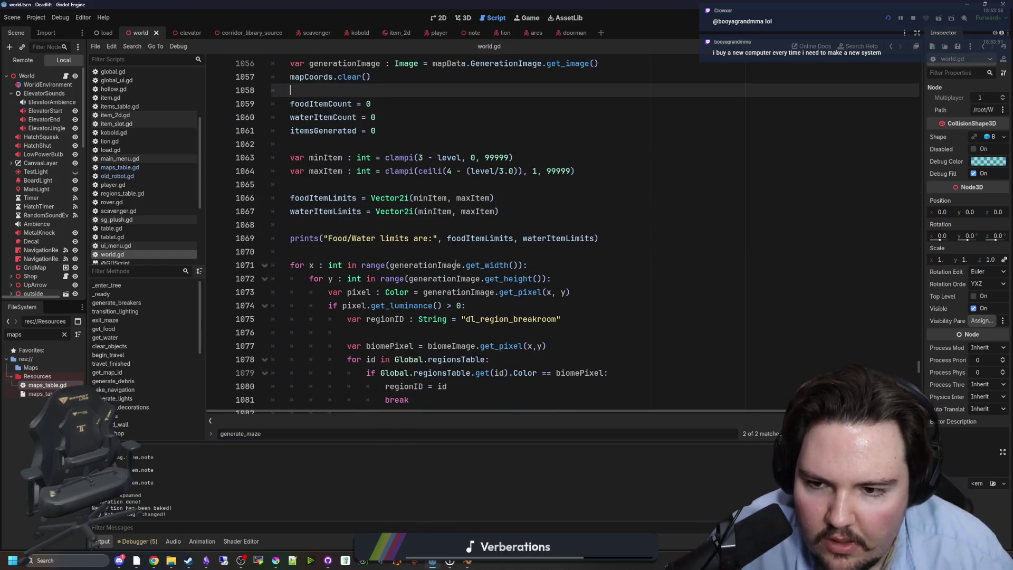
pyautogui.scroll(-3, 455, 264)
pyautogui.scroll(-3, 452, 263)
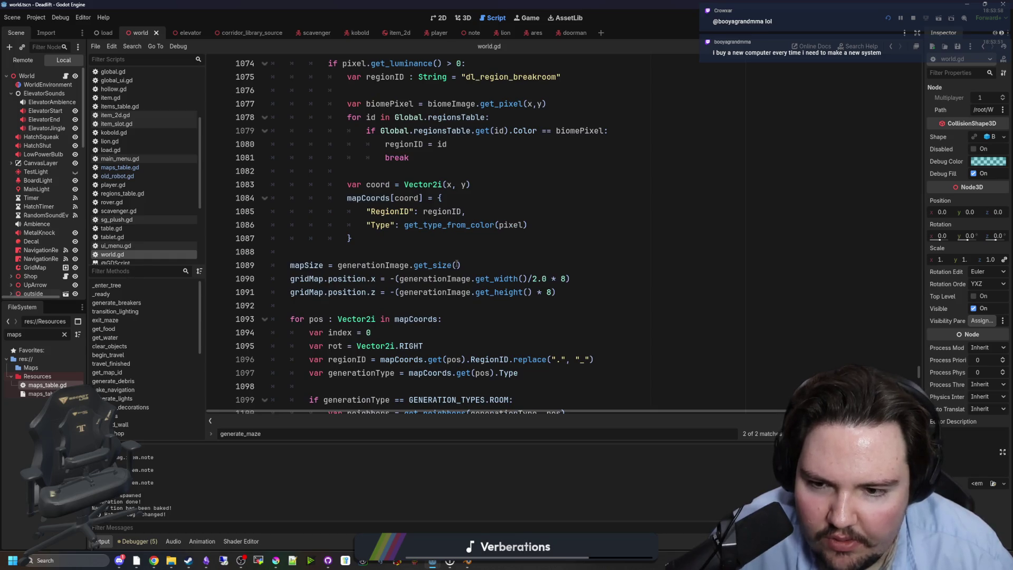
pyautogui.scroll(-5, 457, 265)
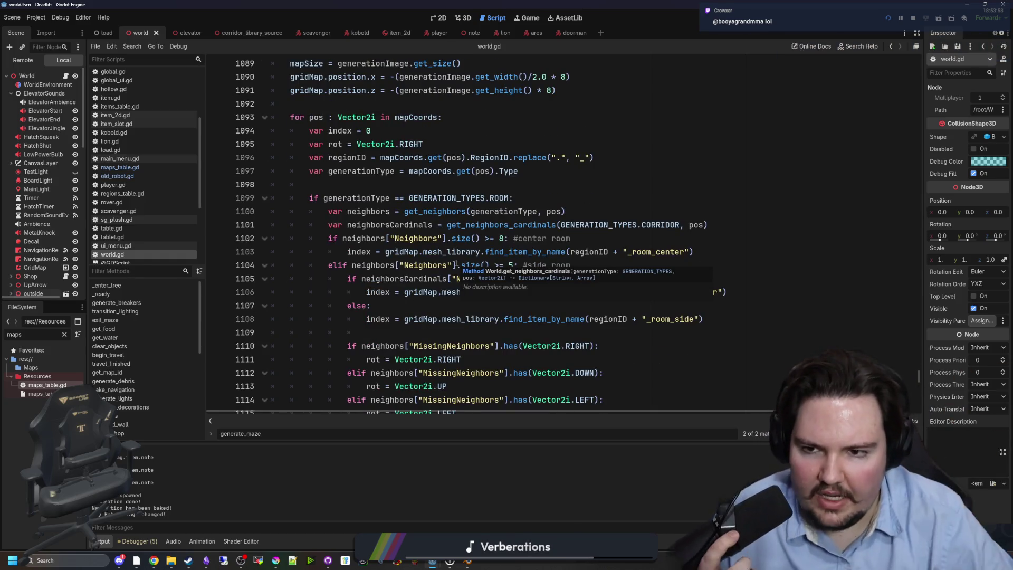
pyautogui.scroll(-7, 456, 248)
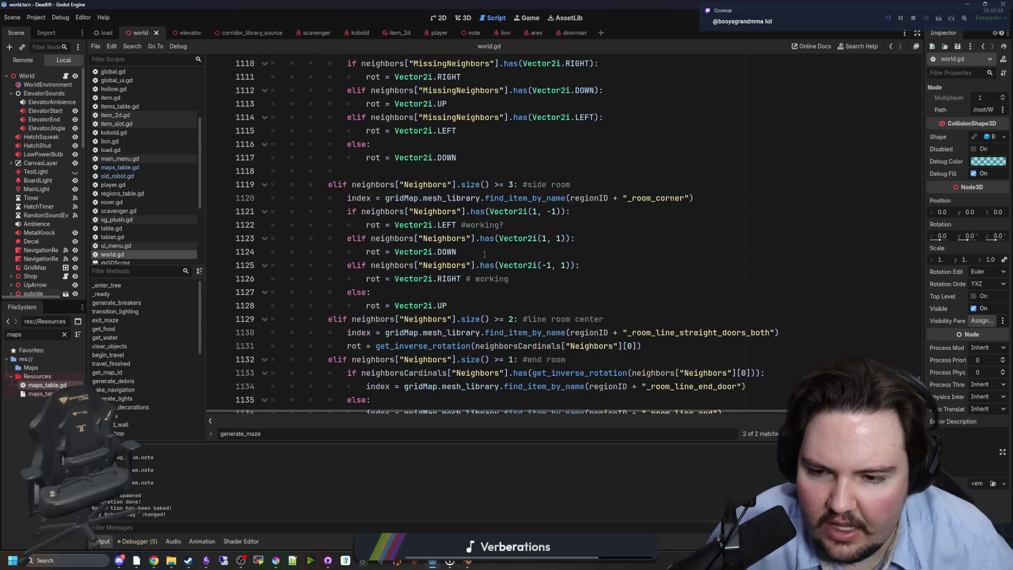
pyautogui.scroll(-10, 489, 226)
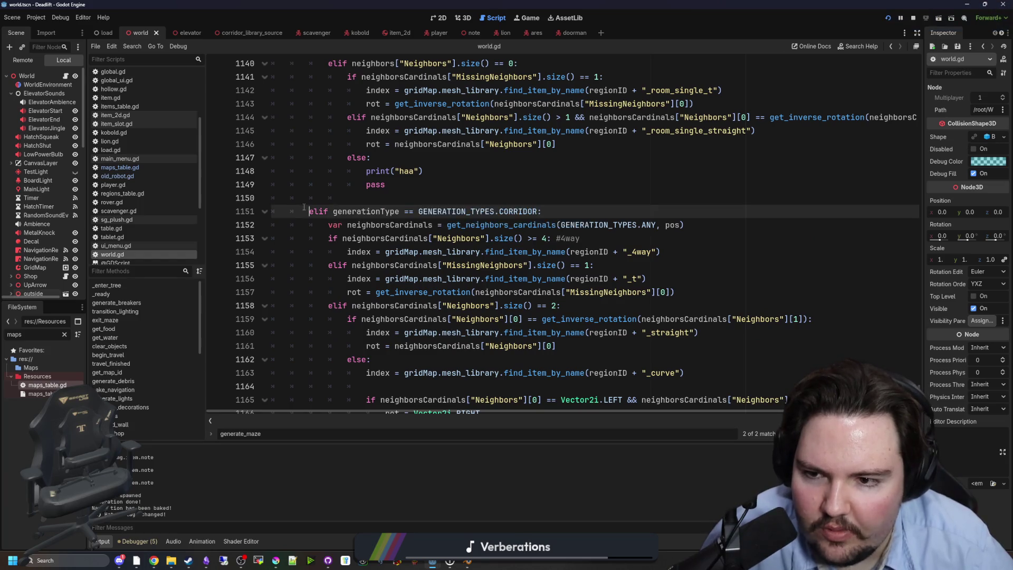
pyautogui.scroll(15, 303, 207)
pyautogui.scroll(4, 305, 207)
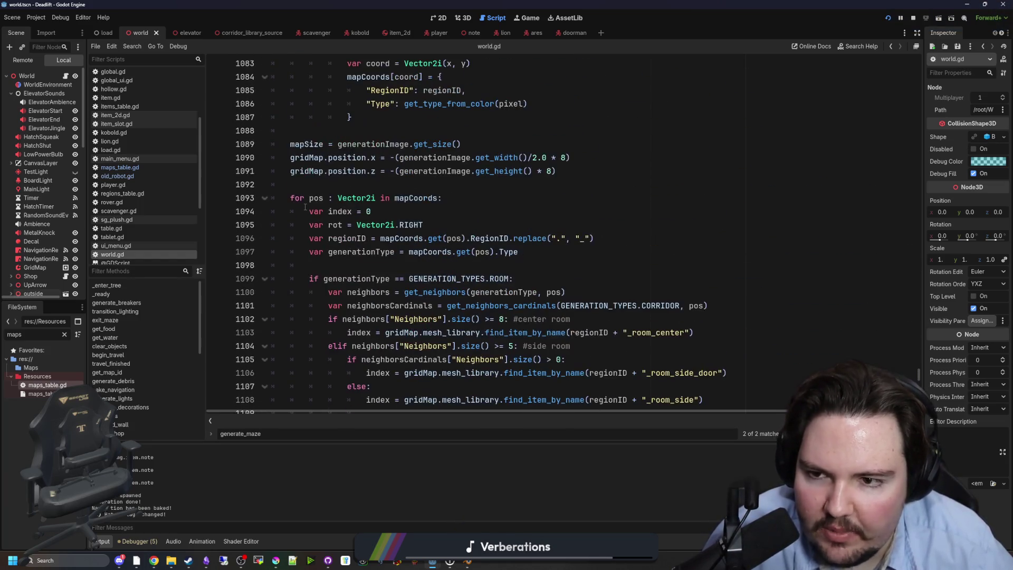
pyautogui.click(322, 186)
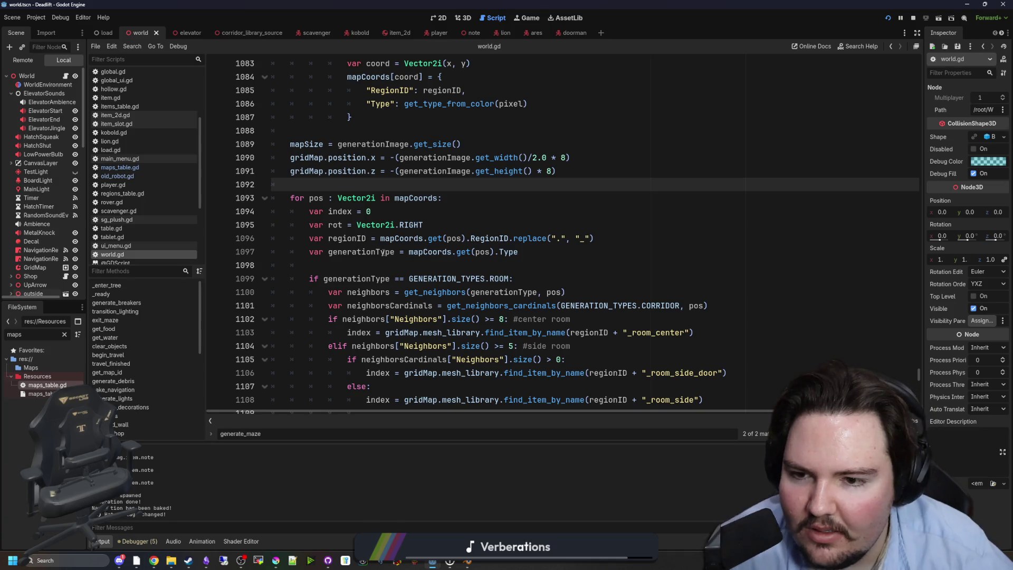
pyautogui.scroll(-8, 334, 305)
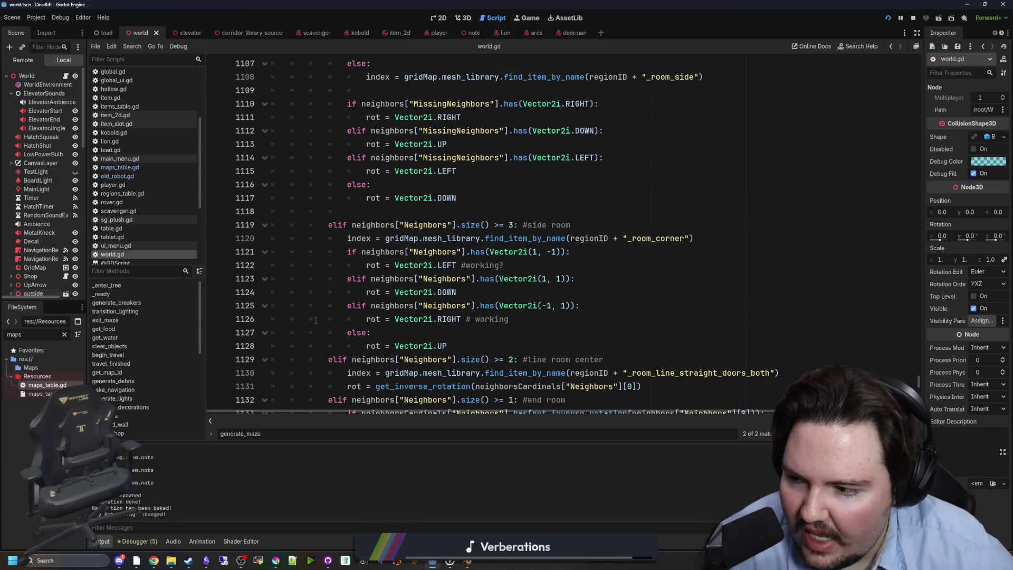
pyautogui.moveTo(395, 292)
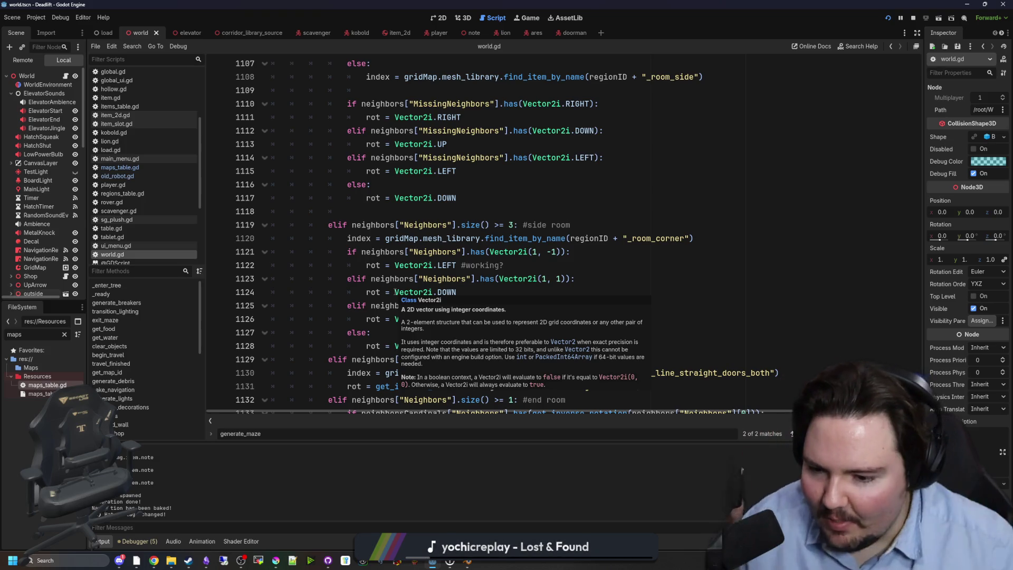
pyautogui.click(484, 294)
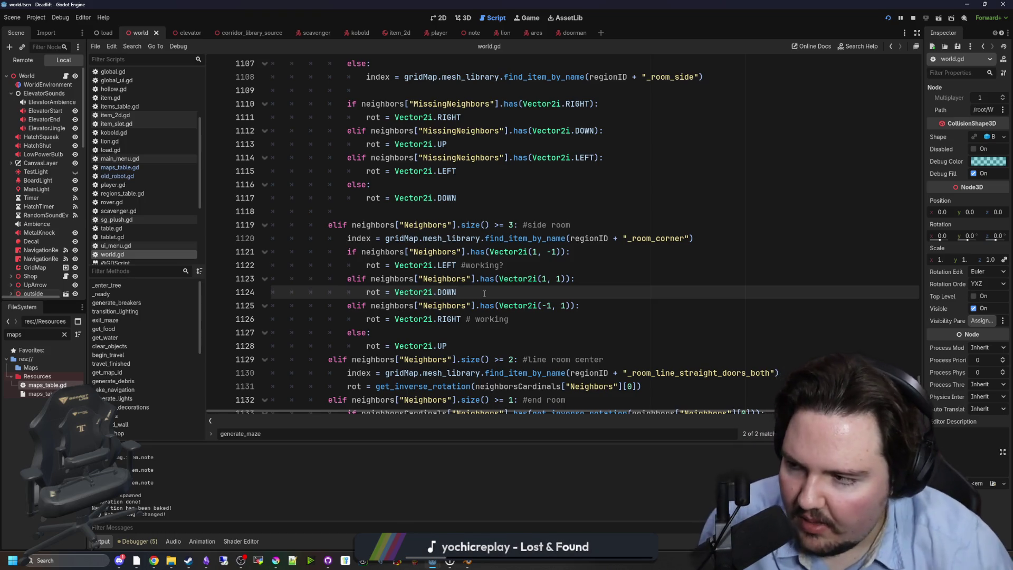
pyautogui.click(524, 266)
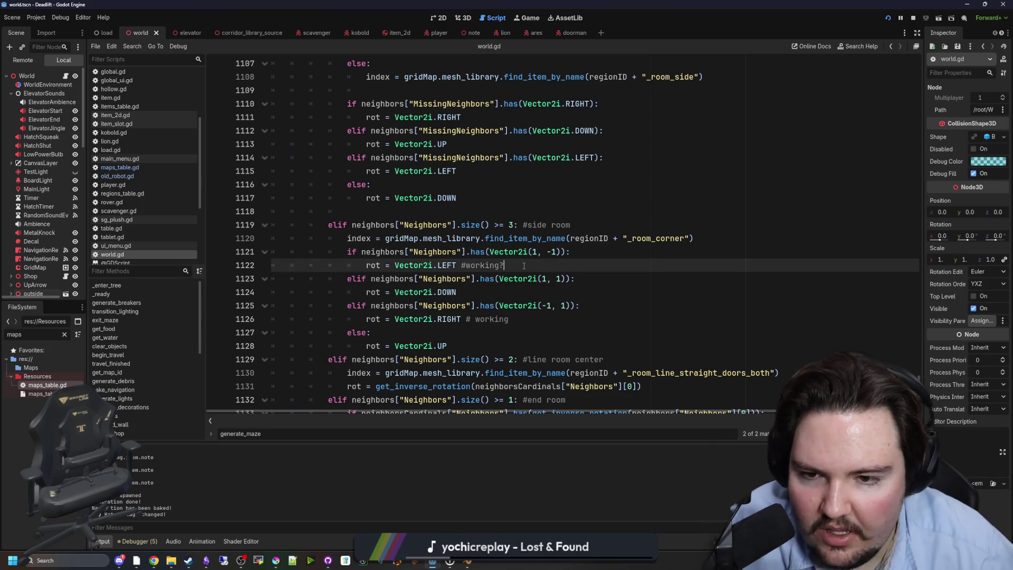
pyautogui.click(463, 203)
pyautogui.click(489, 222)
pyautogui.scroll(-4, 490, 221)
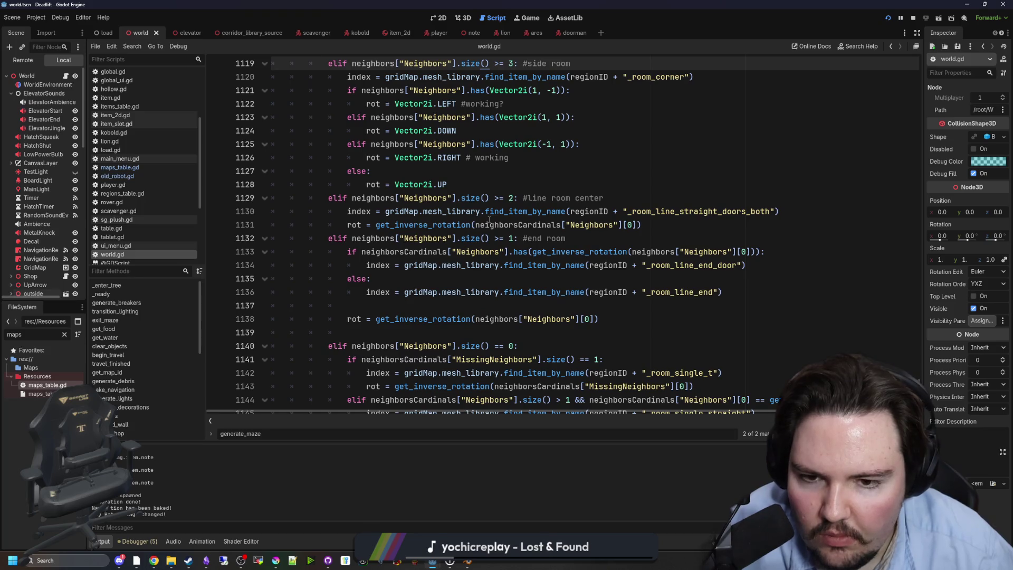
pyautogui.scroll(-4, 489, 220)
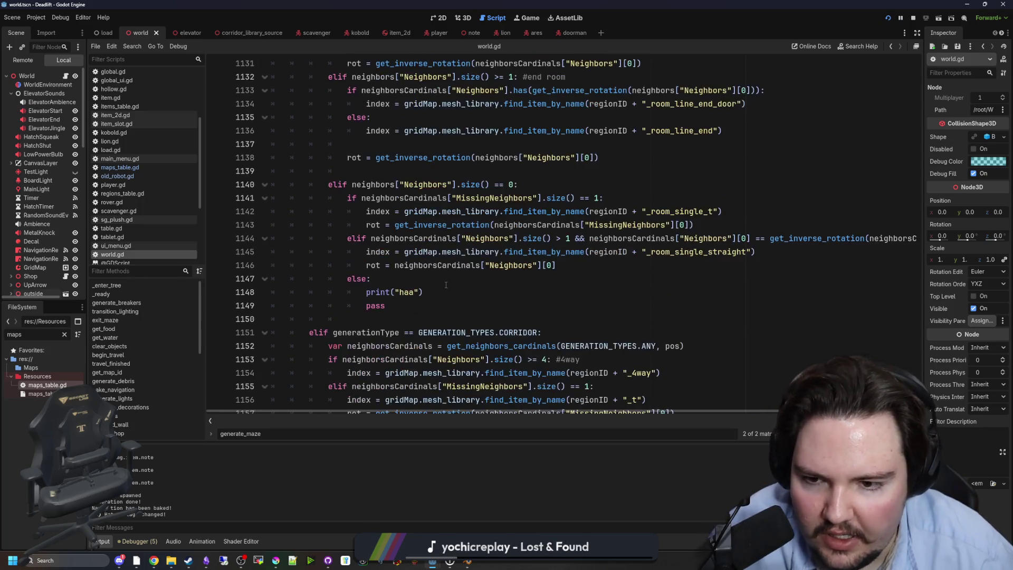
pyautogui.scroll(2, 482, 247)
pyautogui.scroll(2, 461, 282)
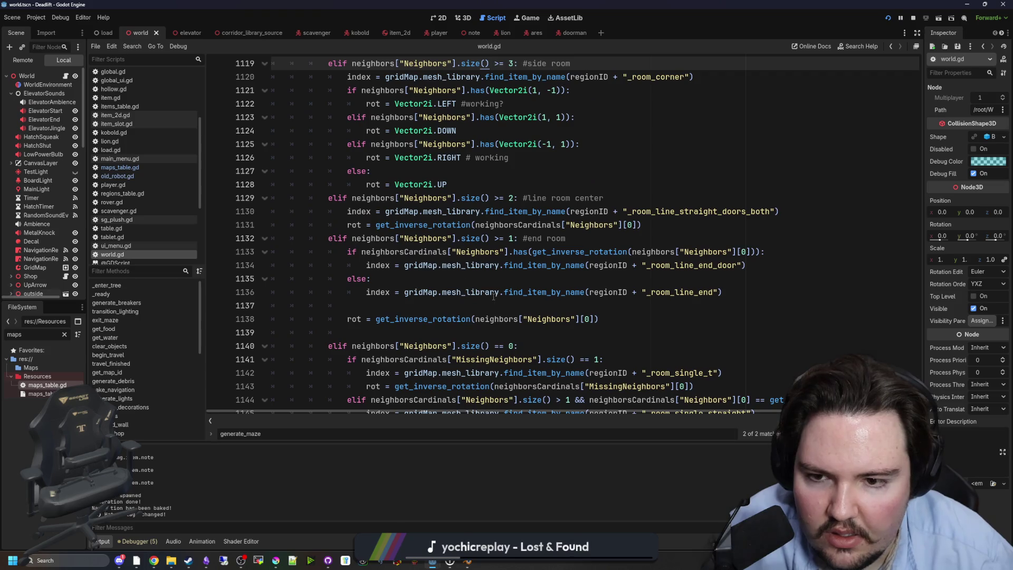
pyautogui.scroll(2, 549, 199)
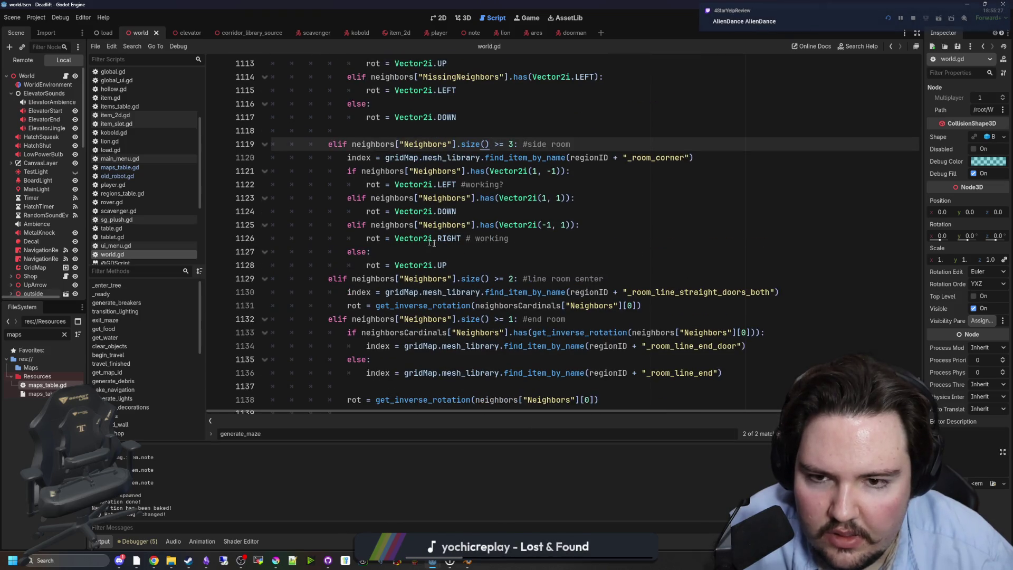
pyautogui.scroll(-11, 452, 250)
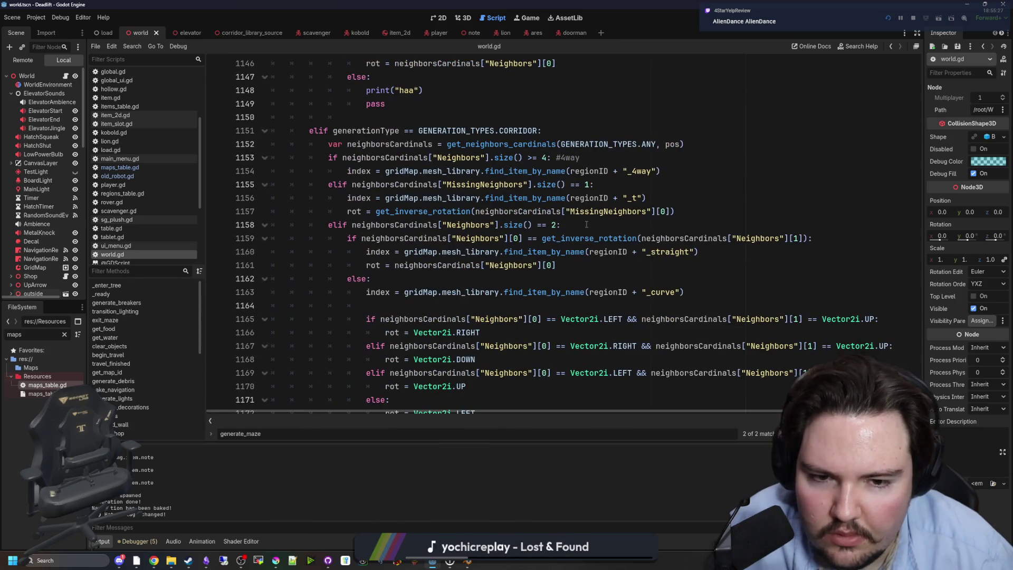
pyautogui.scroll(-2, 600, 234)
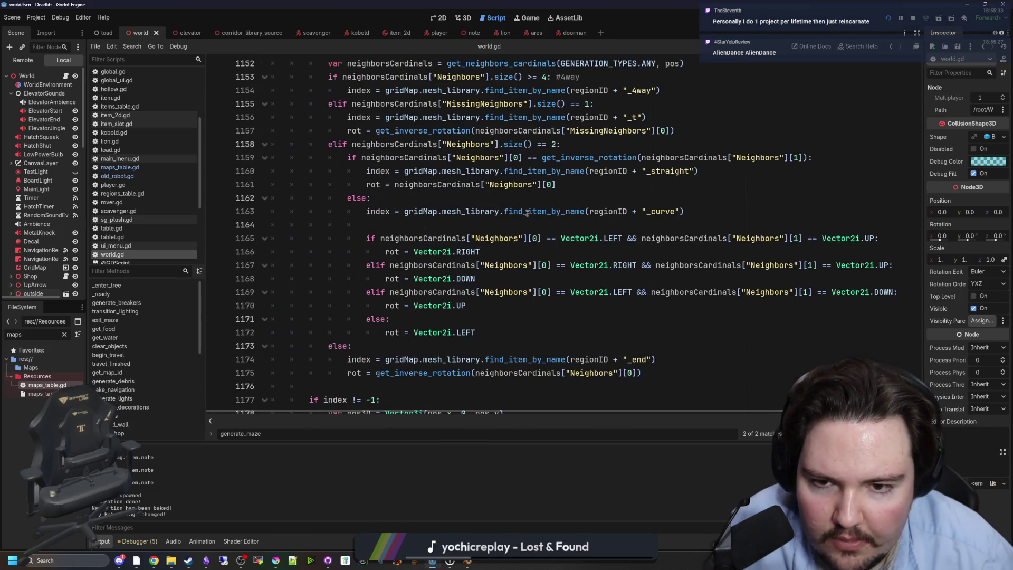
pyautogui.scroll(1, 664, 221)
pyautogui.scroll(1, 664, 222)
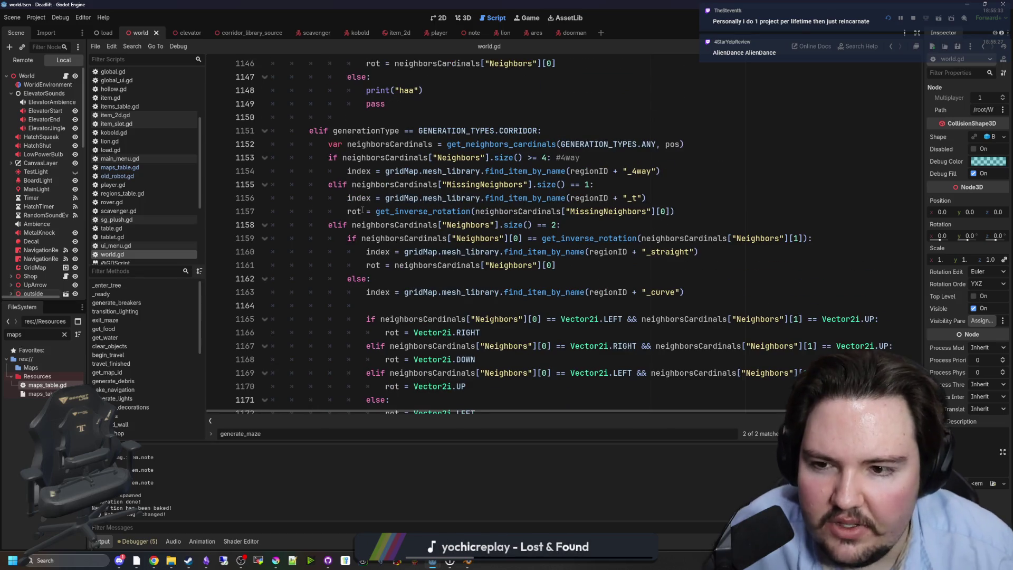
# Drop get_inverse_rotation( so line 1157 reads rot = neighborsCardinals["MissingNeighbors"][0].
pyautogui.moveTo(348, 197); pyautogui.dragTo(647, 198)
pyautogui.click(649, 197)
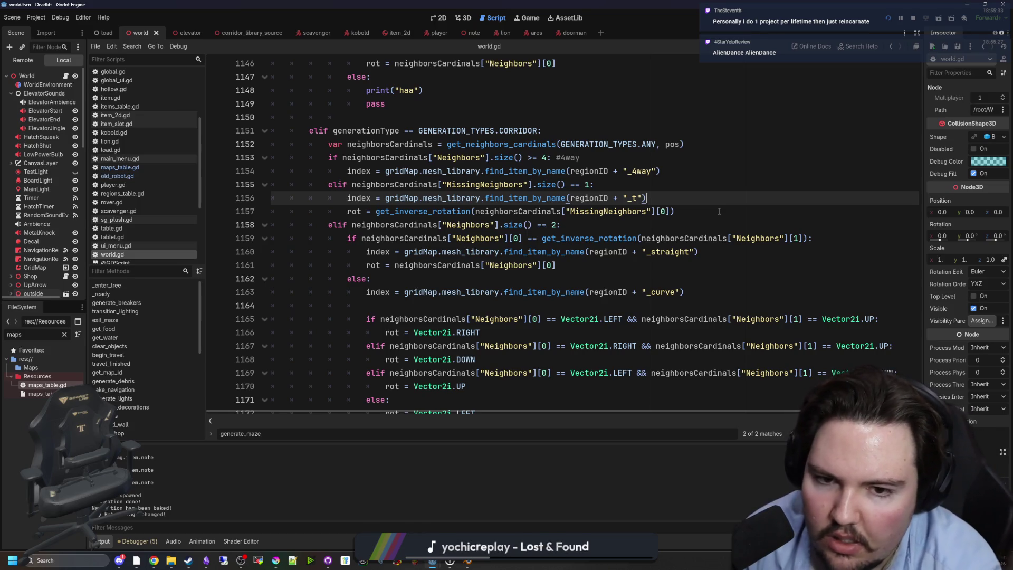
pyautogui.click(663, 211)
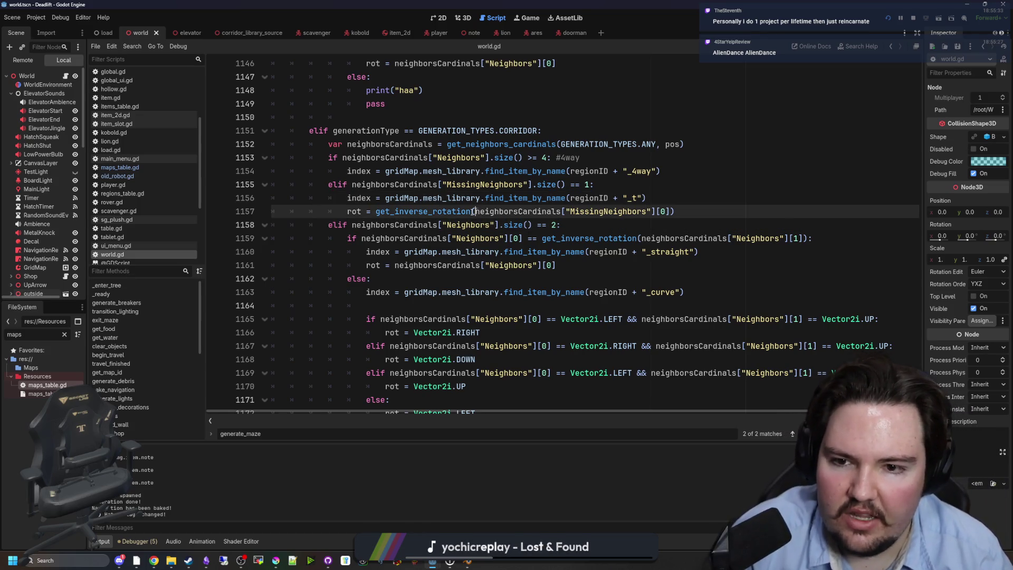
pyautogui.moveTo(476, 211); pyautogui.dragTo(377, 212)
pyautogui.press('BackSpace')
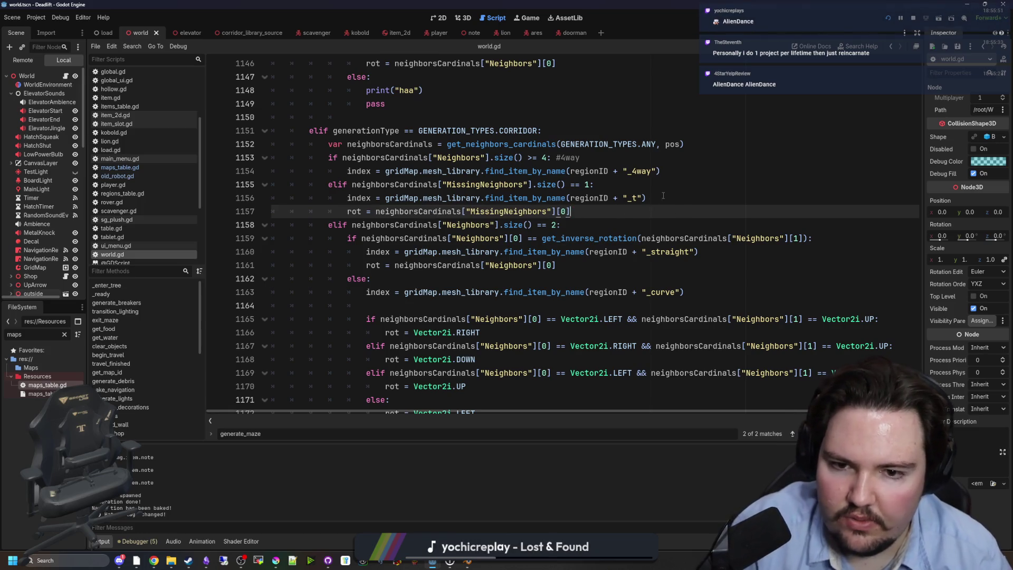
# Save world.gd and launch the project.
pyautogui.click(663, 196)
pyautogui.hotkey('ctrl', 's')
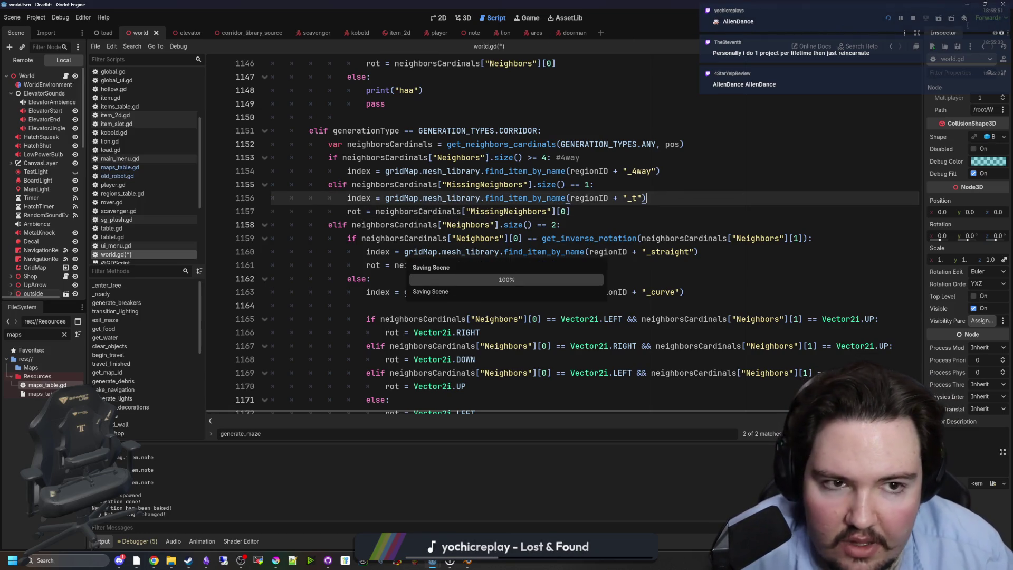
pyautogui.click(890, 16)
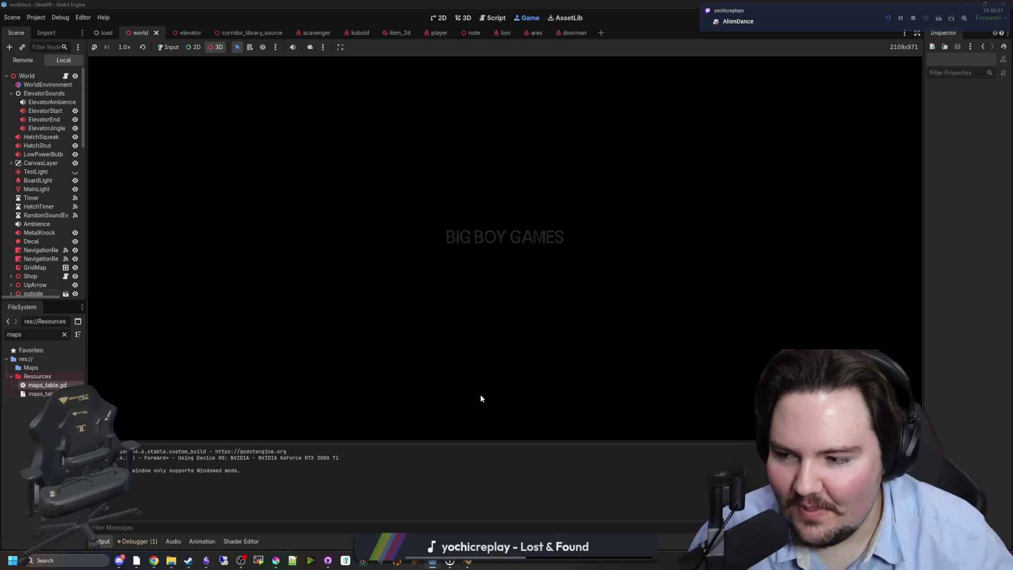
# Skip the splash screens, start a new game, and pause it.
pyautogui.click(429, 284)
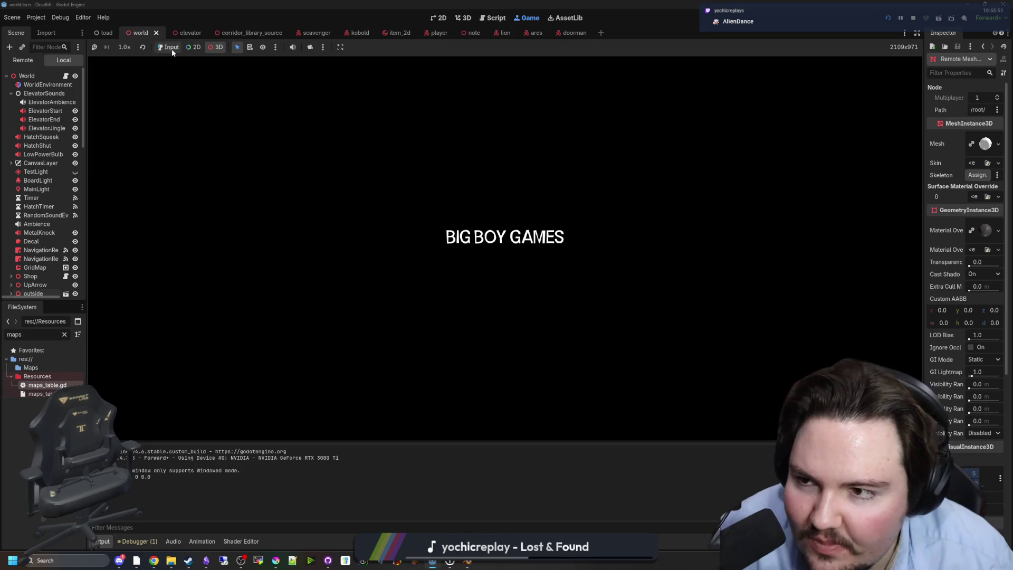
pyautogui.click(312, 199)
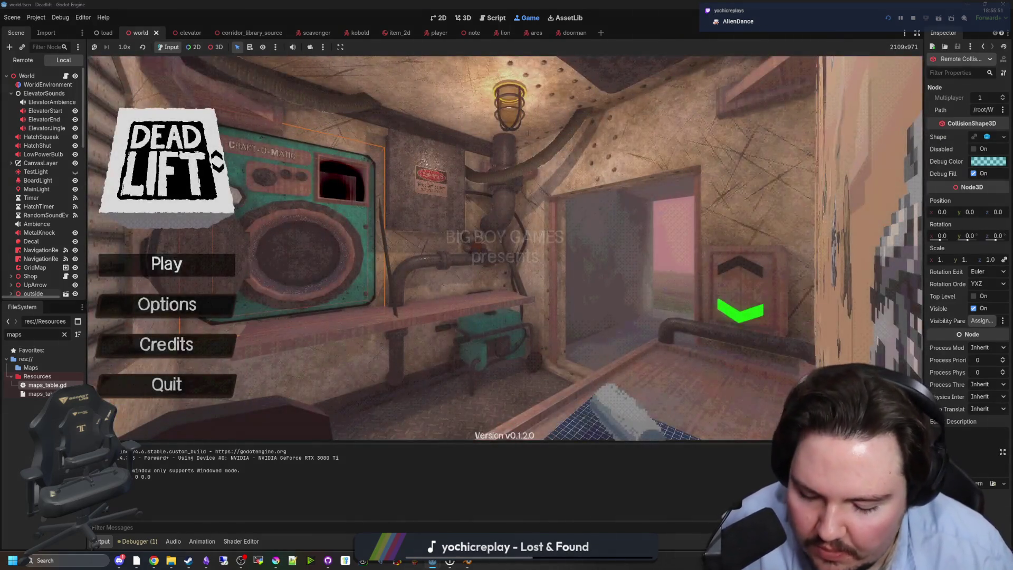
pyautogui.click(167, 264)
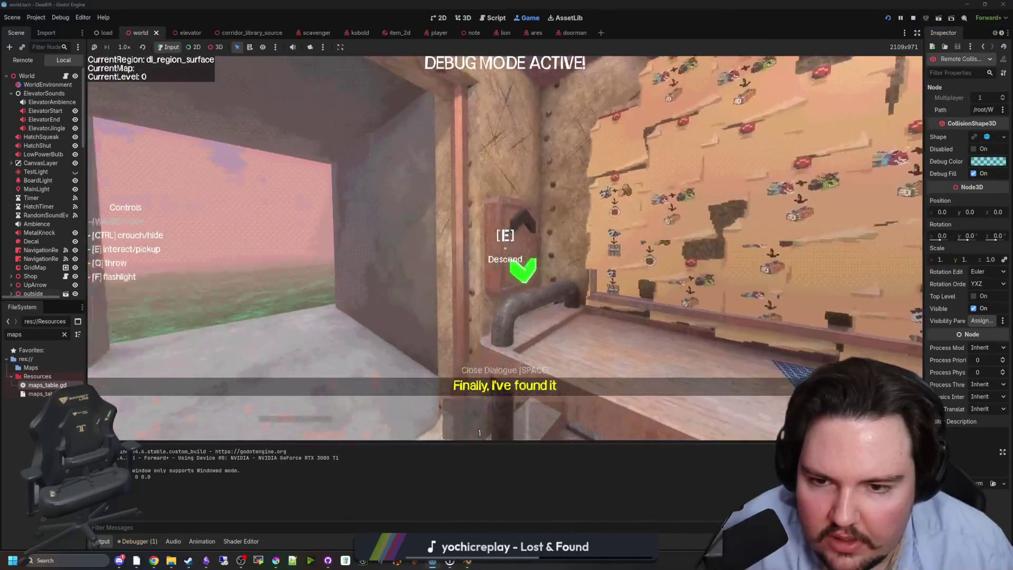
pyautogui.press('super')
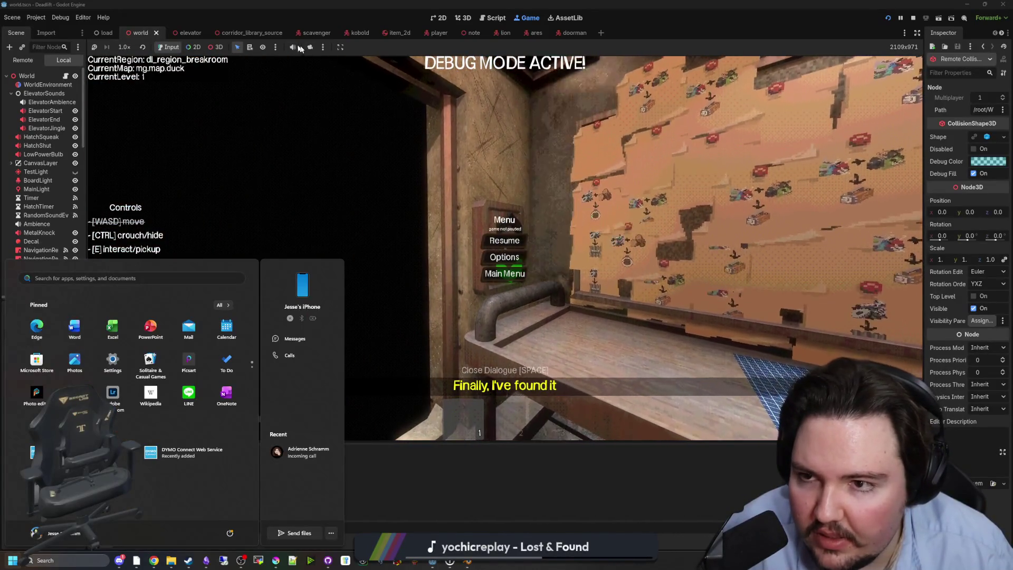
# Survey the corridor maze from above with the 3D camera override, then stop the game.
pyautogui.click(258, 58)
pyautogui.scroll(-10, 273, 147)
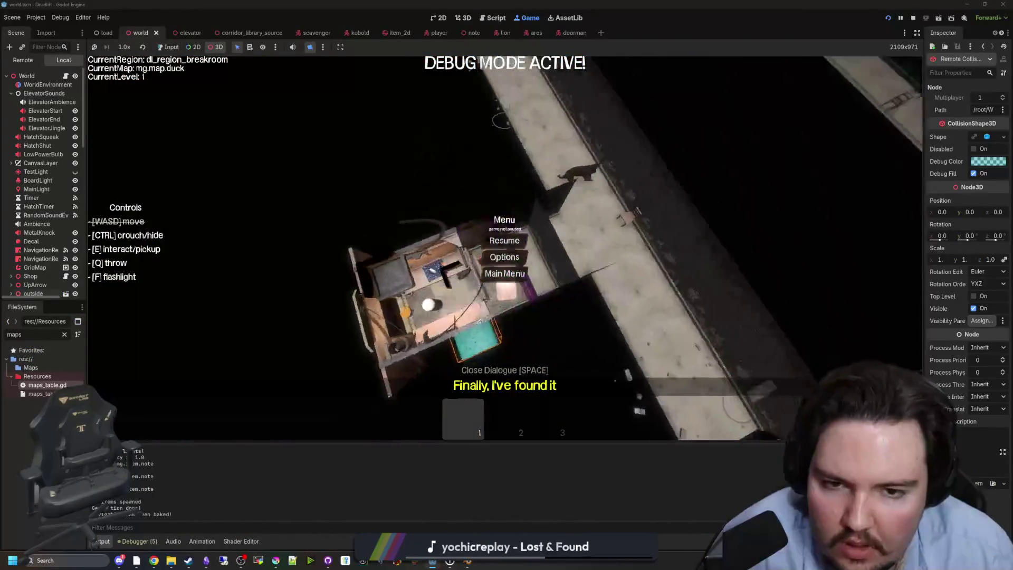
pyautogui.scroll(5, 369, 211)
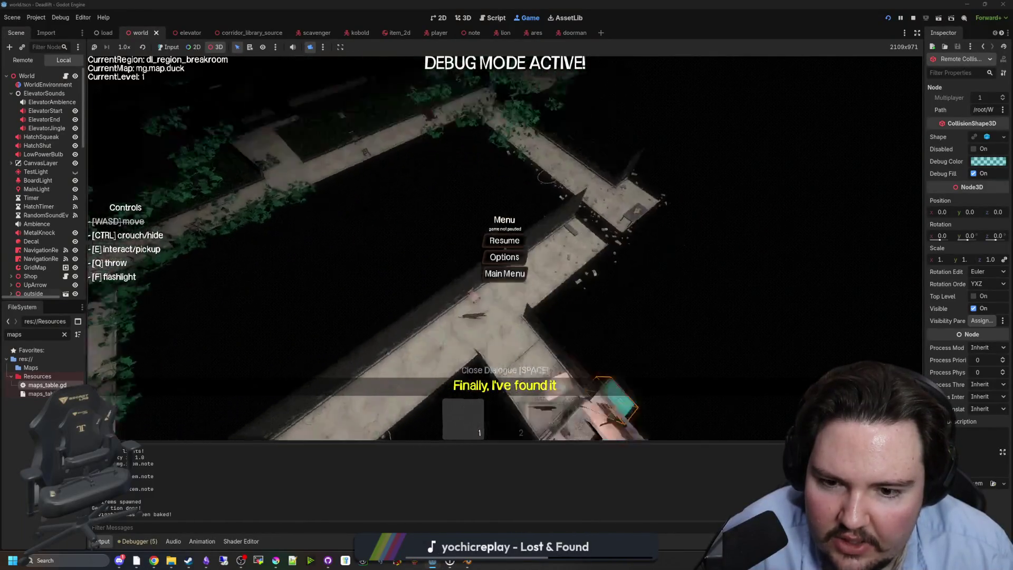
pyautogui.scroll(10, 505, 248)
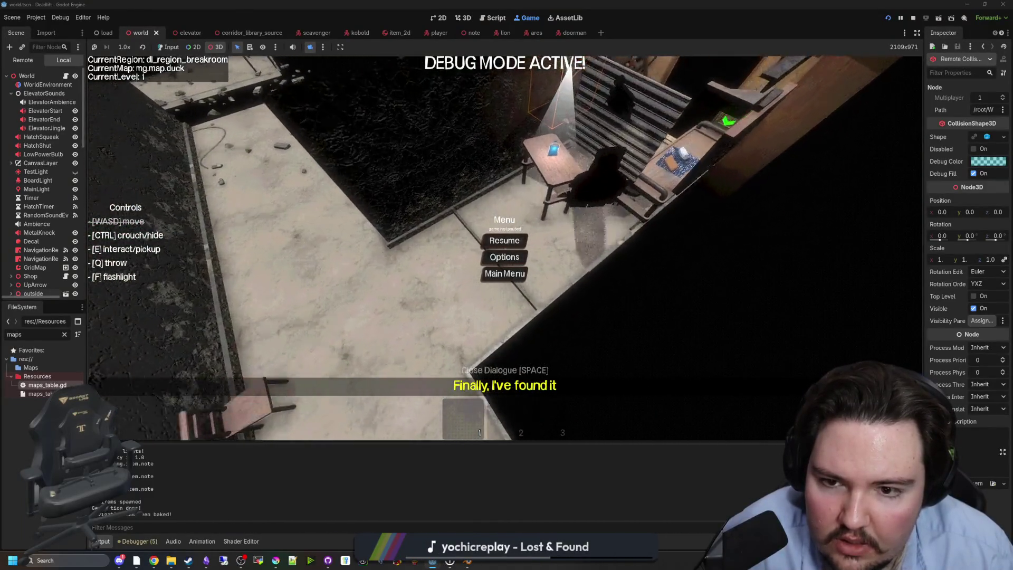
pyautogui.scroll(-10, 505, 248)
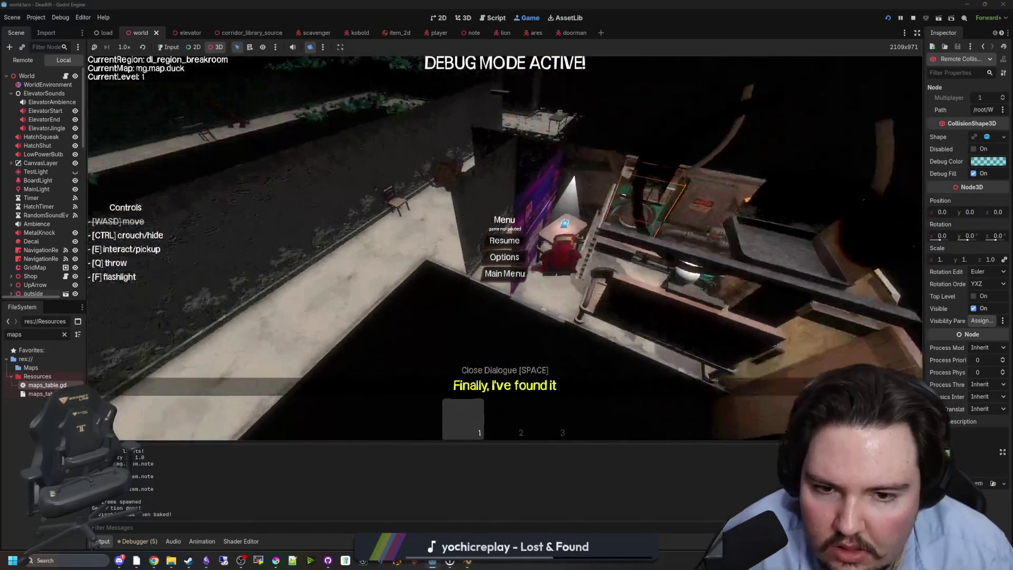
pyautogui.moveTo(504, 248)
pyautogui.mouseDown()
pyautogui.moveTo(504, 327)
pyautogui.moveTo(475, 311)
pyautogui.mouseUp()
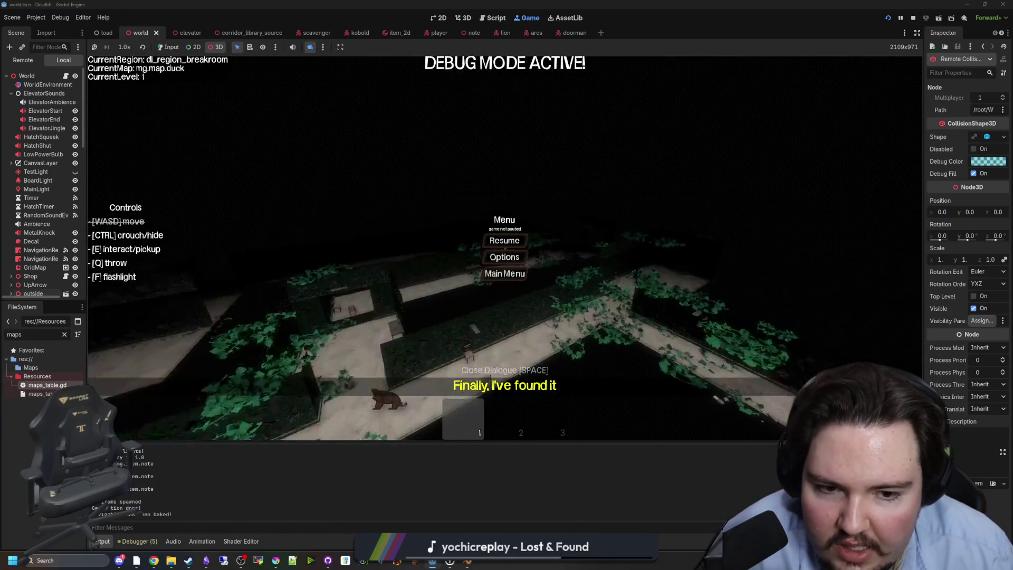
pyautogui.scroll(8, 504, 248)
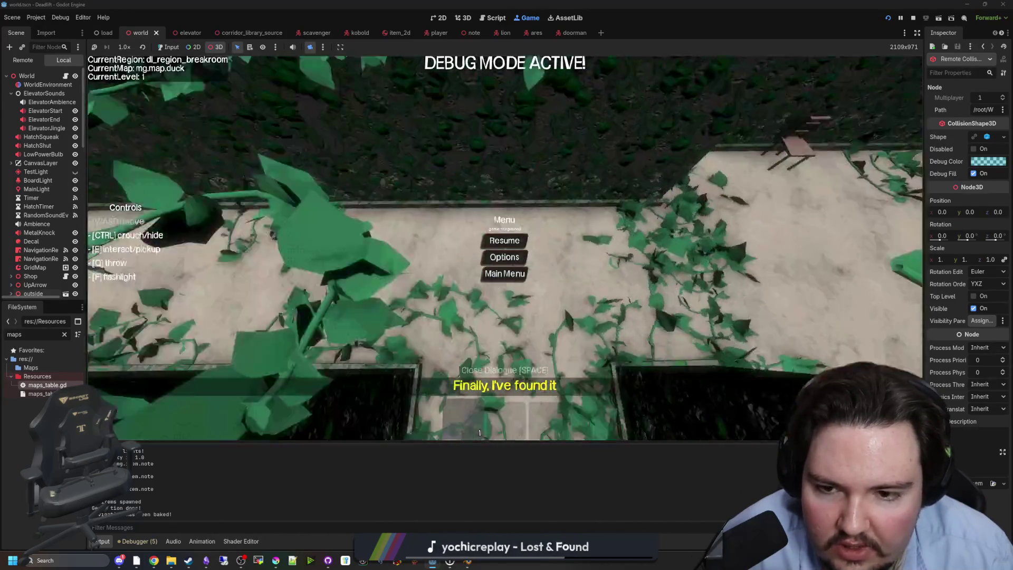
pyautogui.scroll(-8, 504, 248)
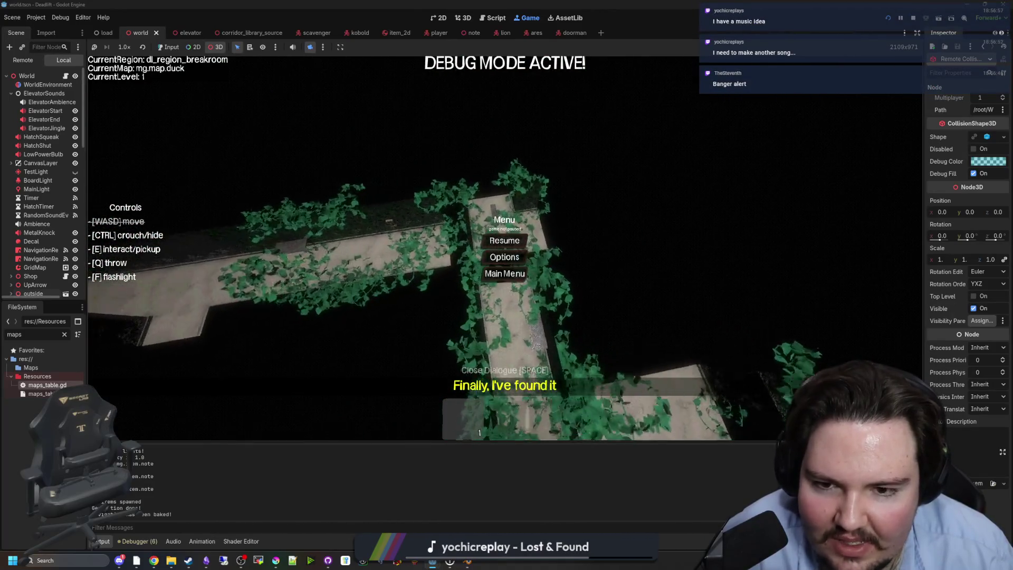
pyautogui.click(916, 16)
# Jump from the room-generation branch to the get_neighbors_cardinals definition.
pyautogui.click(434, 280)
pyautogui.scroll(11, 440, 287)
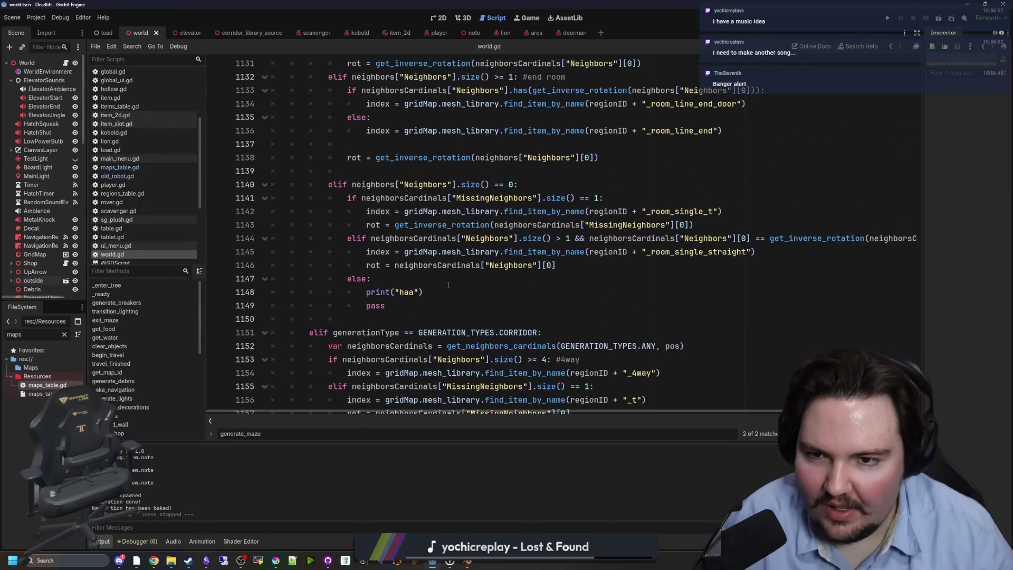
pyautogui.scroll(8, 443, 286)
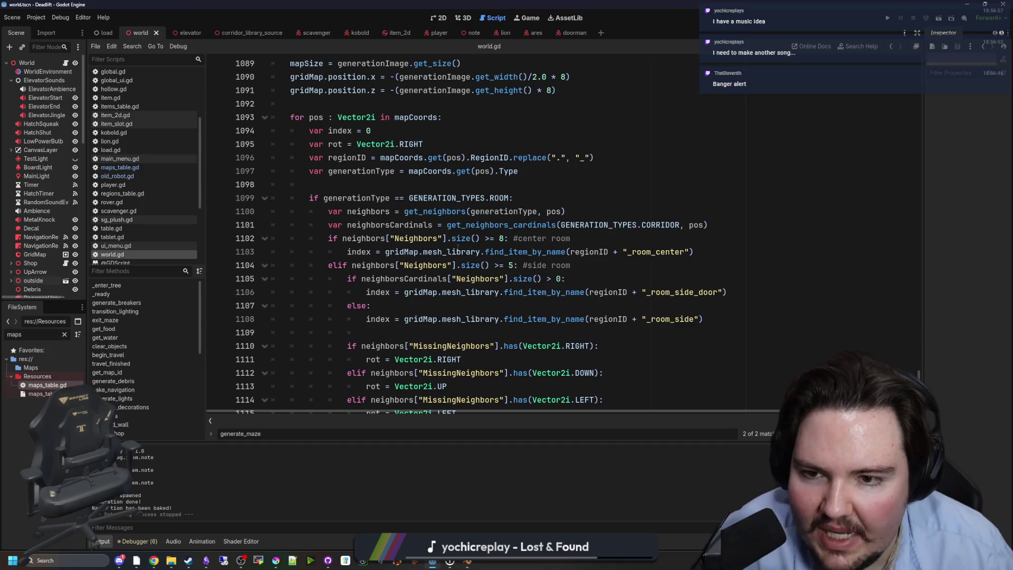
pyautogui.click(486, 198)
pyautogui.click(506, 225)
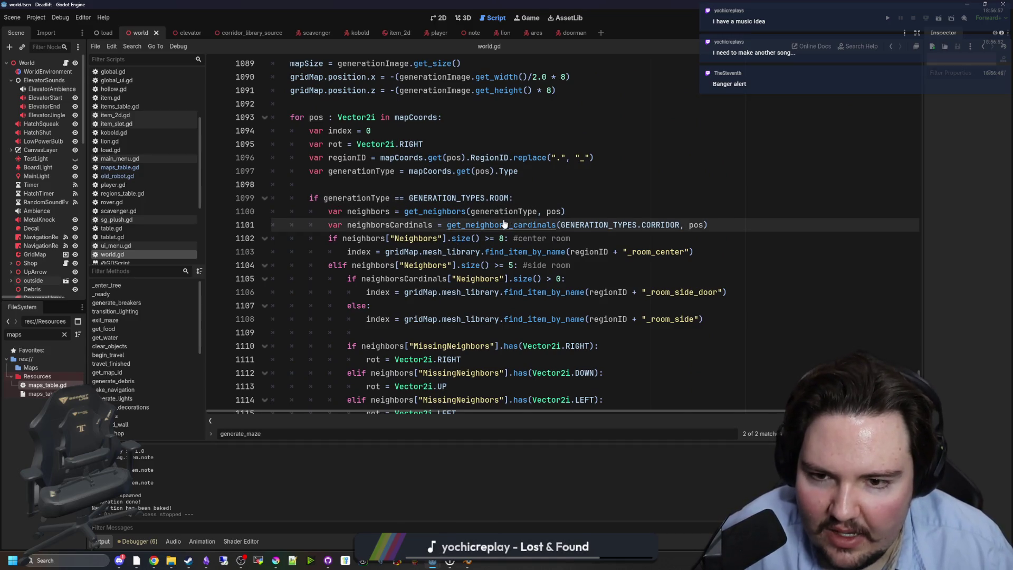
pyautogui.keyDown('ctrl'); pyautogui.click(505, 225); pyautogui.keyUp('ctrl')
pyautogui.scroll(-13, 422, 300)
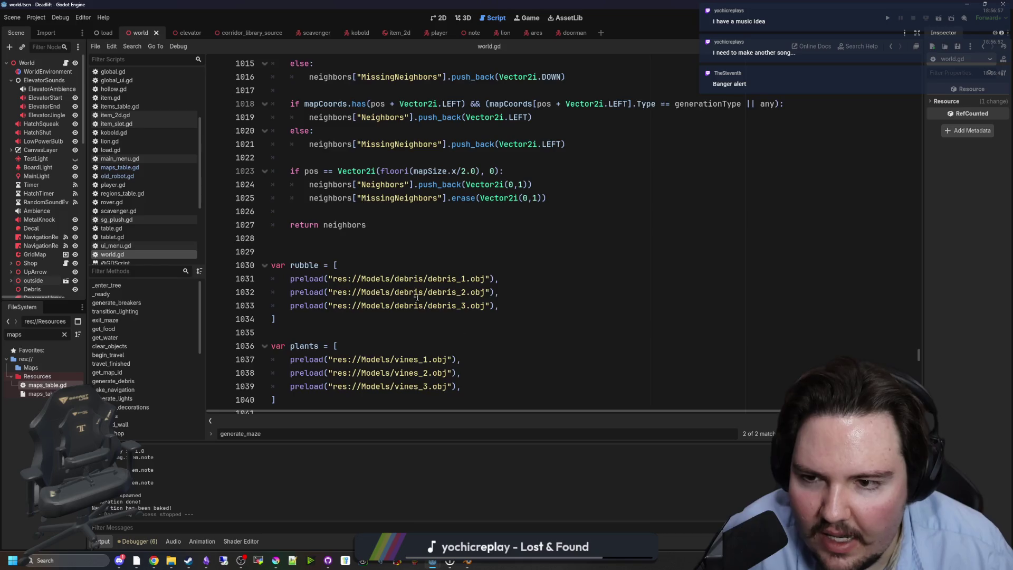
pyautogui.scroll(3, 422, 300)
# Make the line 1023 entrance check use mapSize.y and save.
pyautogui.moveTo(338, 291); pyautogui.dragTo(501, 292)
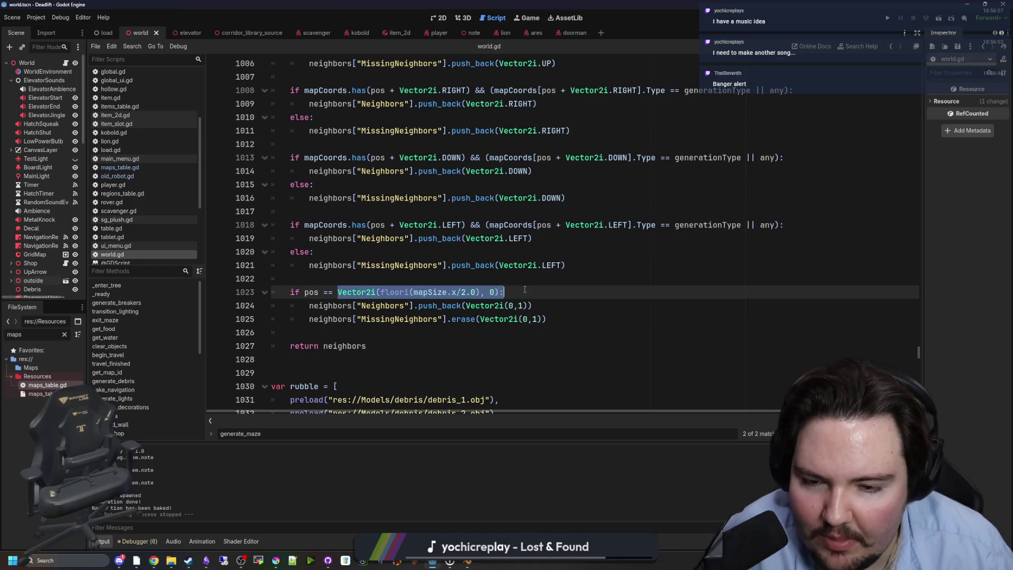
pyautogui.click(491, 293)
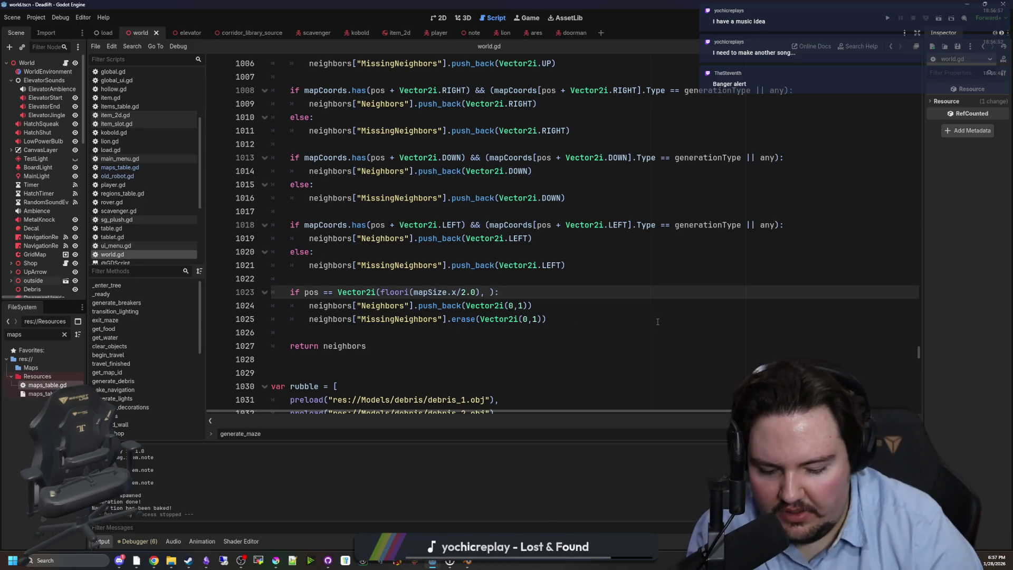
pyautogui.write('mapSize.y')
pyautogui.click(606, 320)
pyautogui.hotkey('ctrl', 's')
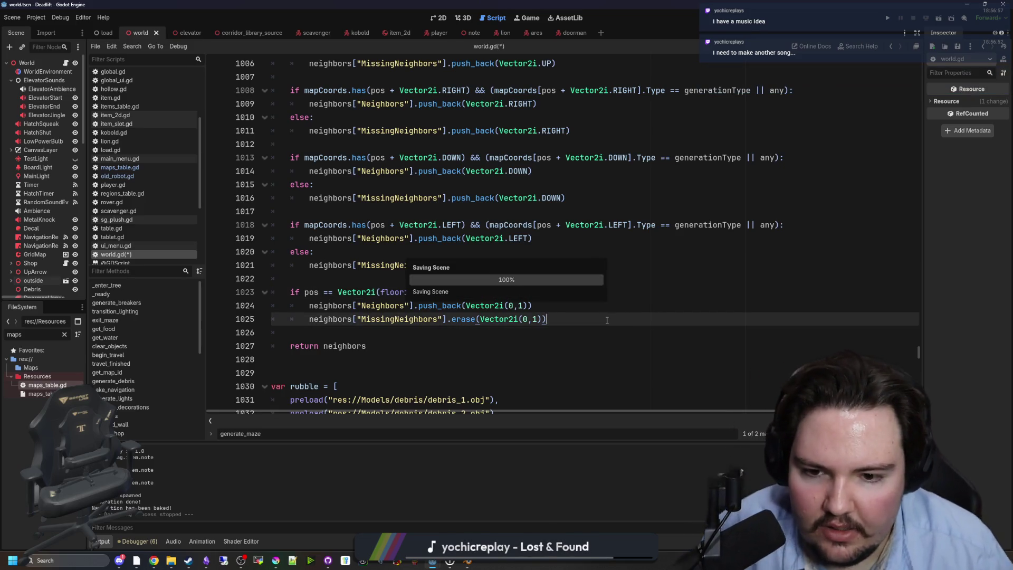
# Replace Vector2i(0,1) with Vector2i.DOWN in the push_back and erase calls on lines 1024–1025.
pyautogui.click(416, 332)
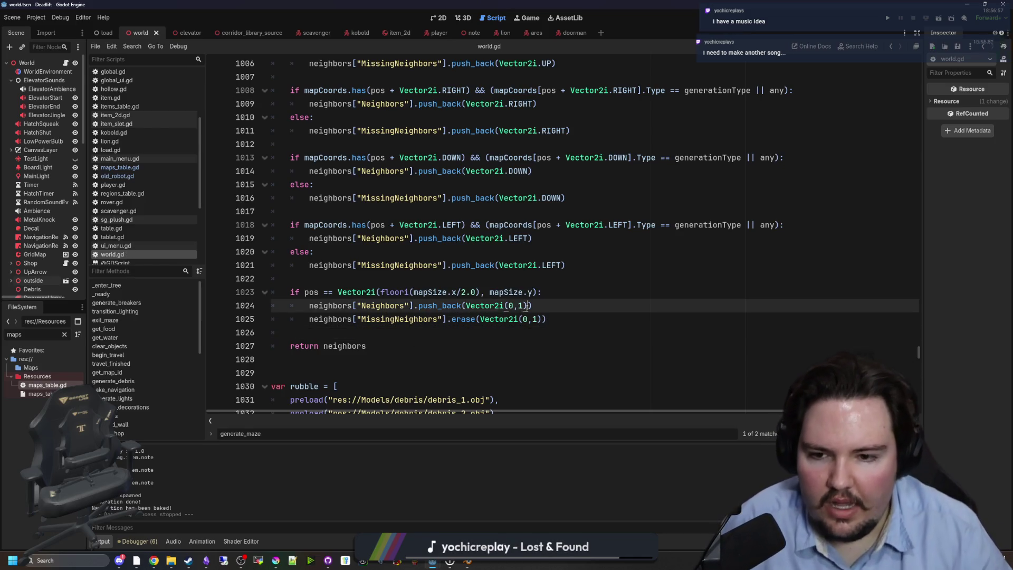
pyautogui.moveTo(527, 305); pyautogui.dragTo(466, 305)
pyautogui.write('V')
pyautogui.write('.DOWN')
pyautogui.press('Return')
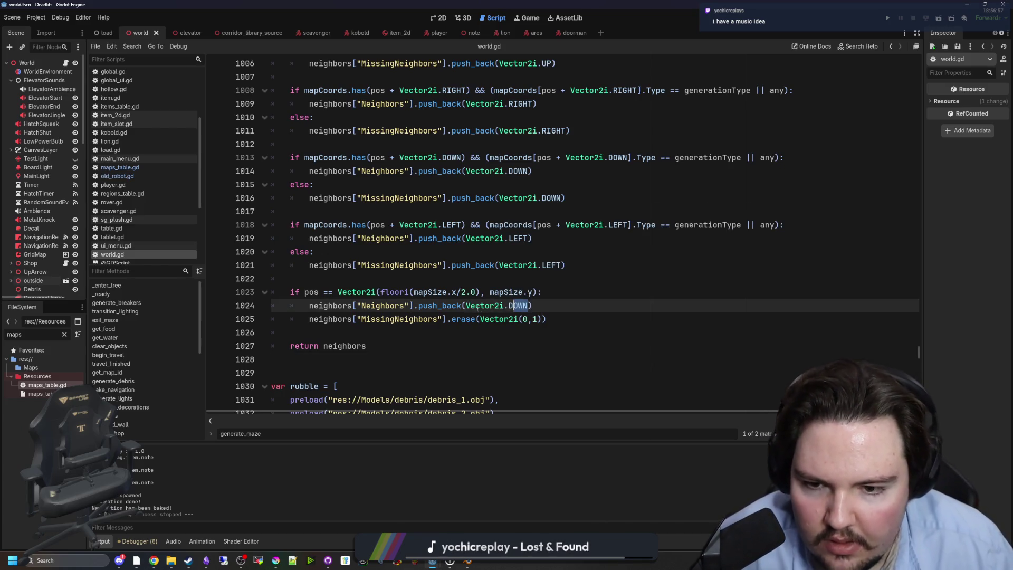
pyautogui.moveTo(542, 319)
pyautogui.mouseDown()
pyautogui.moveTo(364, 346)
pyautogui.moveTo(485, 318)
pyautogui.mouseUp()
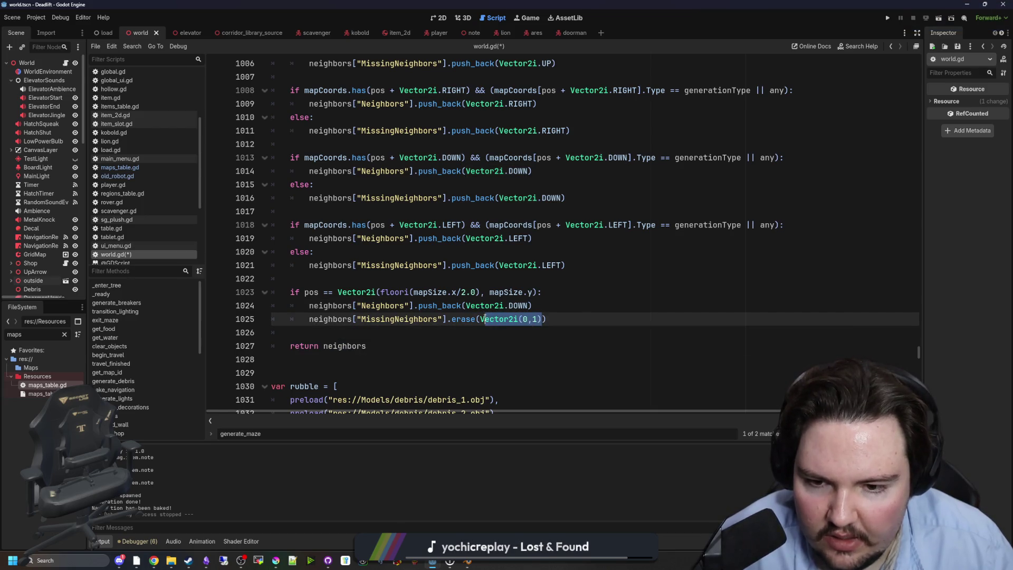
pyautogui.write('Vector2i.DOWN')
pyautogui.click(559, 305)
pyautogui.hotkey('ctrl', 's')
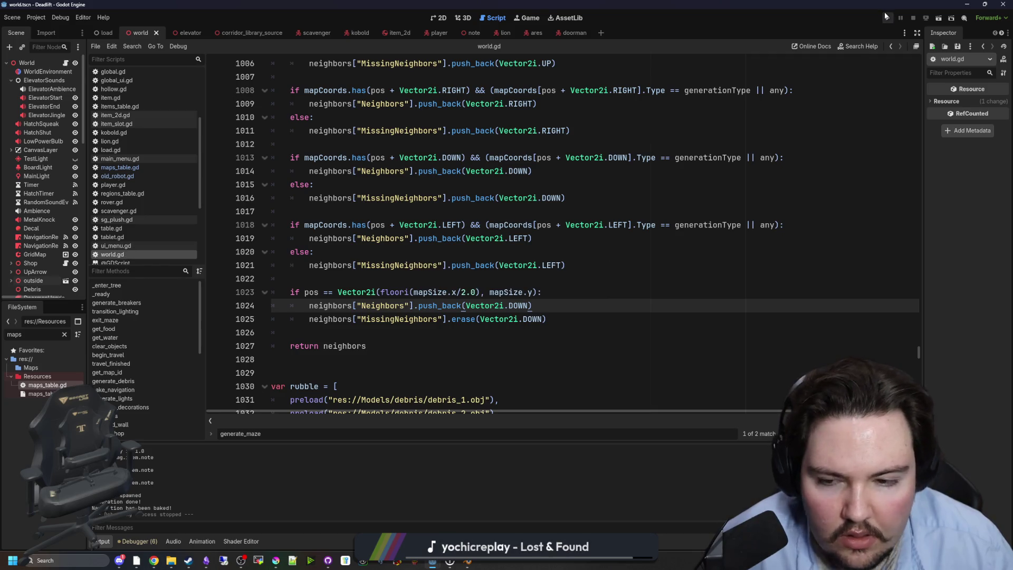
# Save world.gd again and run the project.
pyautogui.moveTo(532, 305); pyautogui.dragTo(310, 309)
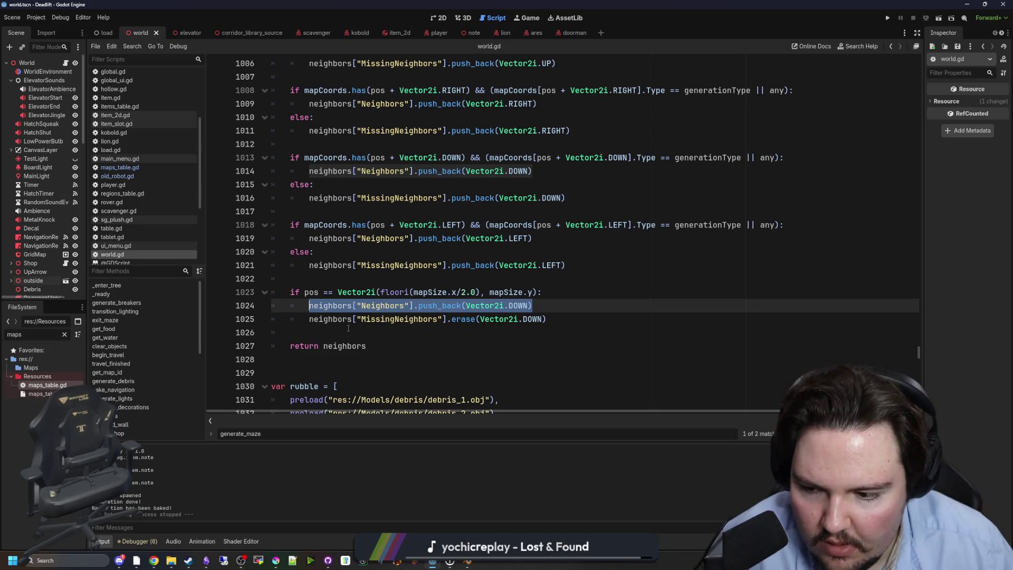
pyautogui.click(583, 315)
pyautogui.hotkey('ctrl', 's')
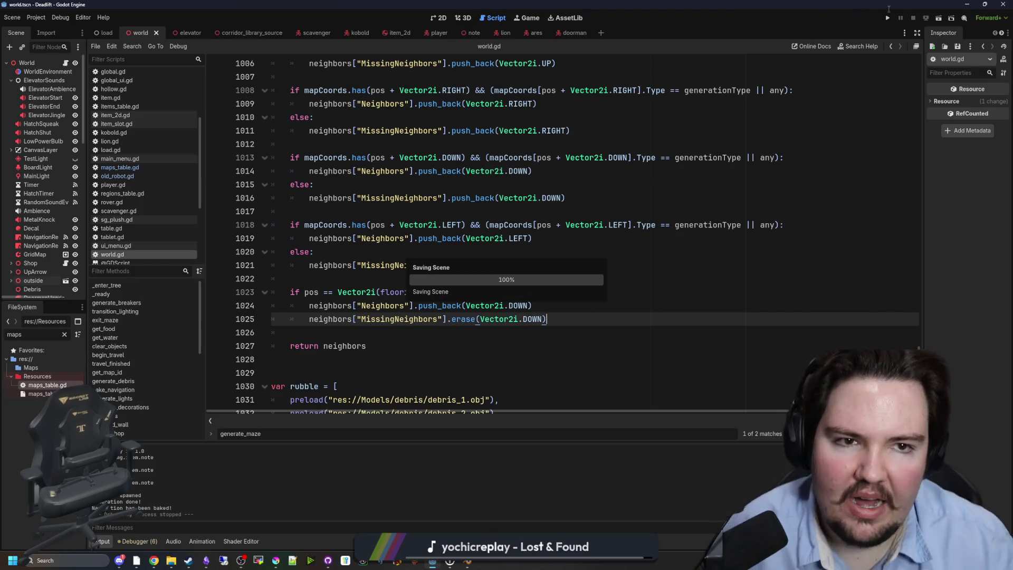
pyautogui.click(888, 22)
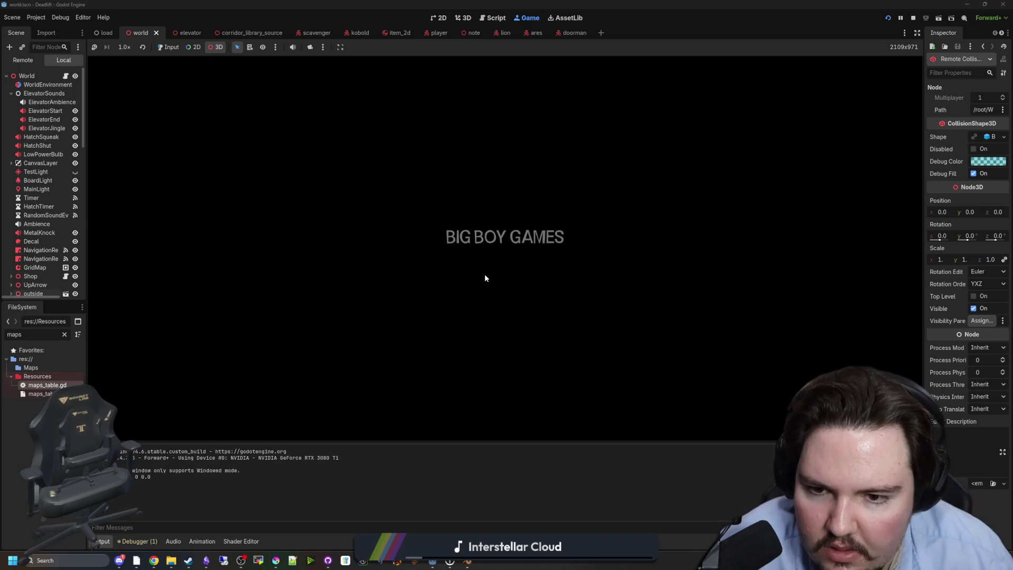
# Set the game's Music volume to 28 in Options > Sound, then stop and rerun the project.
pyautogui.click(168, 46)
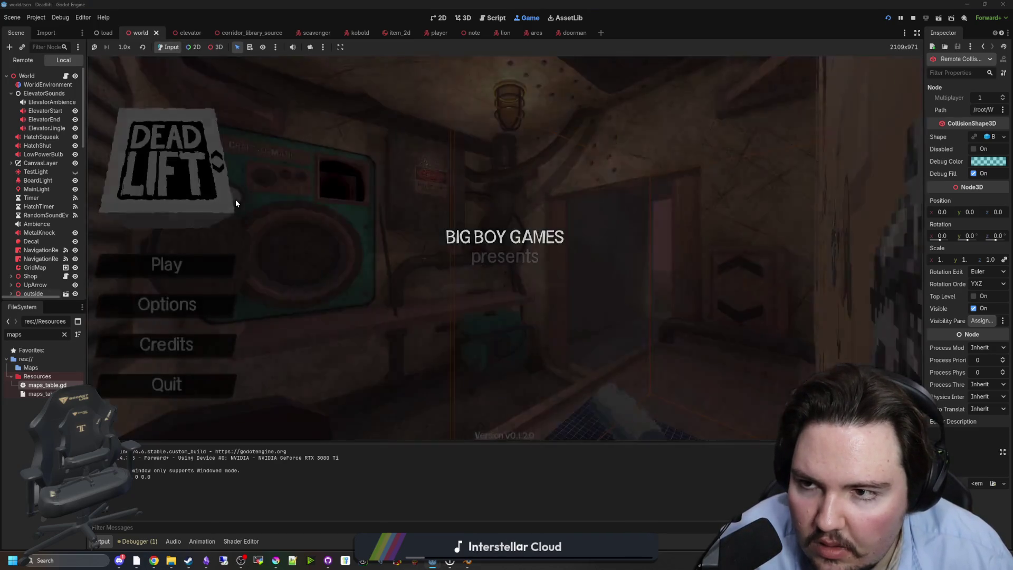
pyautogui.click(199, 300)
pyautogui.click(497, 161)
pyautogui.moveTo(411, 211); pyautogui.dragTo(462, 211)
pyautogui.click(214, 380)
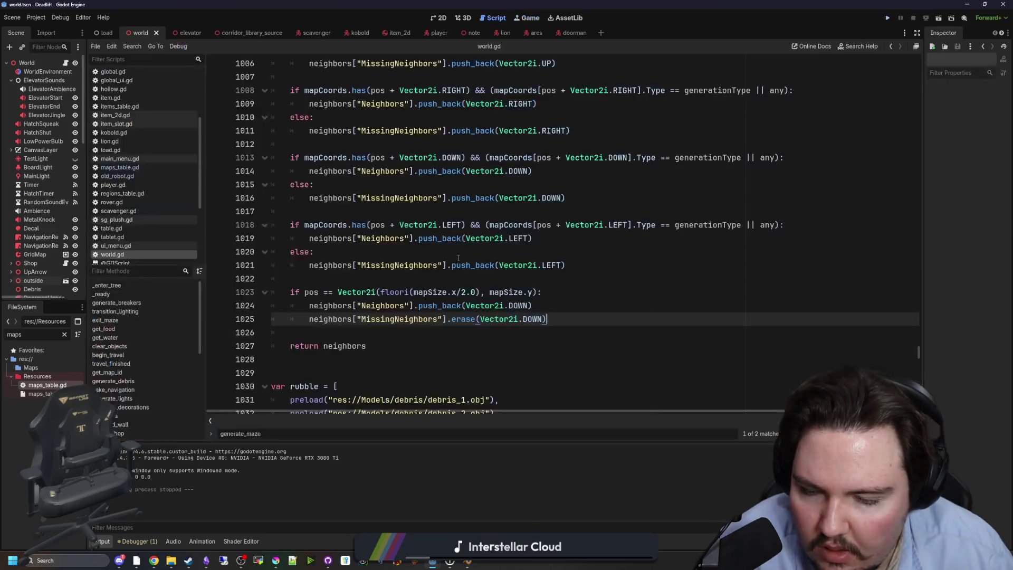
pyautogui.click(888, 18)
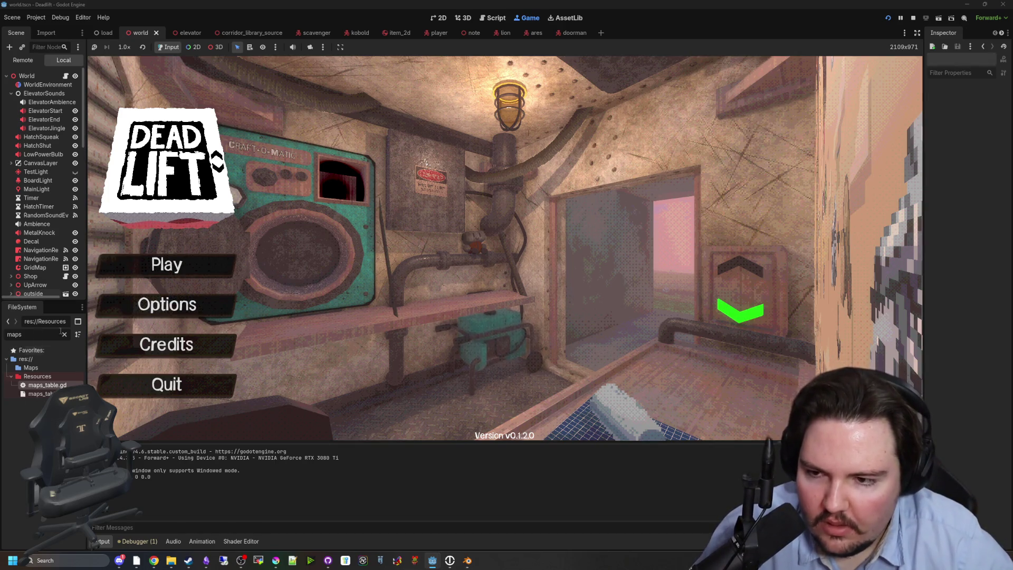
# Turn the game's Music volume down to 0 and start a new game.
pyautogui.click(216, 317)
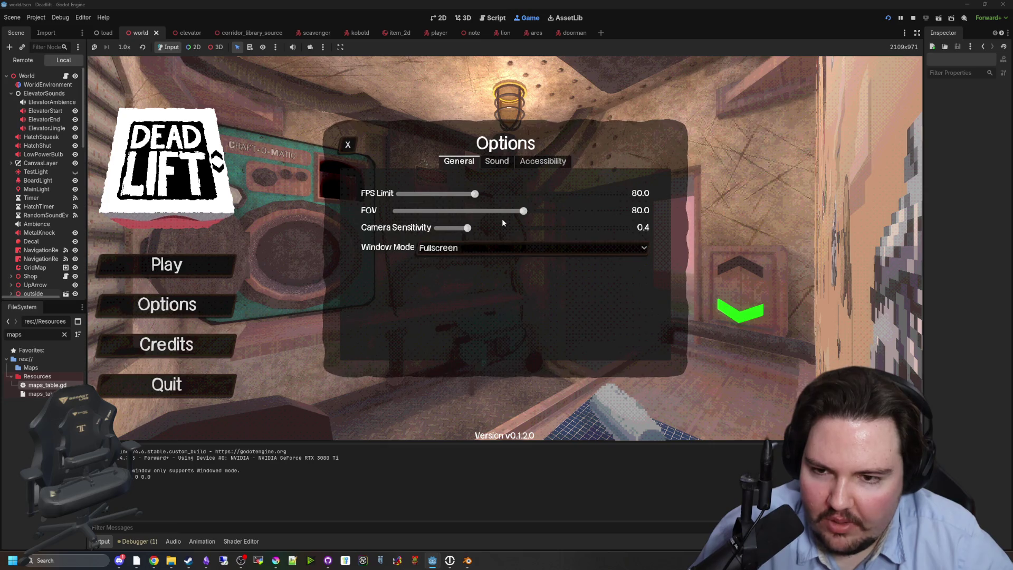
pyautogui.click(497, 161)
pyautogui.moveTo(522, 211)
pyautogui.mouseDown()
pyautogui.moveTo(500, 211)
pyautogui.moveTo(564, 212)
pyautogui.moveTo(460, 216)
pyautogui.mouseUp()
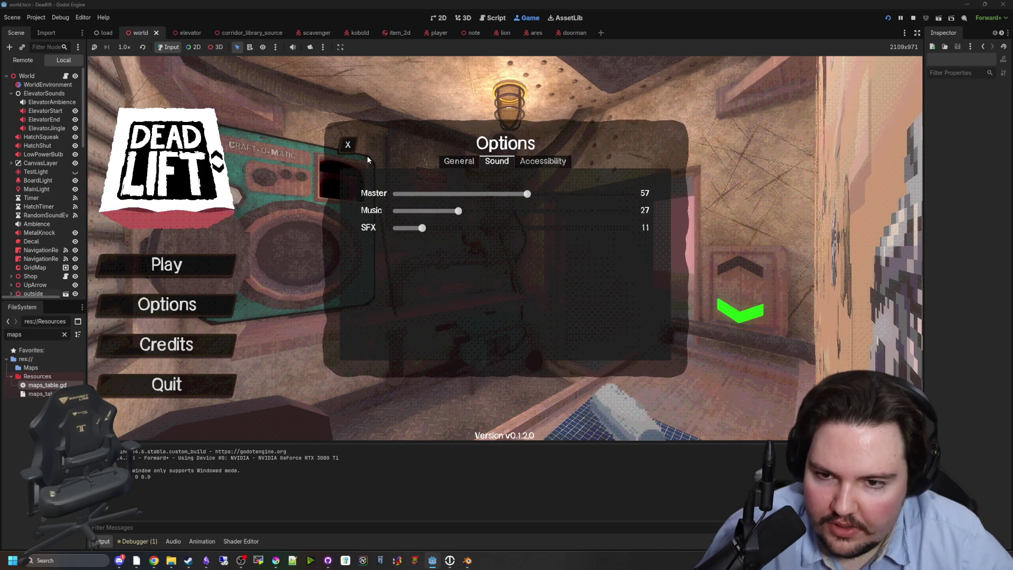
pyautogui.moveTo(457, 211); pyautogui.dragTo(282, 217)
pyautogui.click(203, 259)
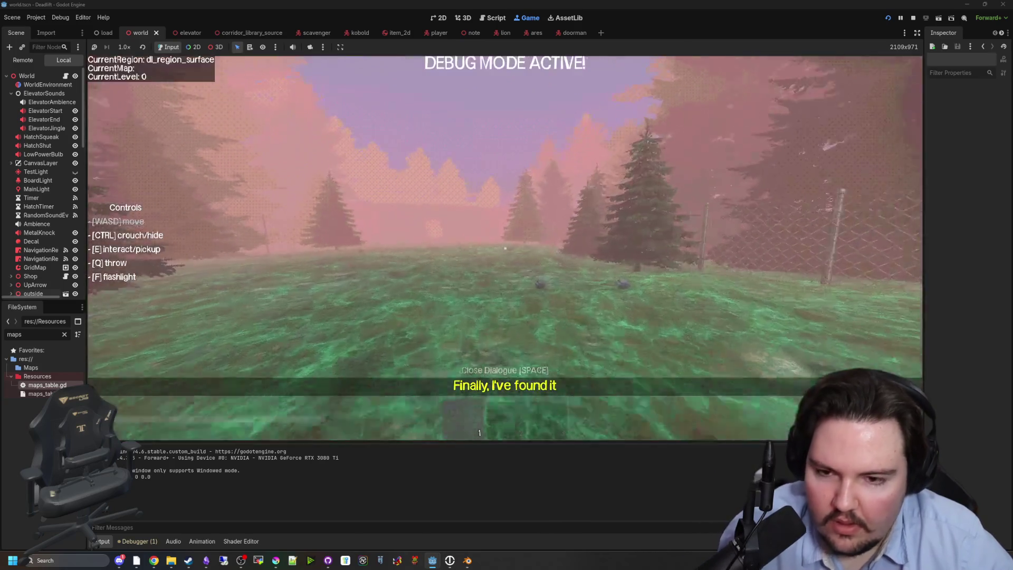
# Ride the elevator down to level 1, pause, and orbit the free 3D camera over the layout.
pyautogui.press('w')
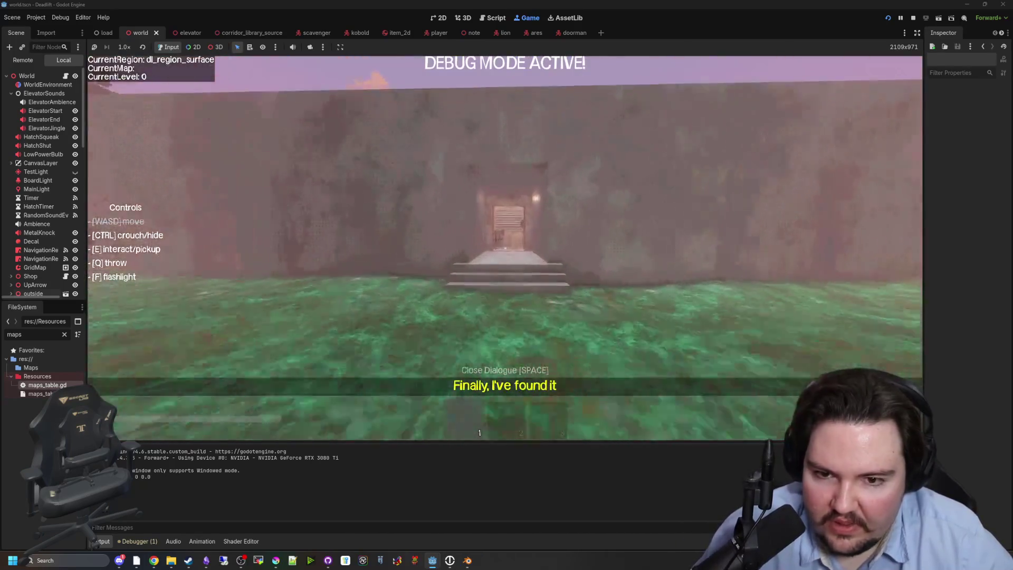
pyautogui.press('w')
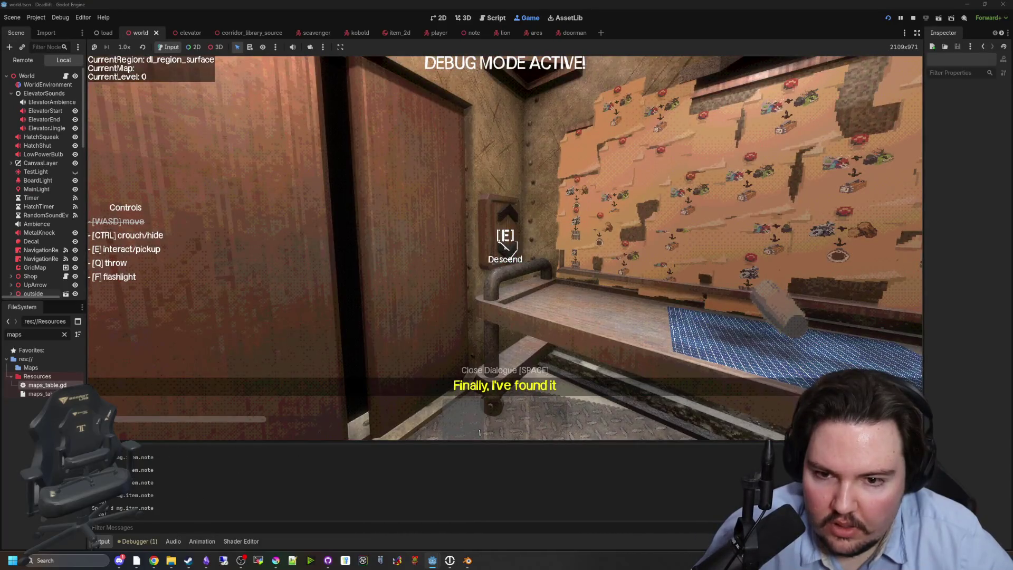
pyautogui.press('e')
pyautogui.press('Escape')
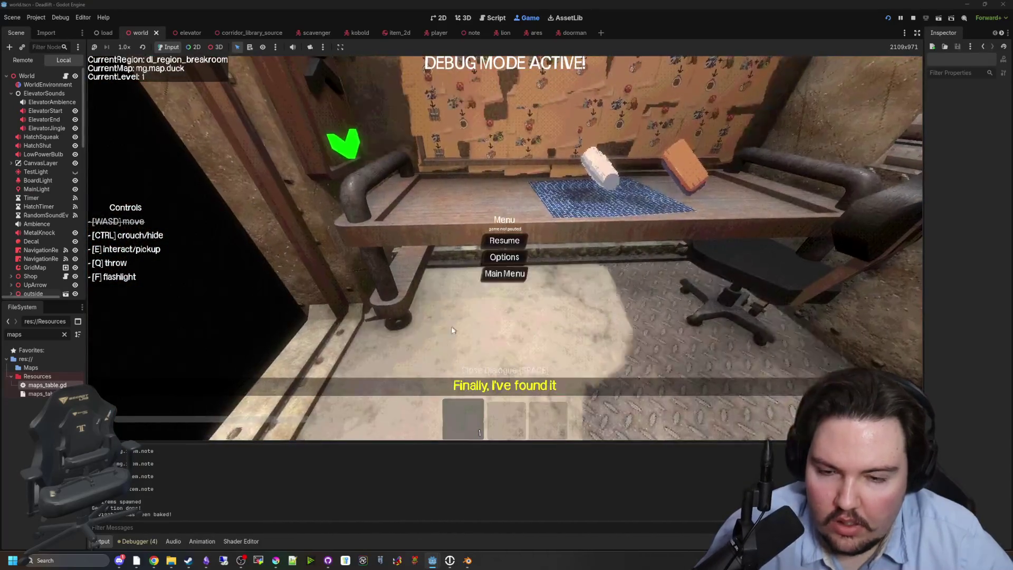
pyautogui.click(215, 47)
pyautogui.scroll(-5, 504, 248)
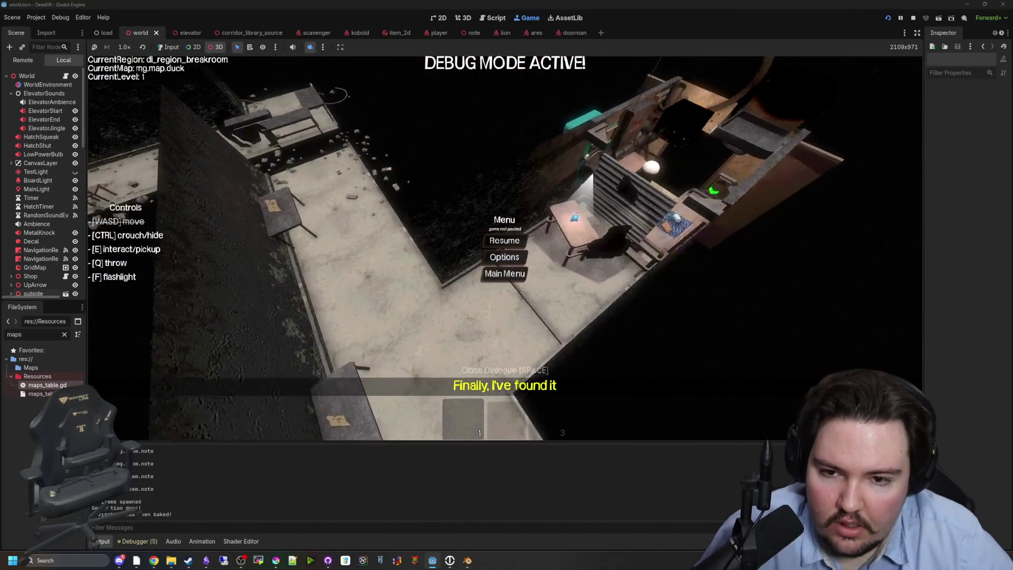
pyautogui.scroll(5, 505, 248)
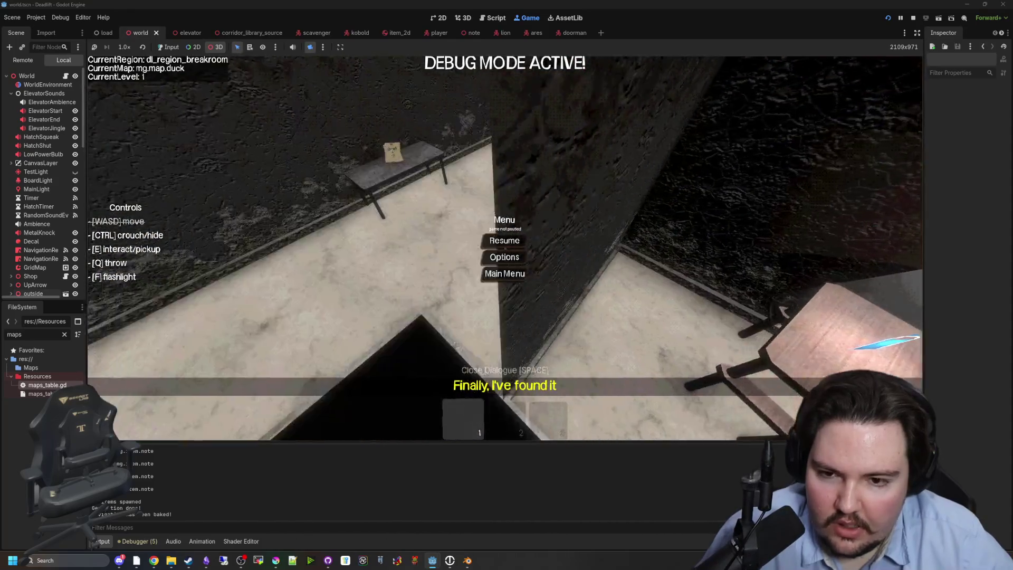
pyautogui.moveTo(505, 248); pyautogui.dragTo(570, 253)
pyautogui.scroll(-5, 272, 181)
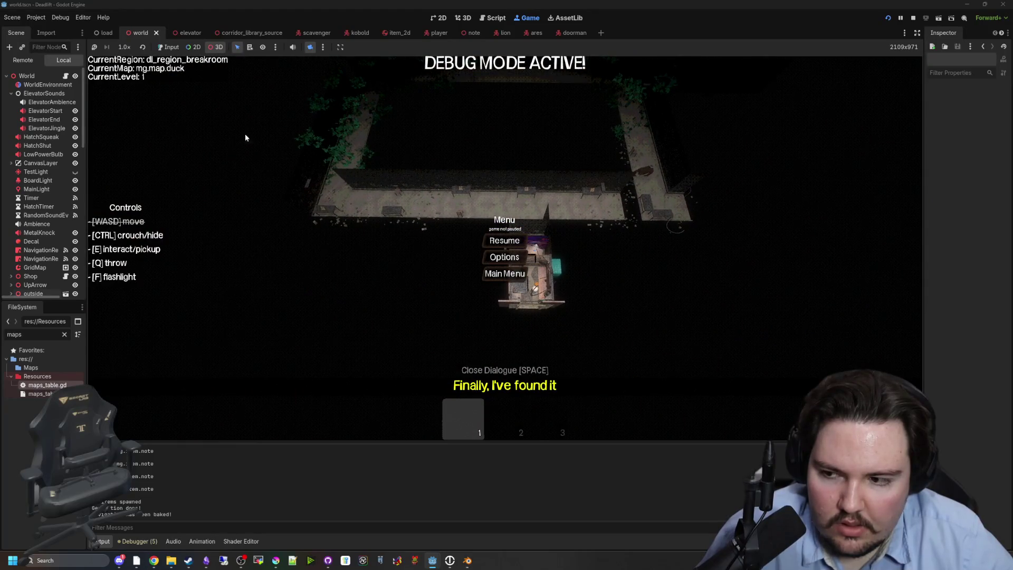
# Change line 1023's entrance row to mapSize.y-1 in world.gd, save, and return to the game.
pyautogui.click(65, 76)
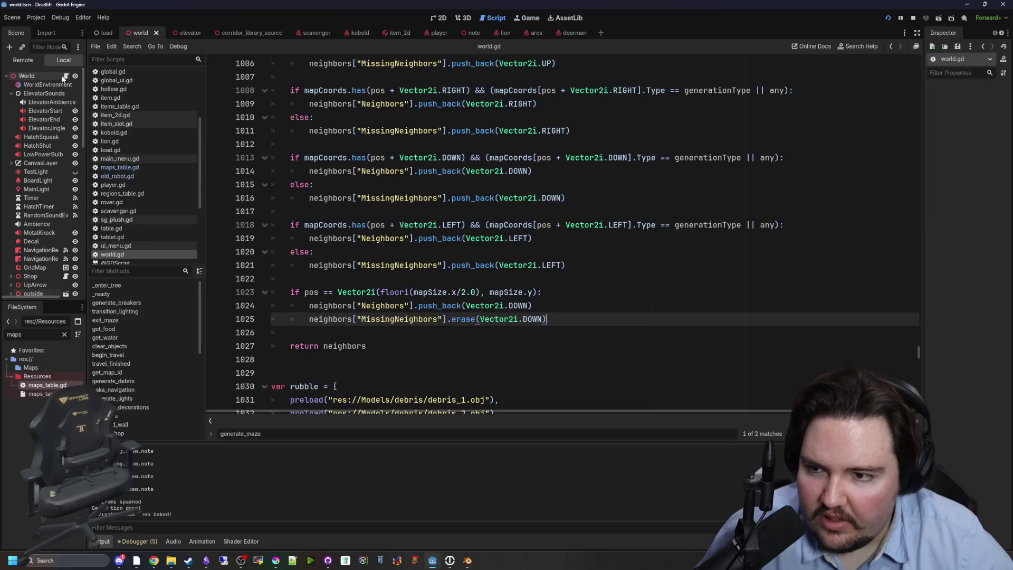
pyautogui.click(533, 292)
pyautogui.write('-1')
pyautogui.hotkey('ctrl', 'z')
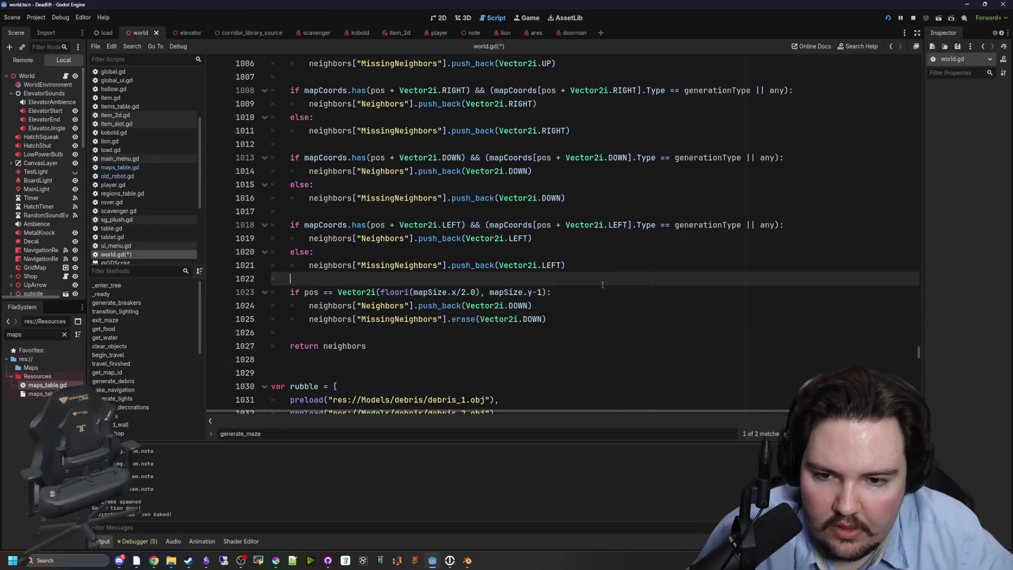
pyautogui.hotkey('ctrl', 's')
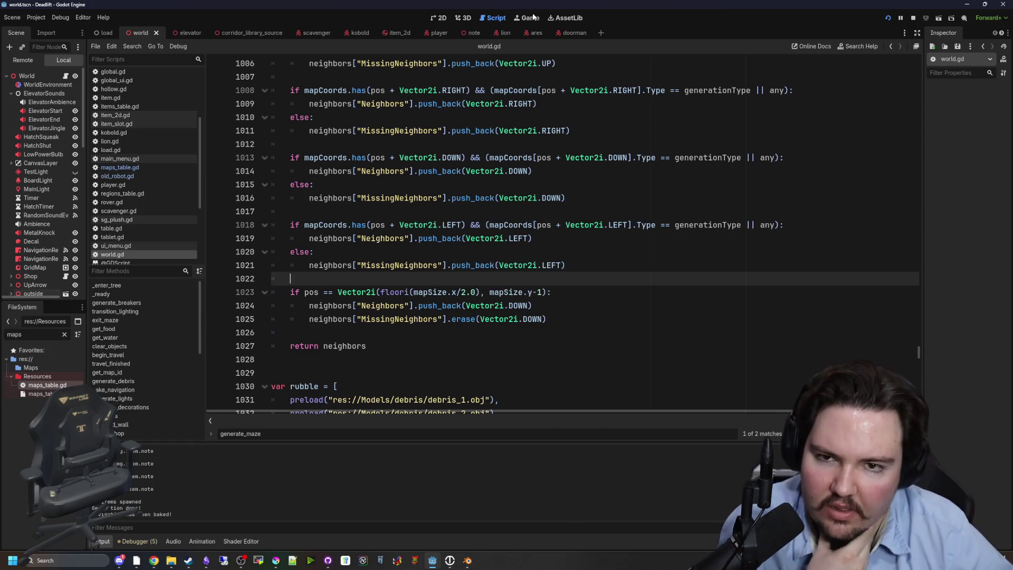
pyautogui.click(531, 17)
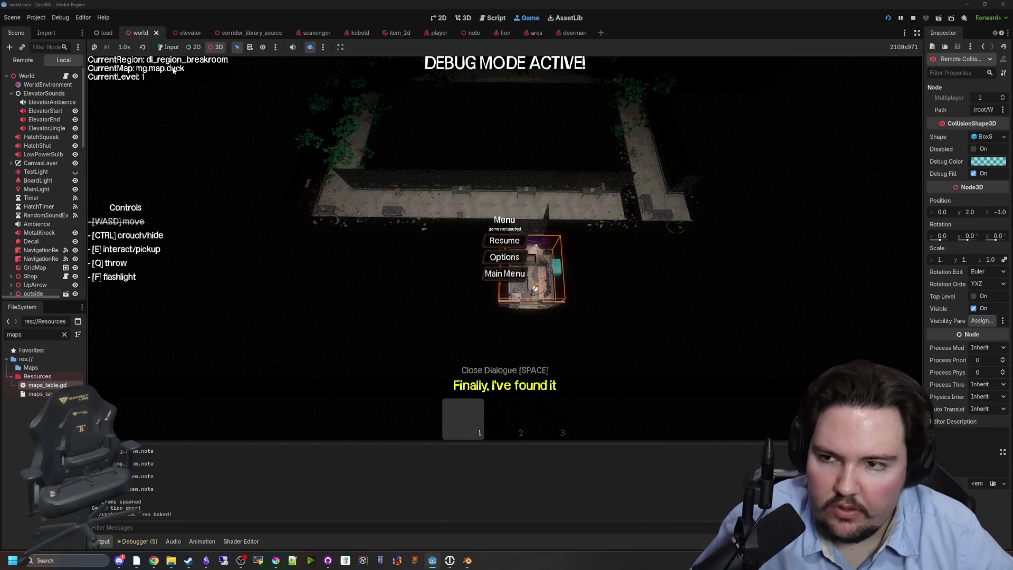
# Restart a new game from the main menu, then pause and resume it.
pyautogui.click(169, 47)
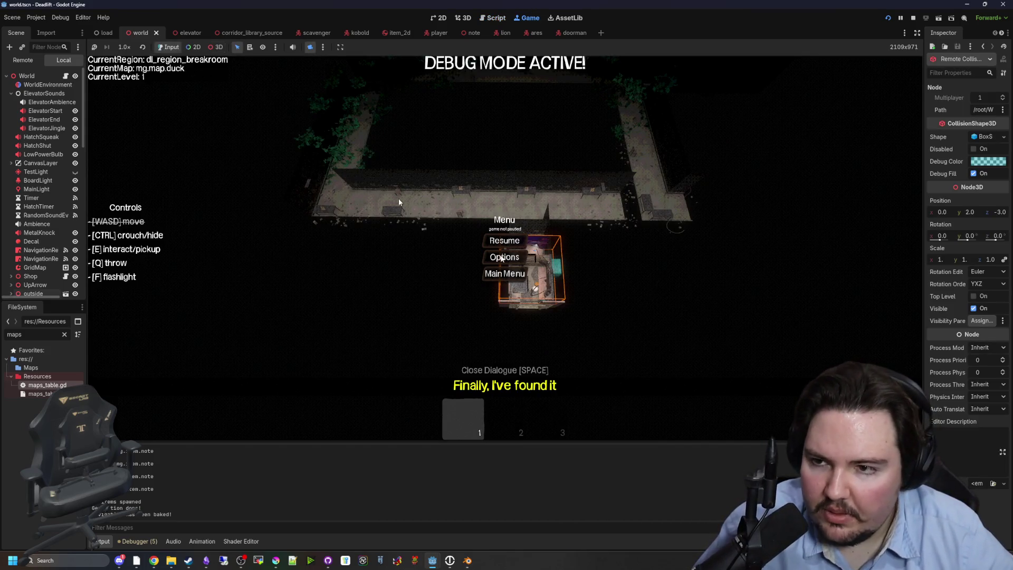
pyautogui.click(525, 271)
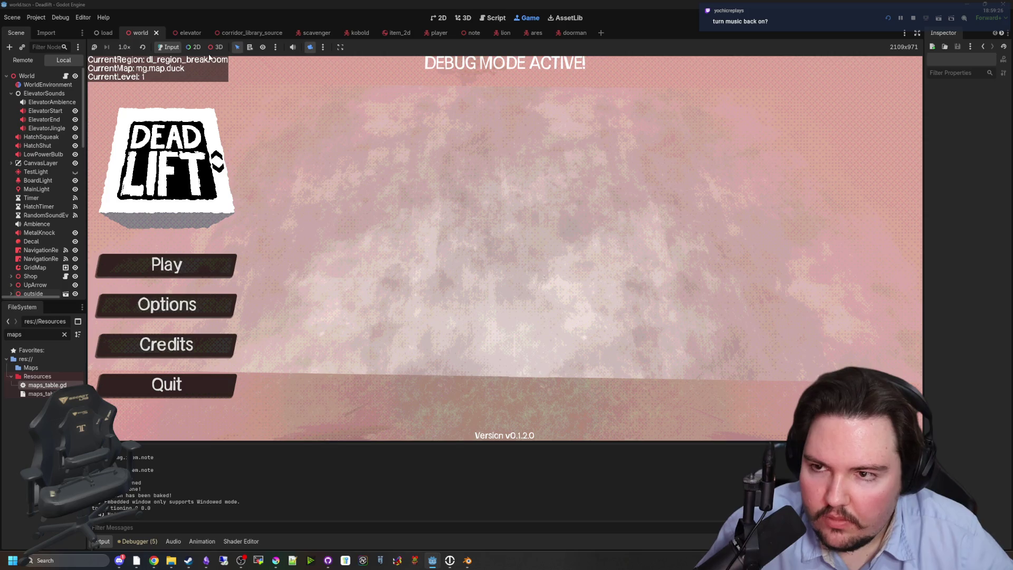
pyautogui.click(216, 47)
pyautogui.click(205, 267)
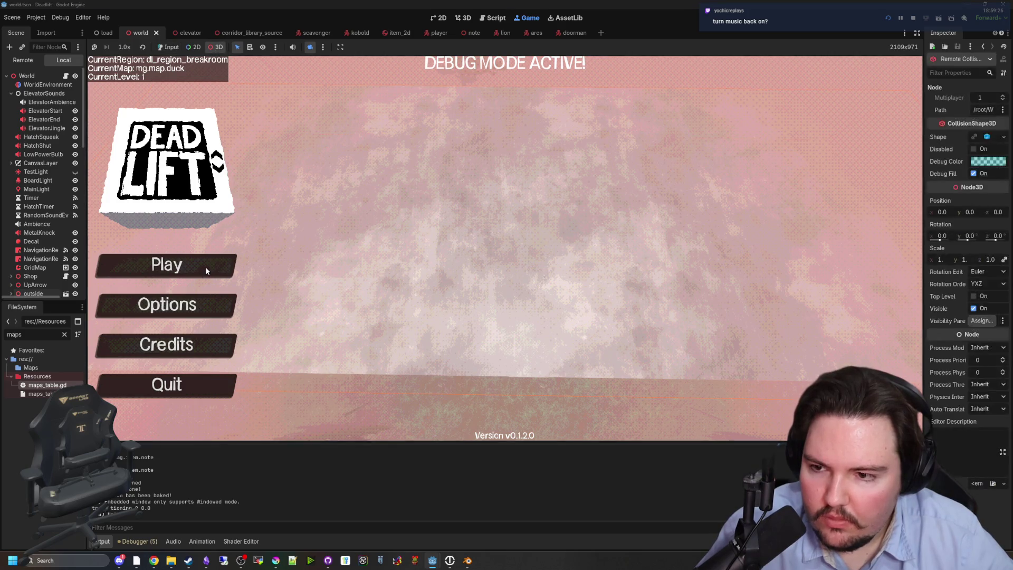
pyautogui.click(167, 47)
pyautogui.click(185, 264)
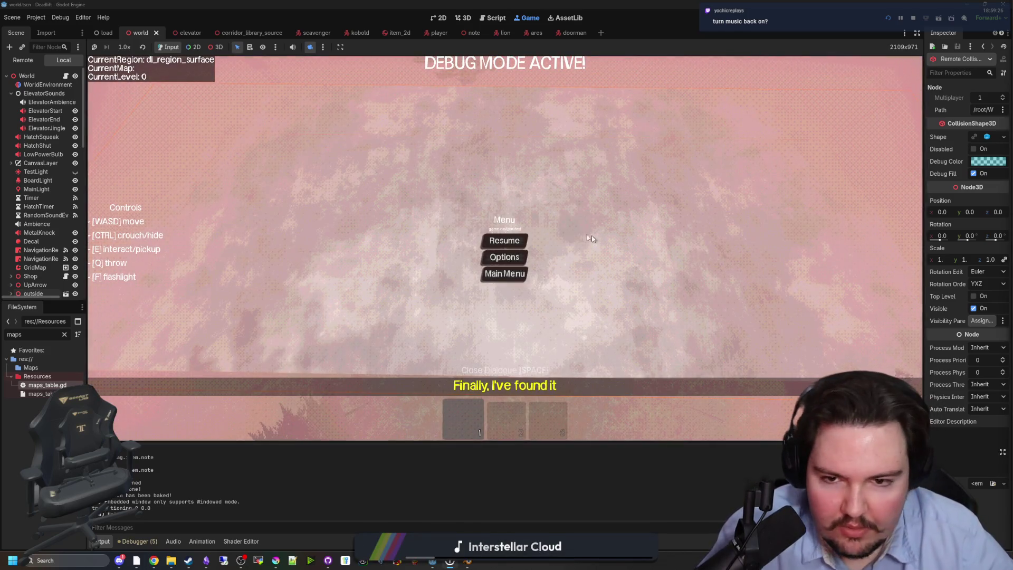
pyautogui.press('Escape')
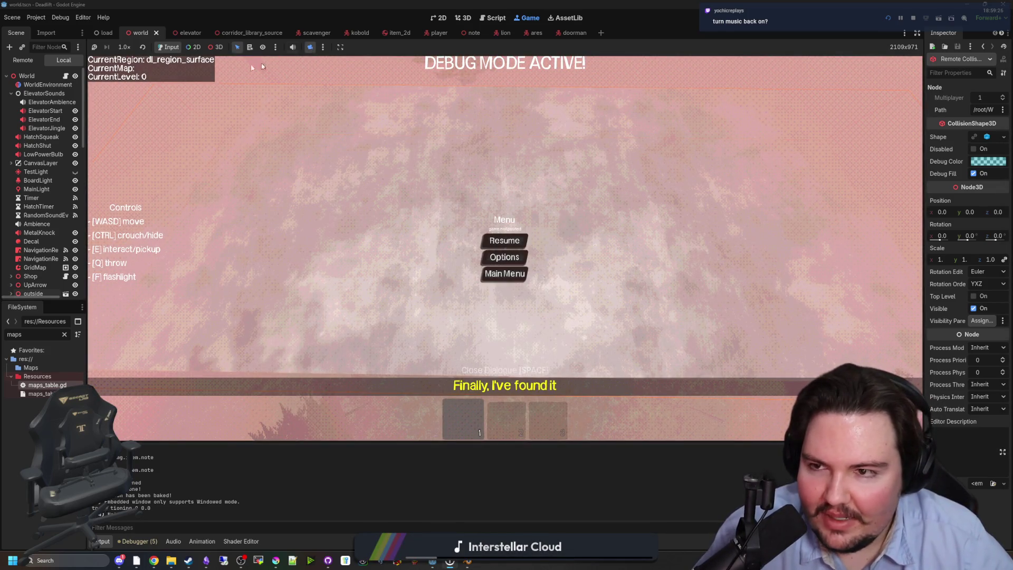
pyautogui.click(212, 48)
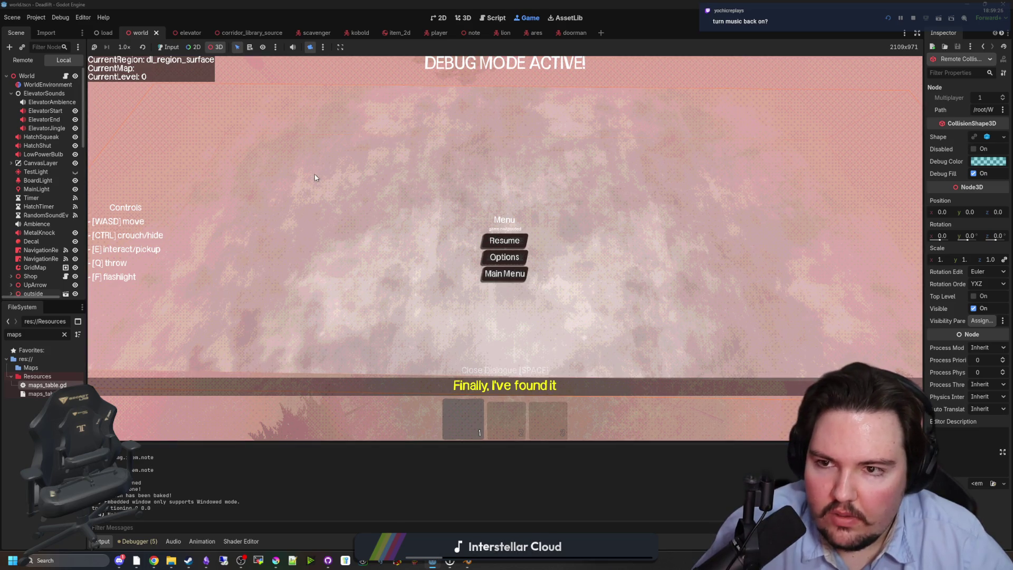
pyautogui.click(169, 47)
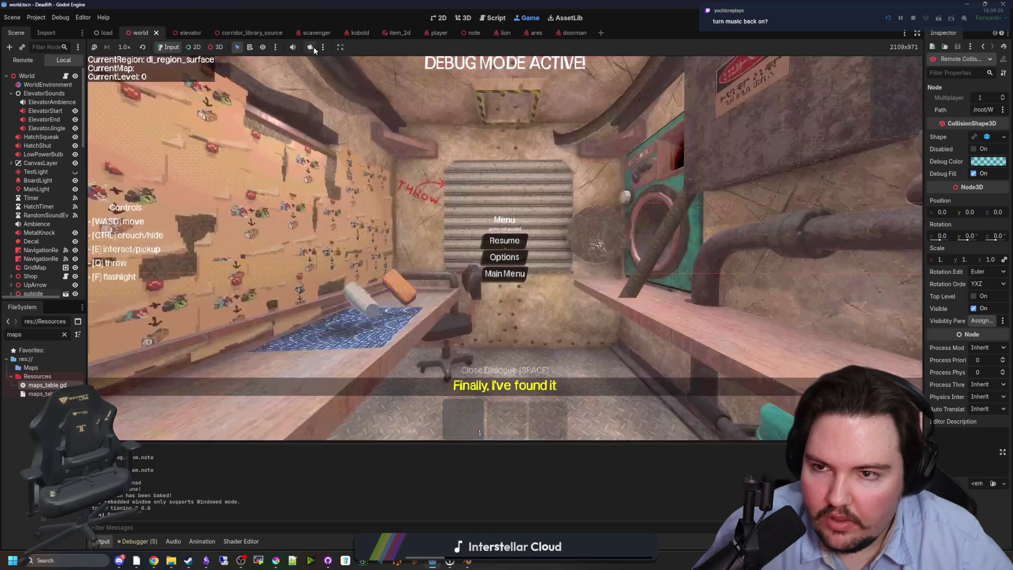
pyautogui.press('Escape')
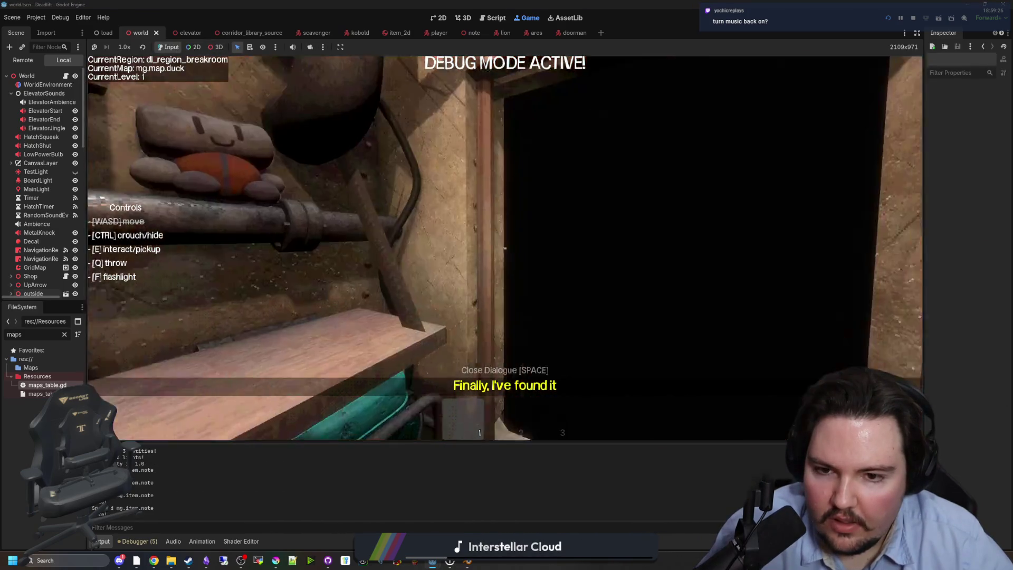
pyautogui.press('Escape')
# Fly the 3D camera override over the vine-covered corridors, then stop the game.
pyautogui.click(311, 47)
pyautogui.click(211, 47)
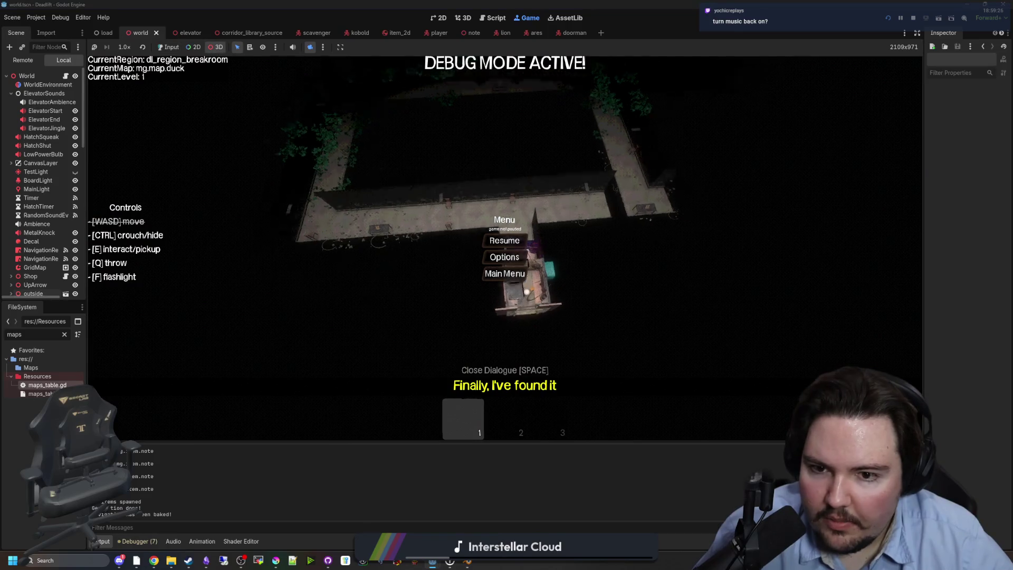
pyautogui.scroll(10, 505, 248)
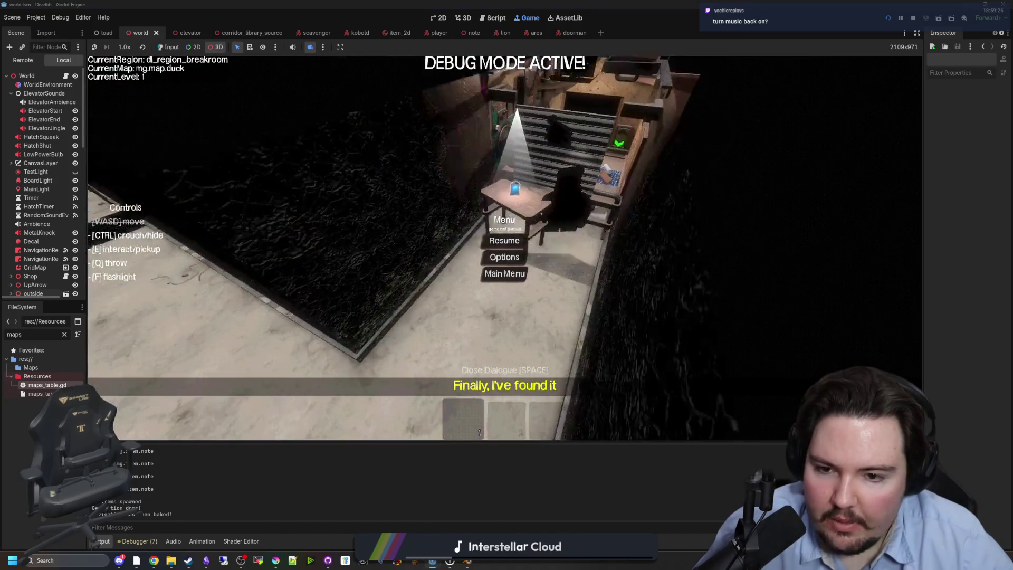
pyautogui.scroll(-10, 505, 248)
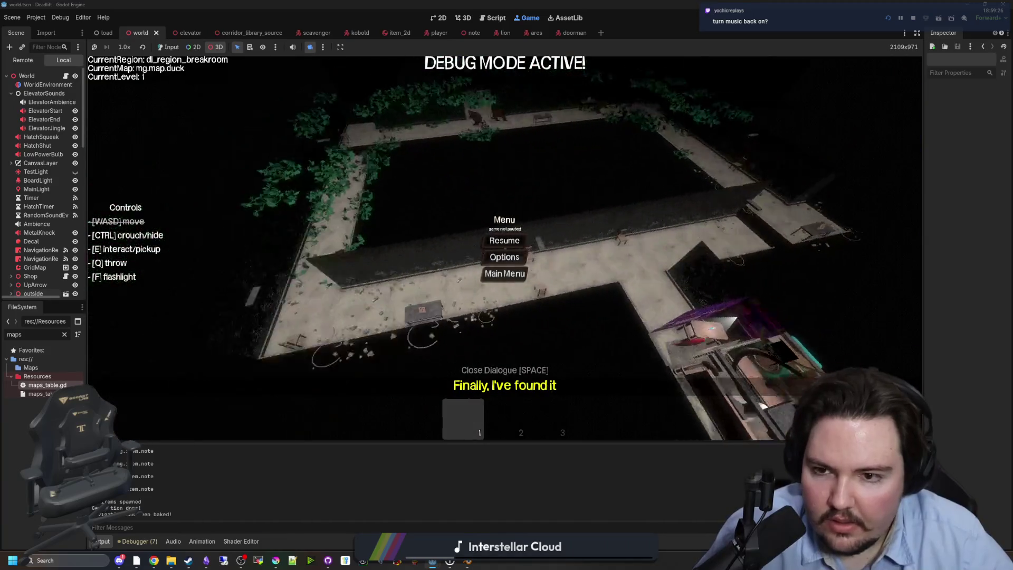
pyautogui.scroll(5, 505, 248)
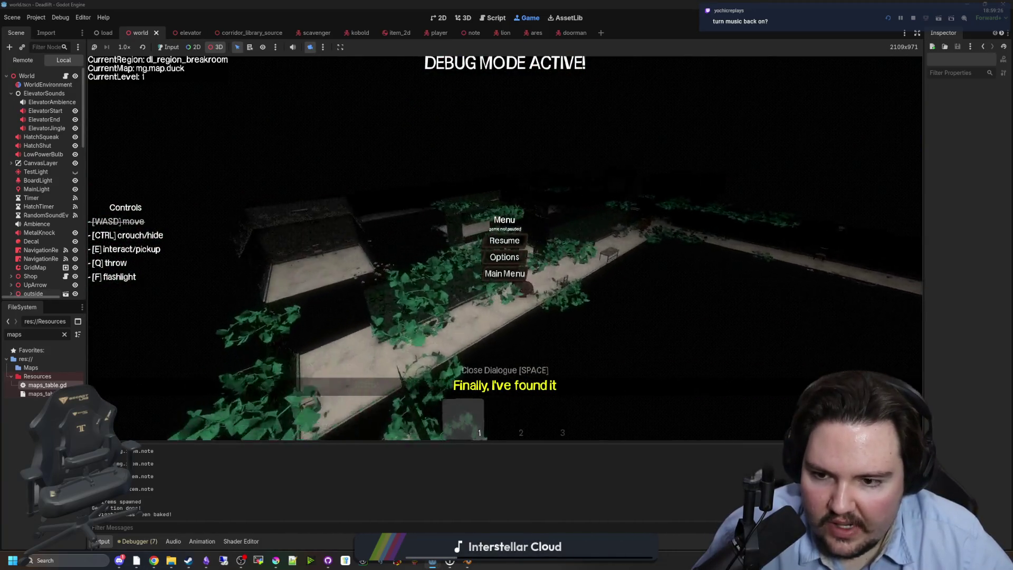
pyautogui.scroll(-5, 505, 248)
pyautogui.scroll(5, 505, 248)
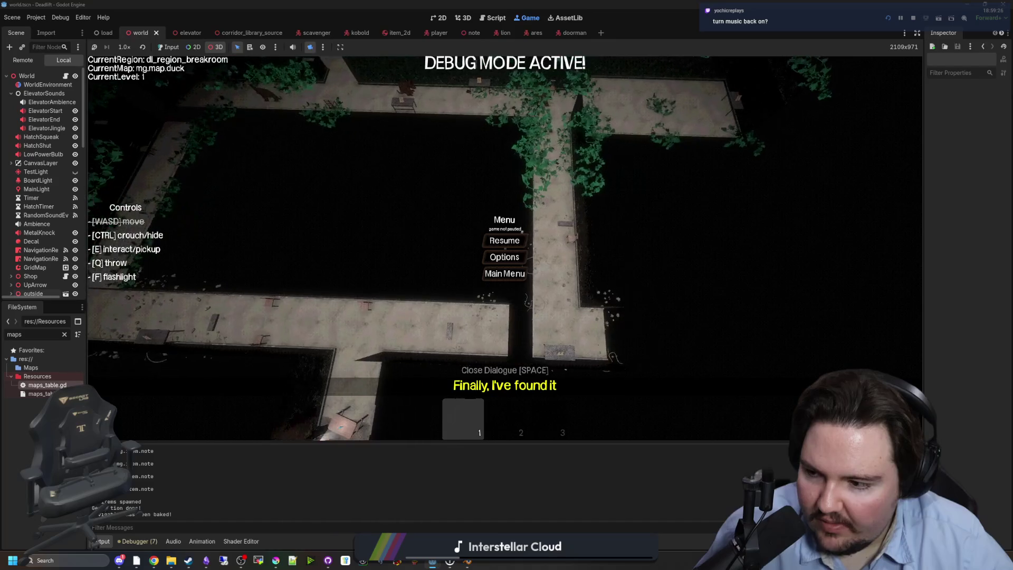
pyautogui.scroll(3, 505, 248)
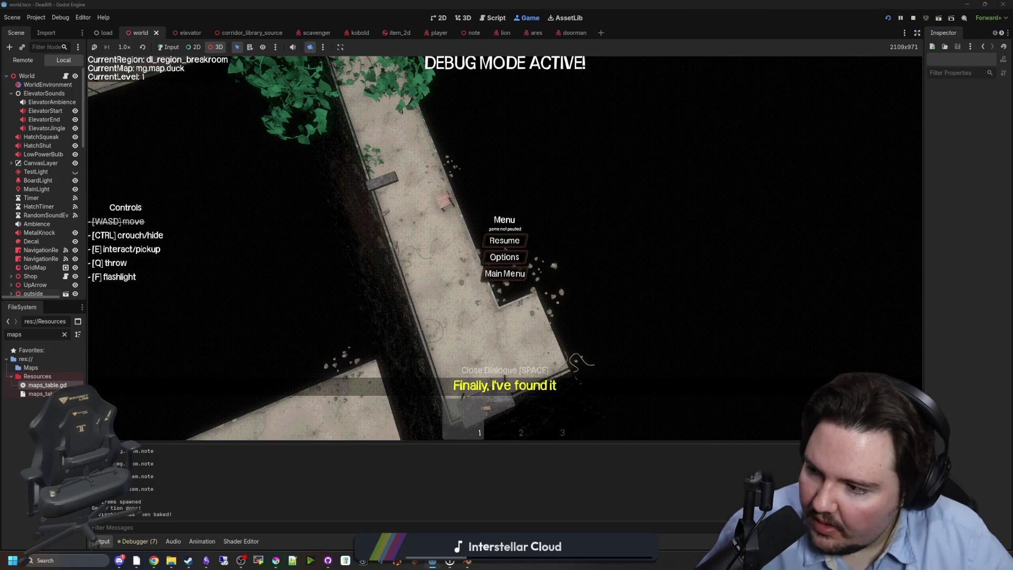
pyautogui.moveTo(545, 206); pyautogui.dragTo(523, 216)
pyautogui.scroll(5, 523, 216)
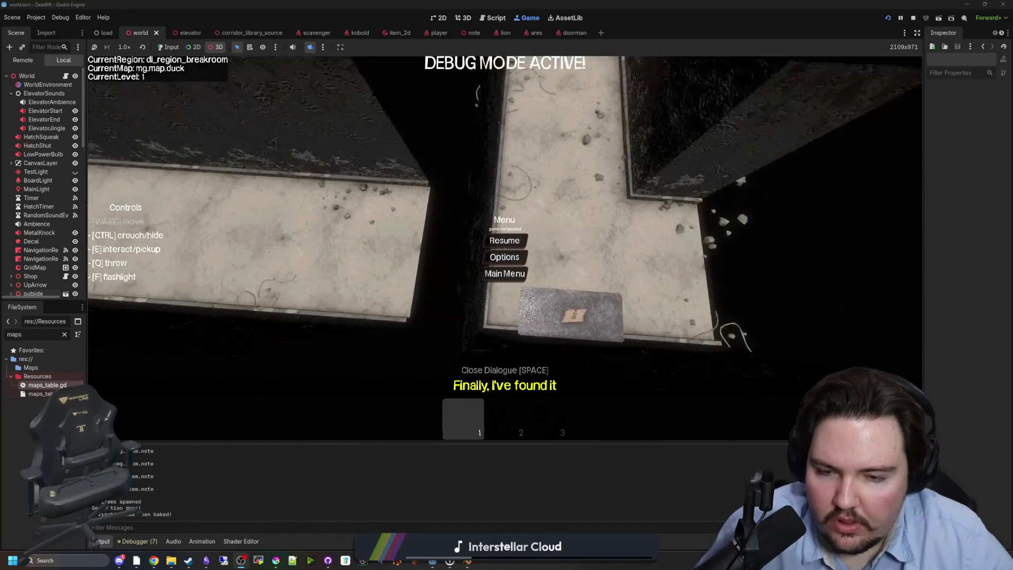
pyautogui.scroll(-6, 505, 248)
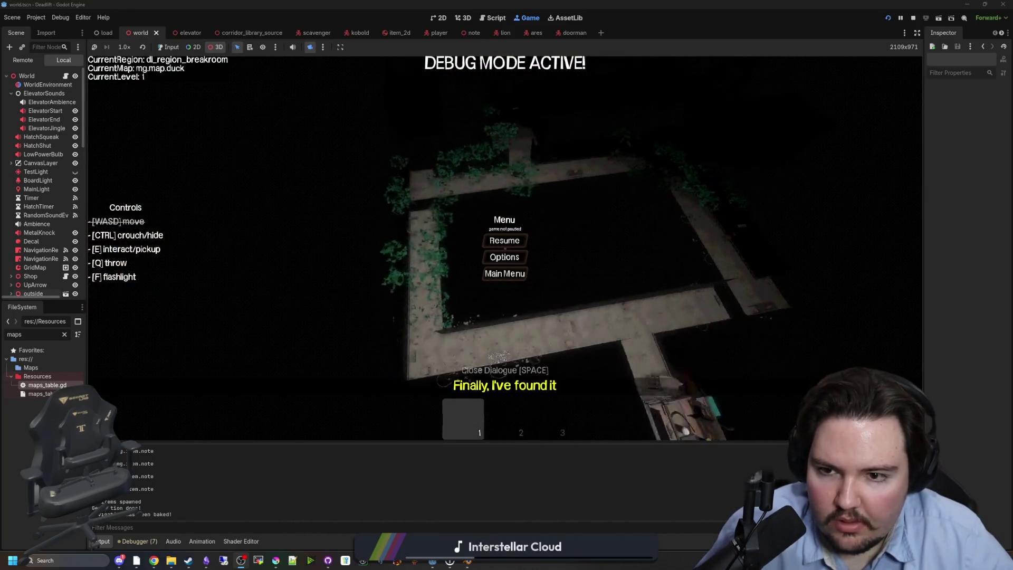
pyautogui.moveTo(505, 248)
pyautogui.mouseDown()
pyautogui.moveTo(491, 259)
pyautogui.moveTo(445, 179)
pyautogui.mouseUp()
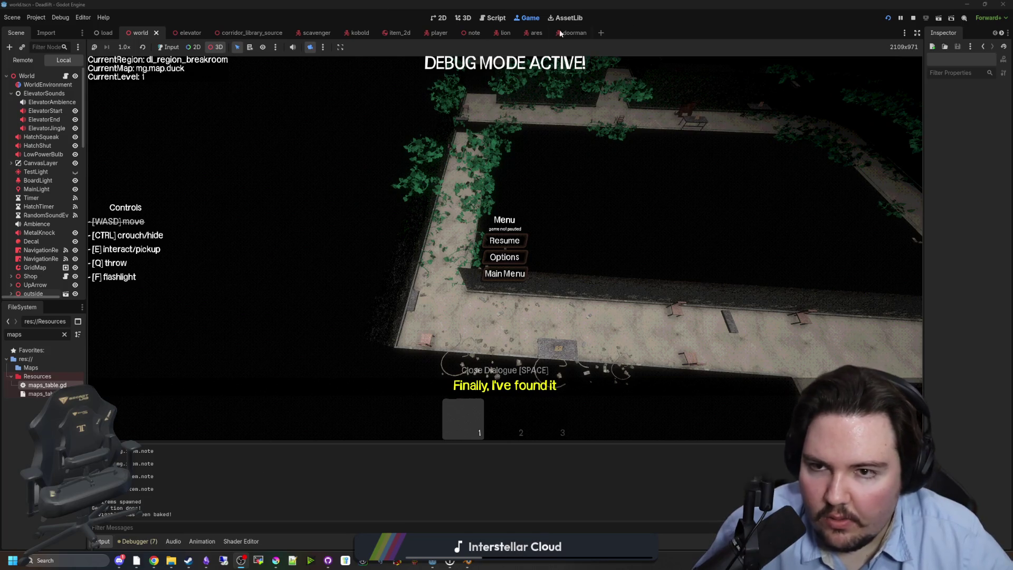
pyautogui.click(913, 18)
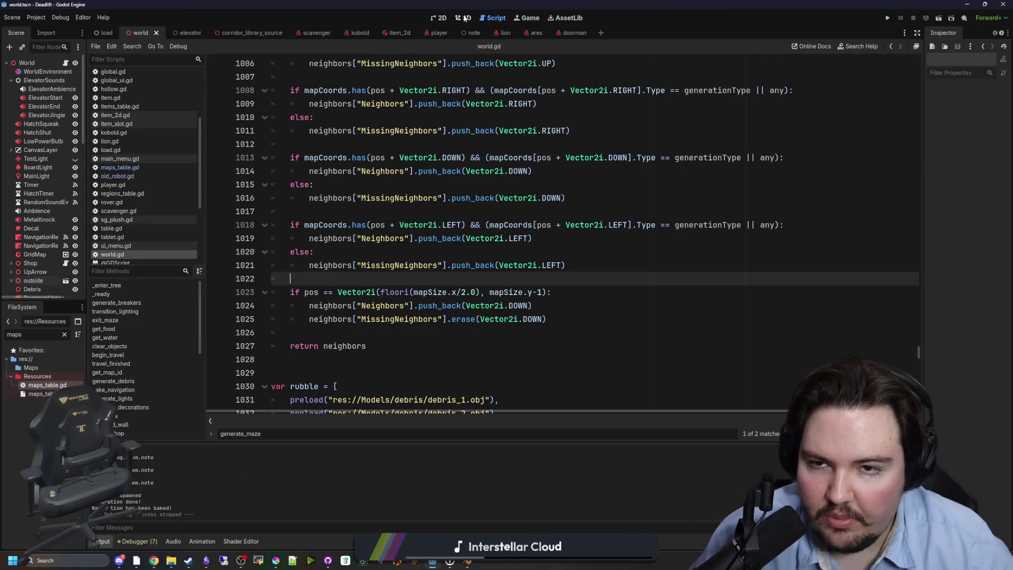
# Paint one curve tile into the GridMap in the 3D view and frame it with F.
pyautogui.click(464, 19)
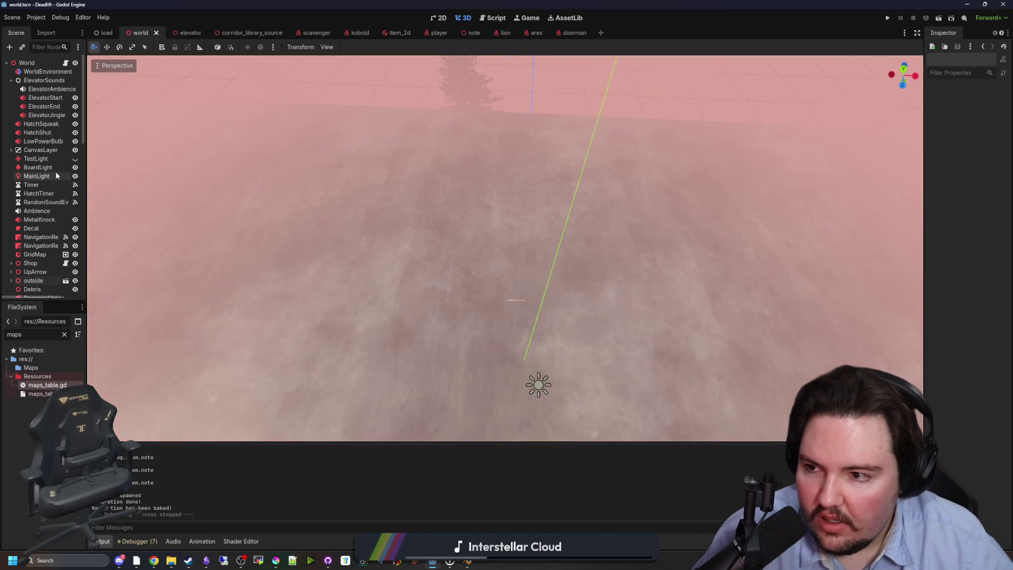
pyautogui.moveTo(44, 301); pyautogui.dragTo(45, 453)
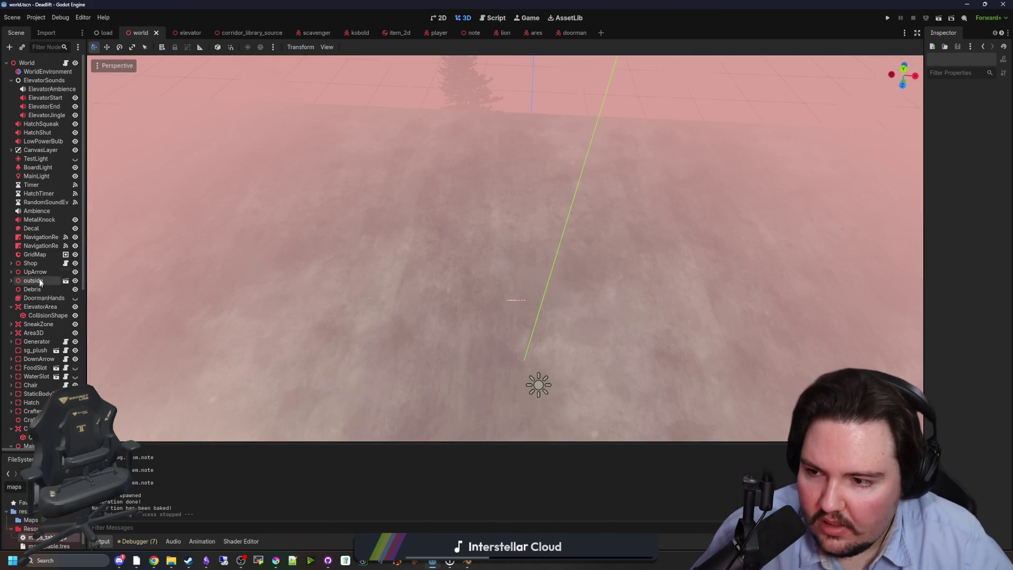
pyautogui.click(40, 255)
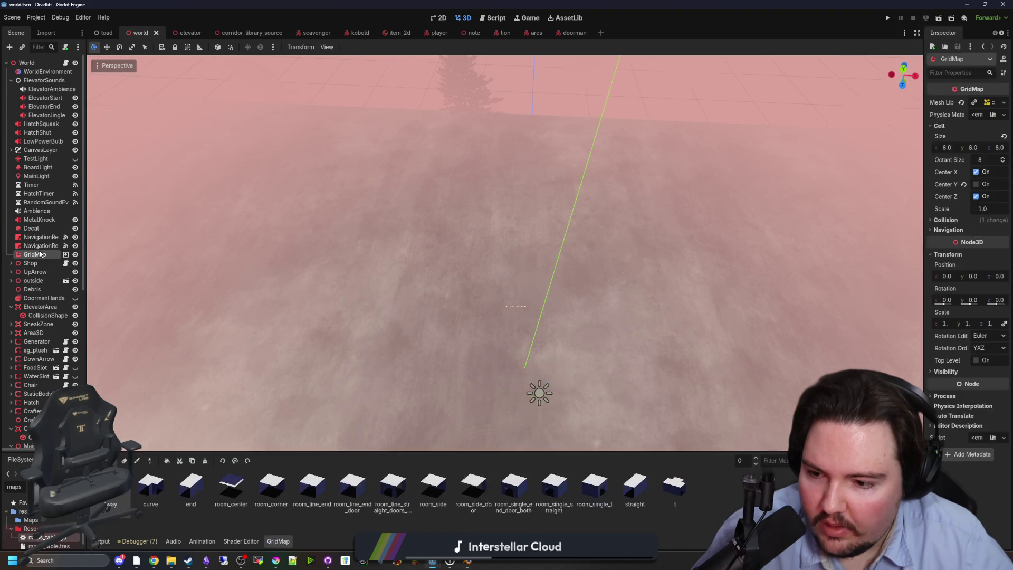
pyautogui.click(151, 485)
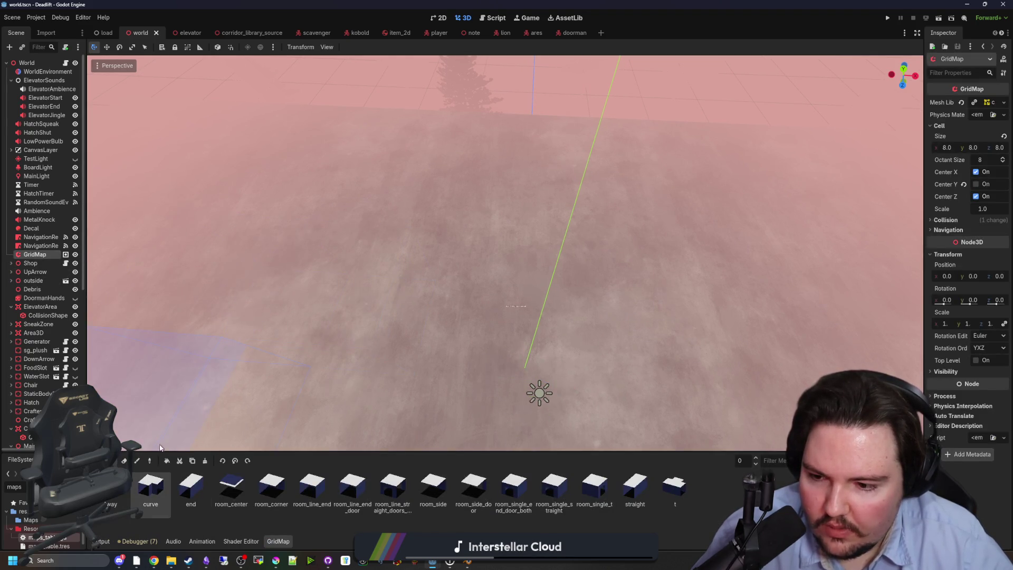
pyautogui.click(553, 102)
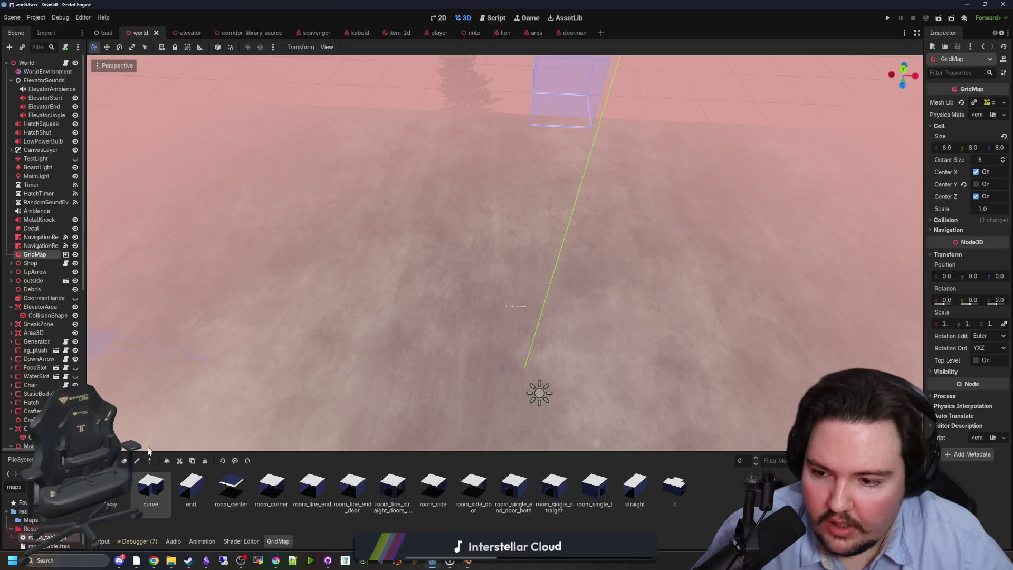
pyautogui.moveTo(542, 294); pyautogui.dragTo(542, 264)
pyautogui.press('f')
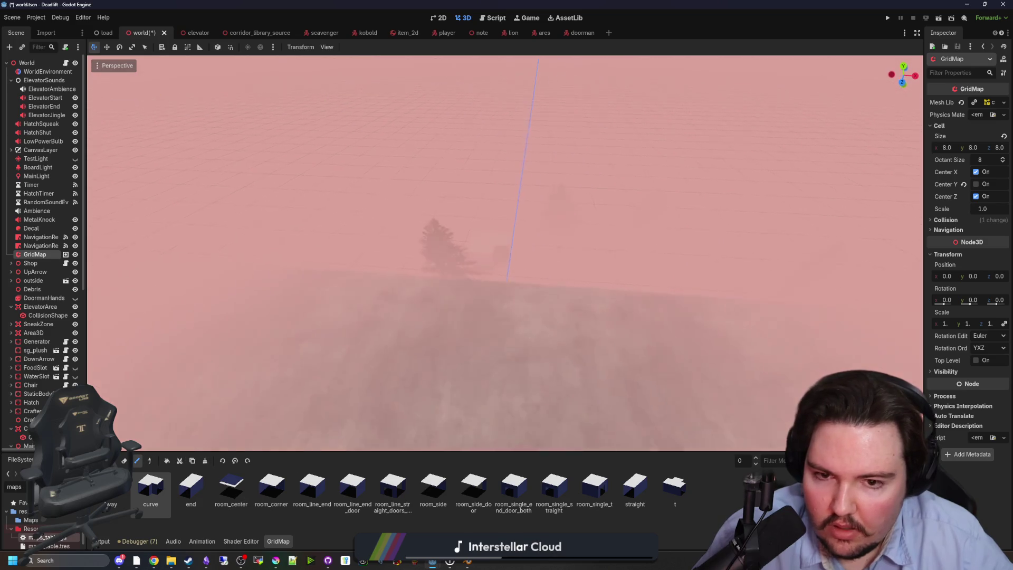
pyautogui.scroll(-5, 505, 253)
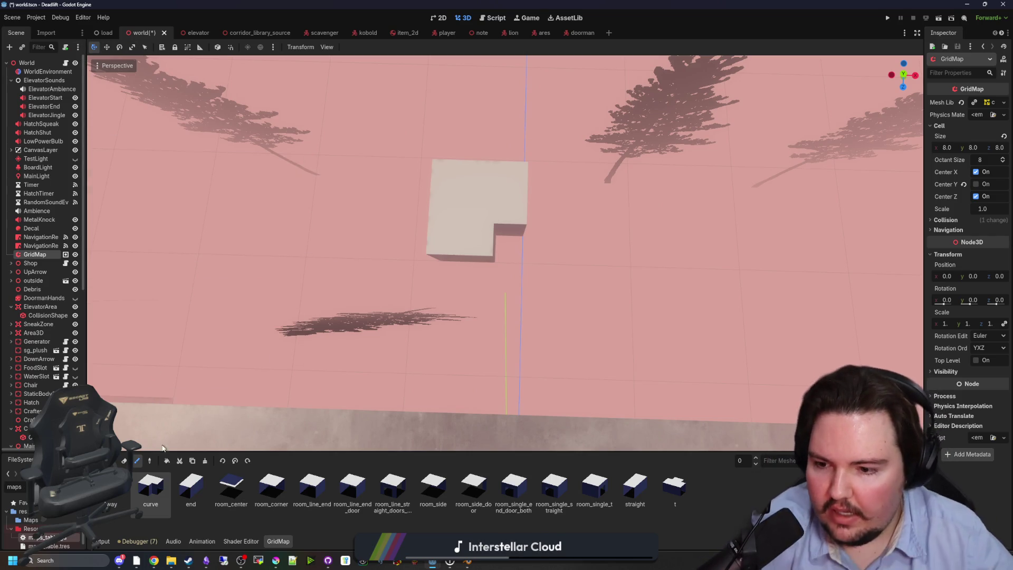
# Switch the GridMap to the Erase tool, widen the scene tree, and return to world.gd.
pyautogui.click(124, 461)
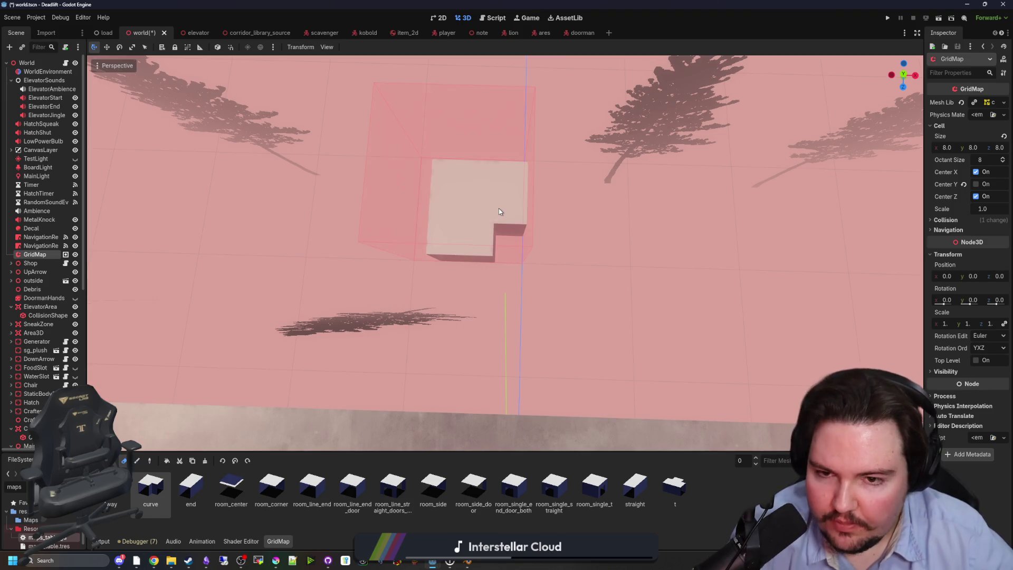
pyautogui.moveTo(88, 271); pyautogui.dragTo(164, 274)
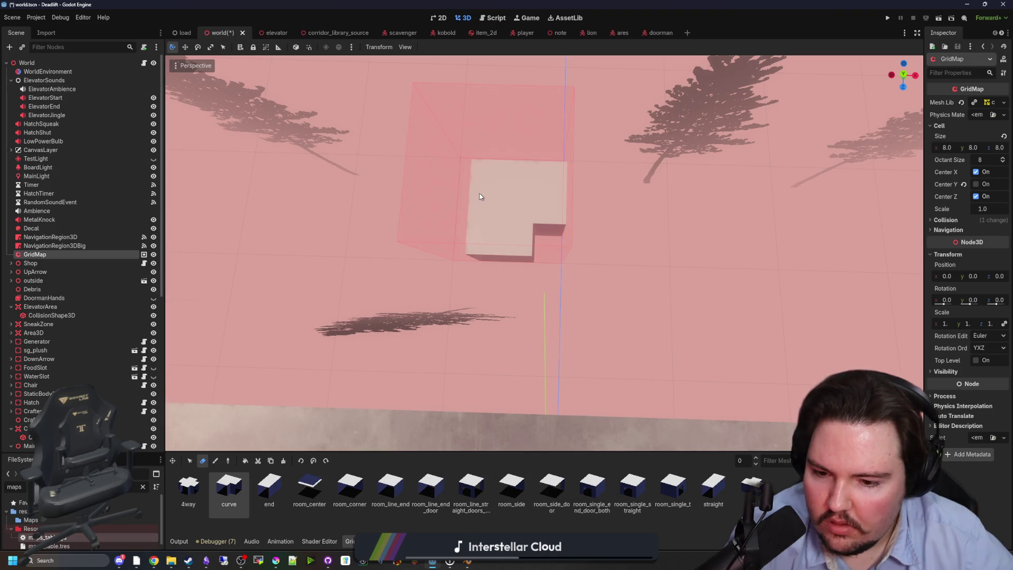
pyautogui.click(144, 63)
pyautogui.click(512, 247)
# Search world.gd for generate_maze.
pyautogui.scroll(1, 568, 263)
pyautogui.scroll(-8, 572, 279)
pyautogui.scroll(8, 579, 305)
pyautogui.scroll(7, 579, 305)
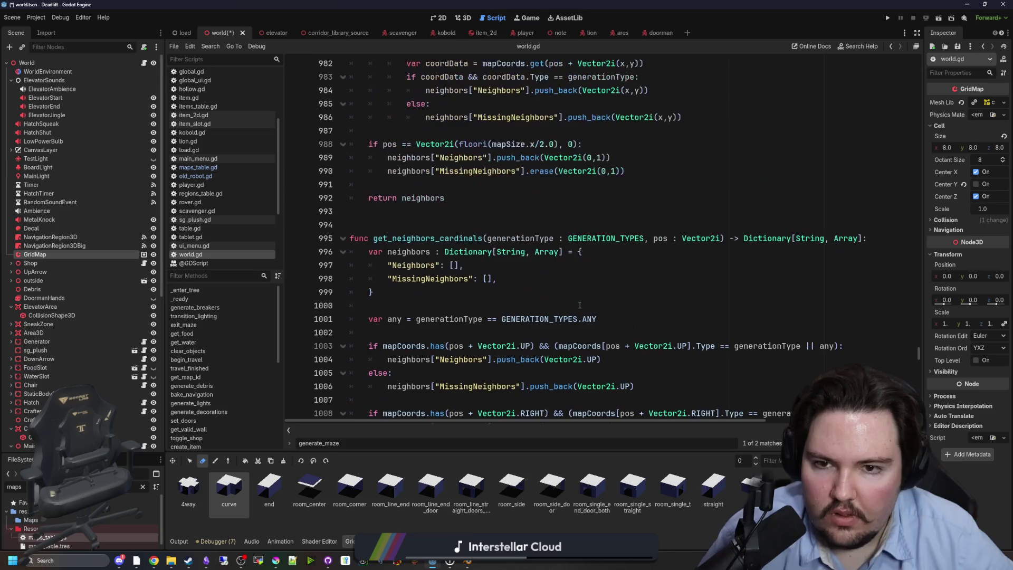
pyautogui.hotkey('ctrl', 'f')
pyautogui.write('generate_maze')
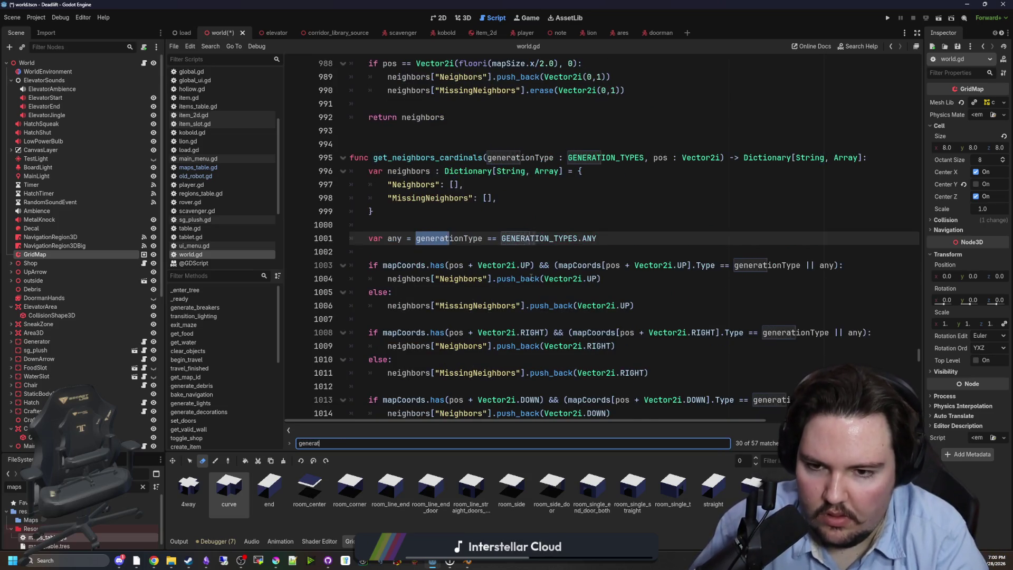
# Scroll down to the CORRIDOR curve rotation block near line 1165 and narrow the scene panel to widen the code.
pyautogui.scroll(-5, 527, 238)
pyautogui.scroll(-5, 469, 271)
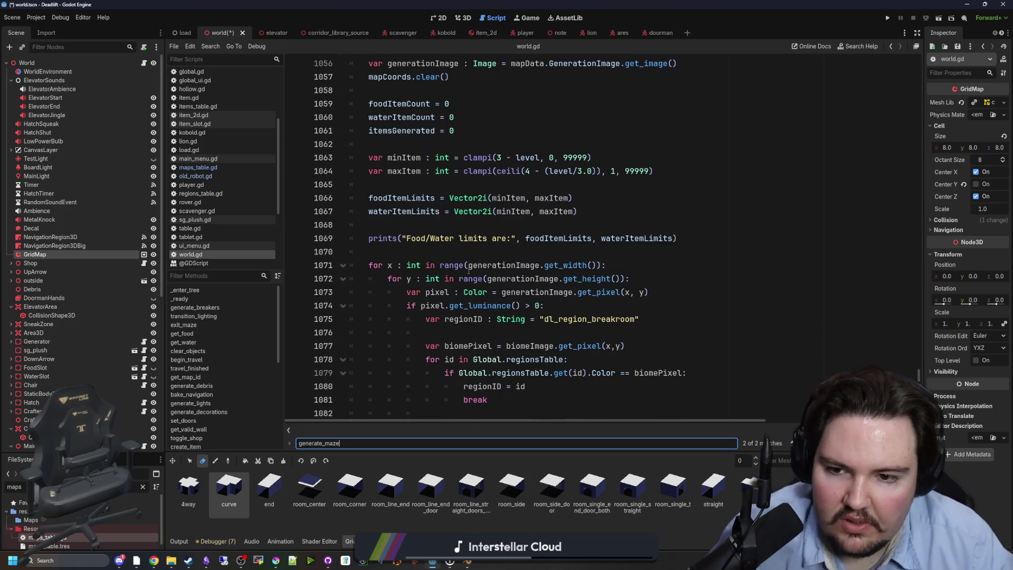
pyautogui.scroll(-4, 551, 197)
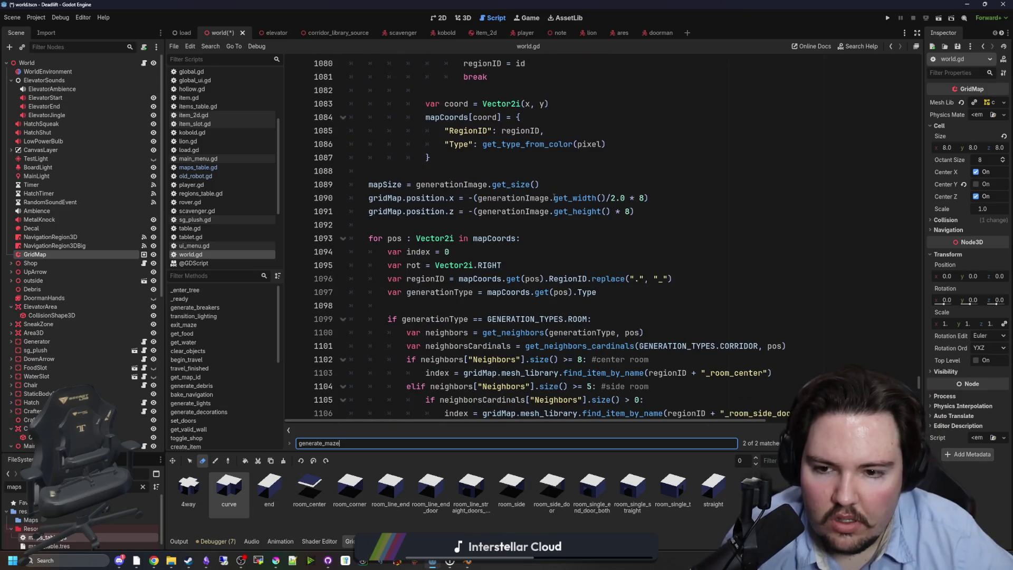
pyautogui.scroll(-20, 554, 198)
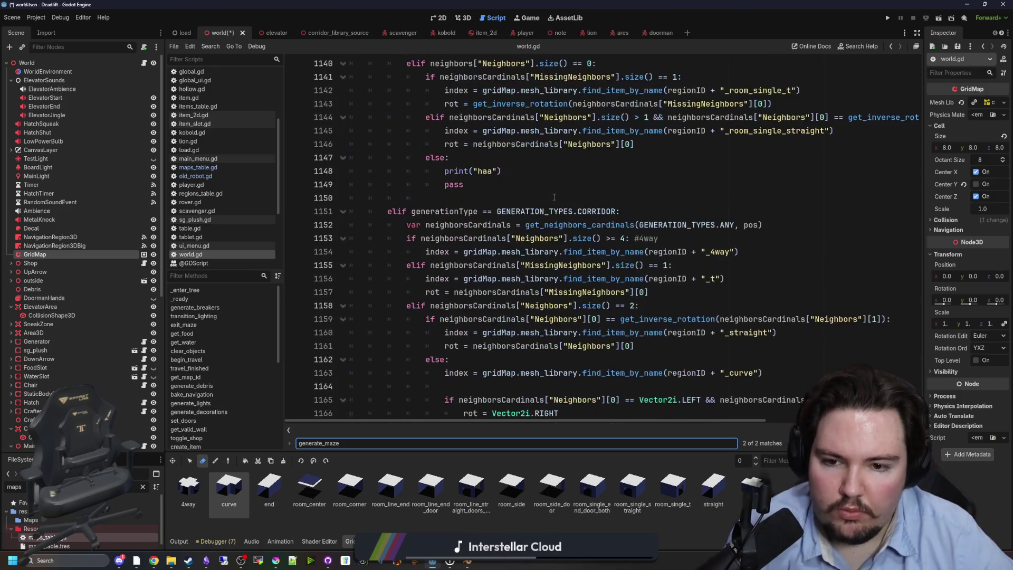
pyautogui.scroll(-1, 554, 198)
pyautogui.scroll(-2, 624, 303)
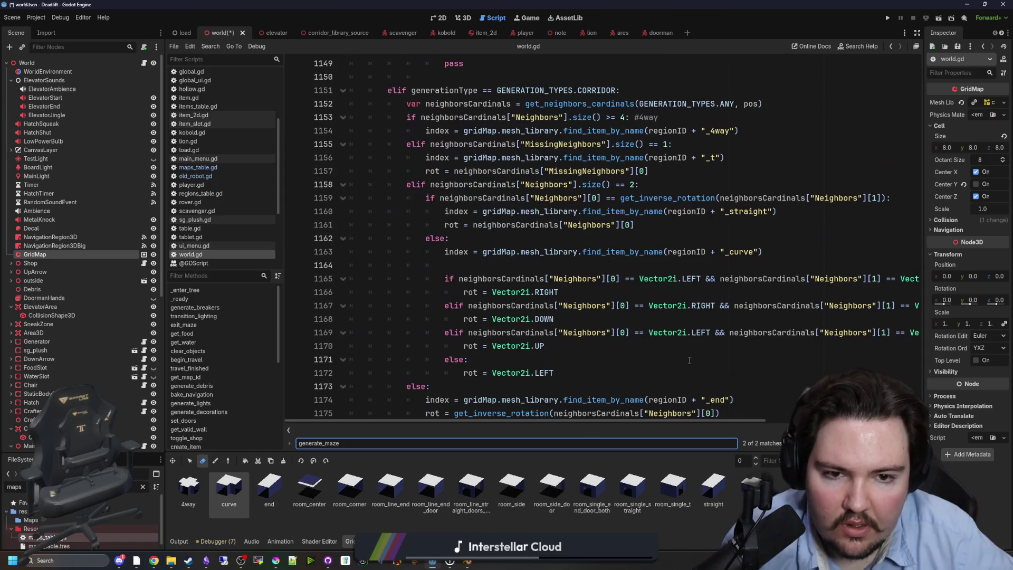
pyautogui.moveTo(166, 301); pyautogui.dragTo(56, 298)
pyautogui.moveTo(658, 419); pyautogui.dragTo(671, 383)
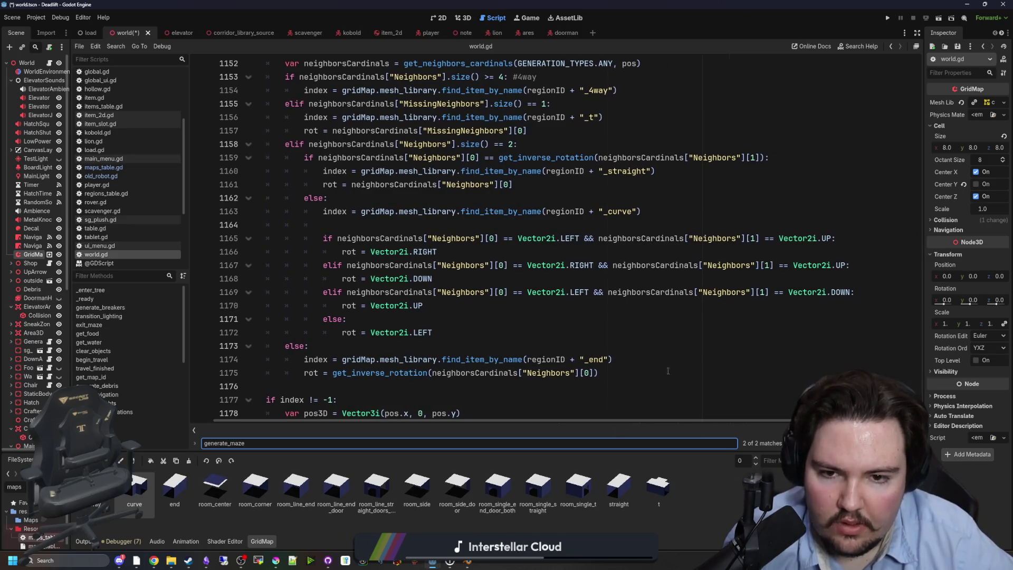
# Change the final else-case curve rotation on line 1172 to Vector2i.RIGHT.
pyautogui.click(611, 239)
pyautogui.click(545, 252)
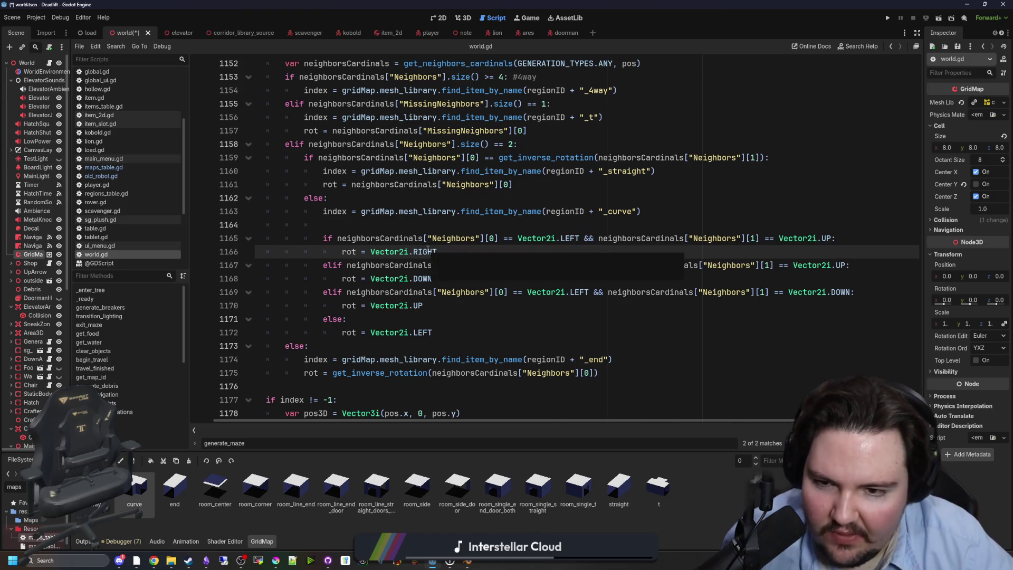
pyautogui.click(447, 226)
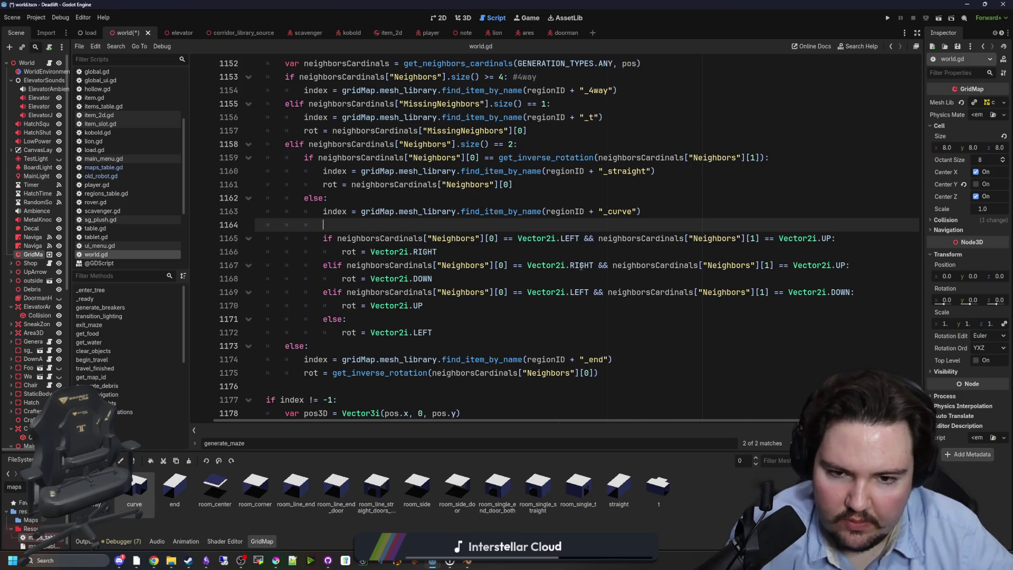
pyautogui.click(561, 304)
pyautogui.doubleClick(425, 332)
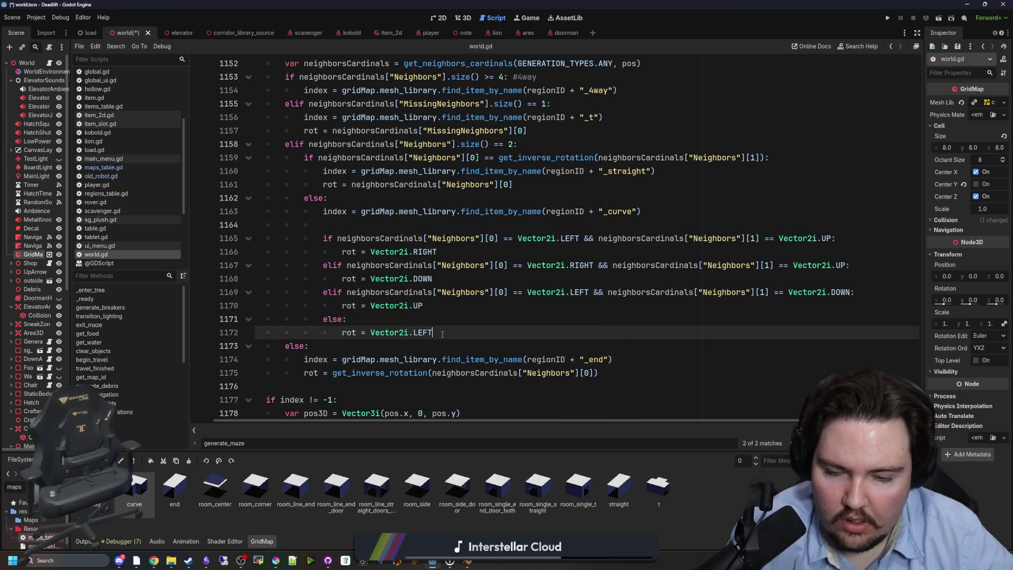
pyautogui.write('RI')
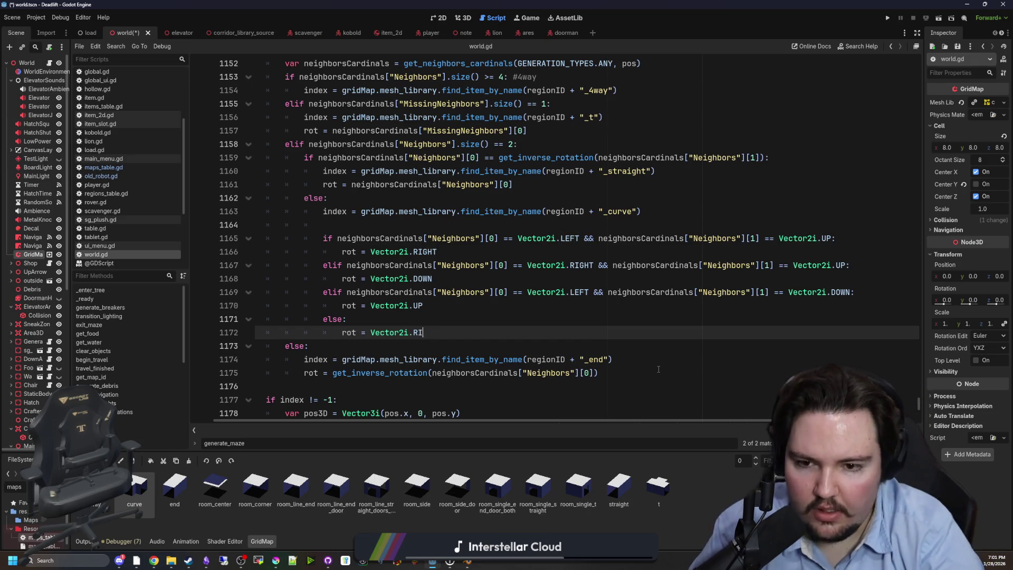
# Set the other curve rotations to LEFT, UP and DOWN, save world.gd, and run the project.
pyautogui.press('Up')
pyautogui.press('Up')
pyautogui.press('Up')
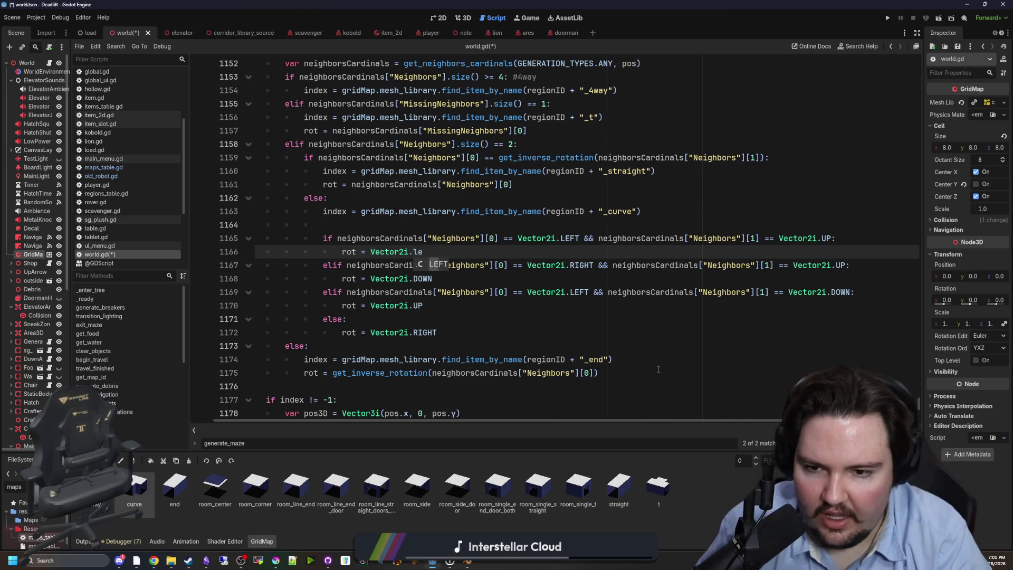
pyautogui.press('Return')
pyautogui.press('Down')
pyautogui.press('Down')
pyautogui.press('BackSpace')
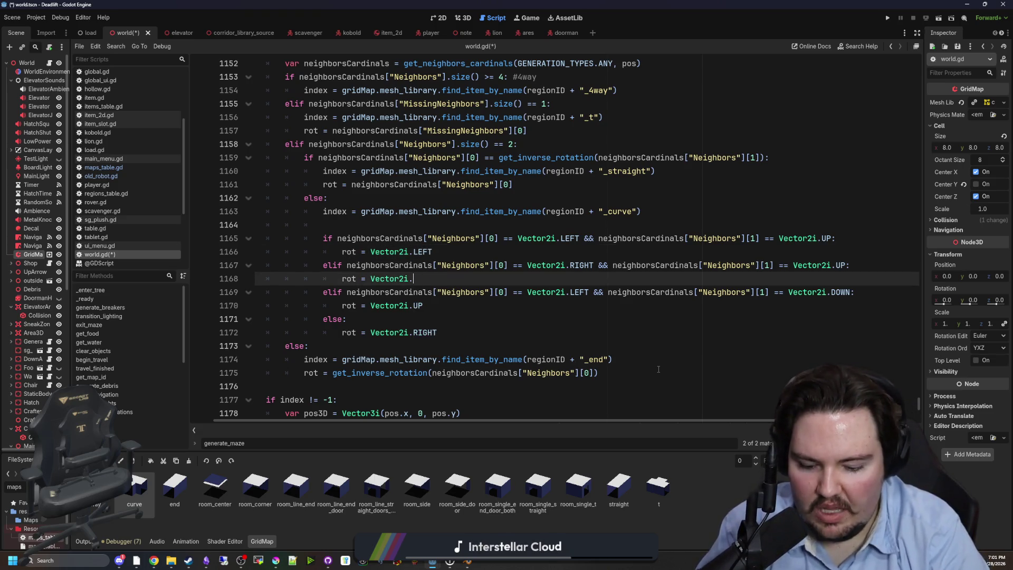
pyautogui.press('Down')
pyautogui.press('Down')
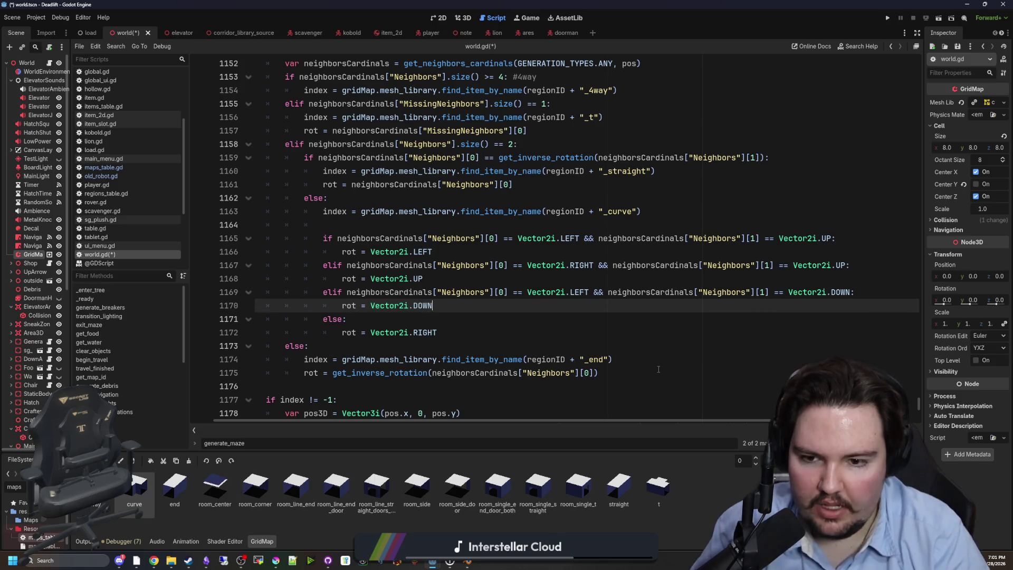
pyautogui.hotkey('ctrl', 's')
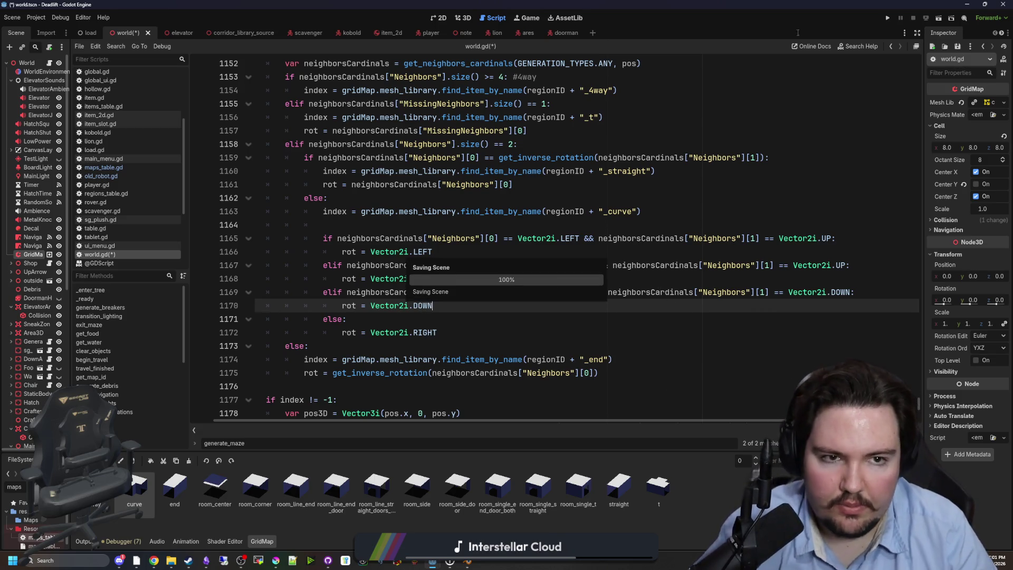
pyautogui.click(890, 18)
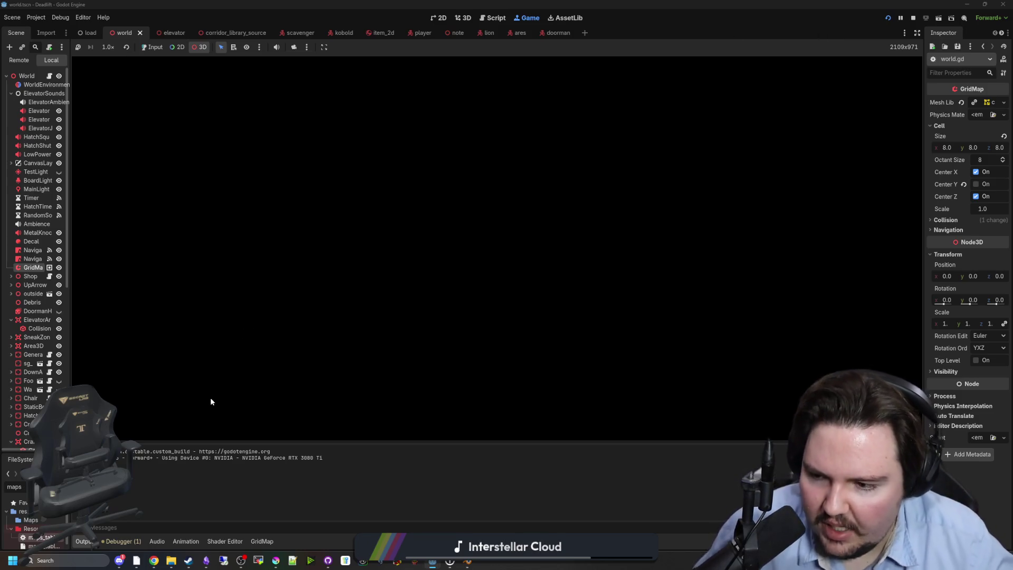
# Start a new game from the running project's main menu.
pyautogui.moveTo(119, 564)
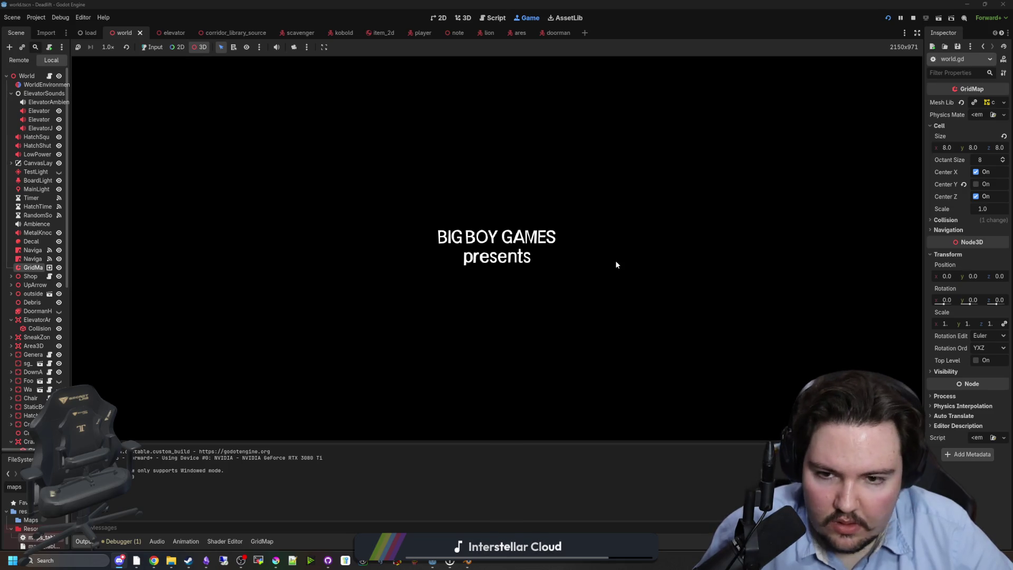
pyautogui.click(587, 233)
pyautogui.click(152, 47)
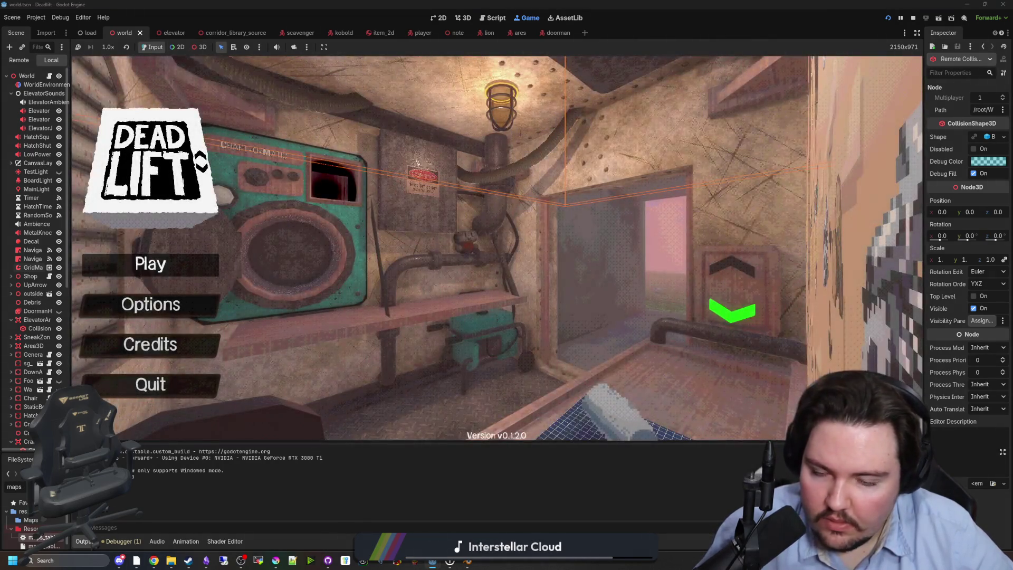
pyautogui.click(183, 267)
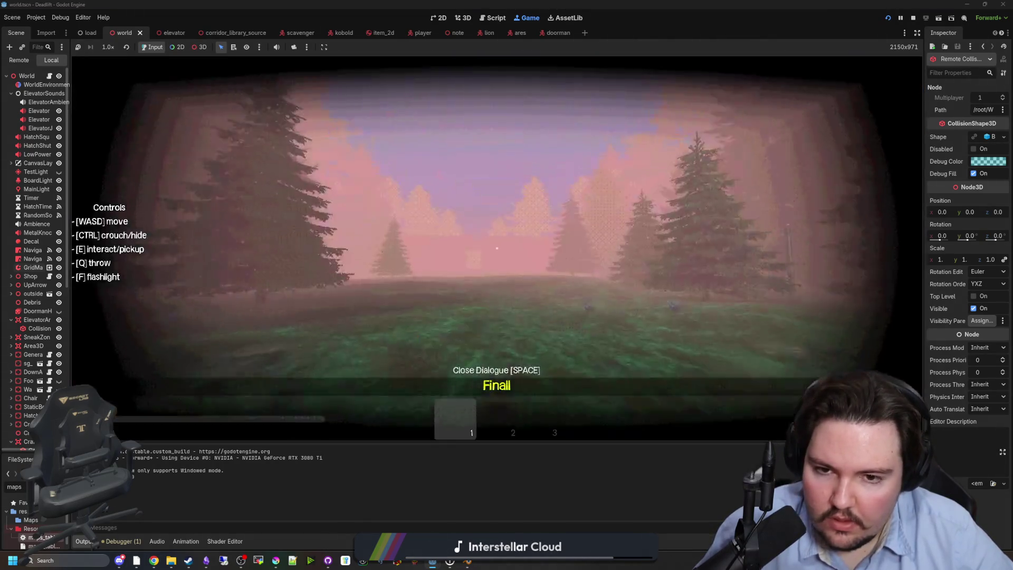
# Enable debug mode with F1, walk through the doorway into the room, and pause the game.
pyautogui.press('F1')
pyautogui.press('w')
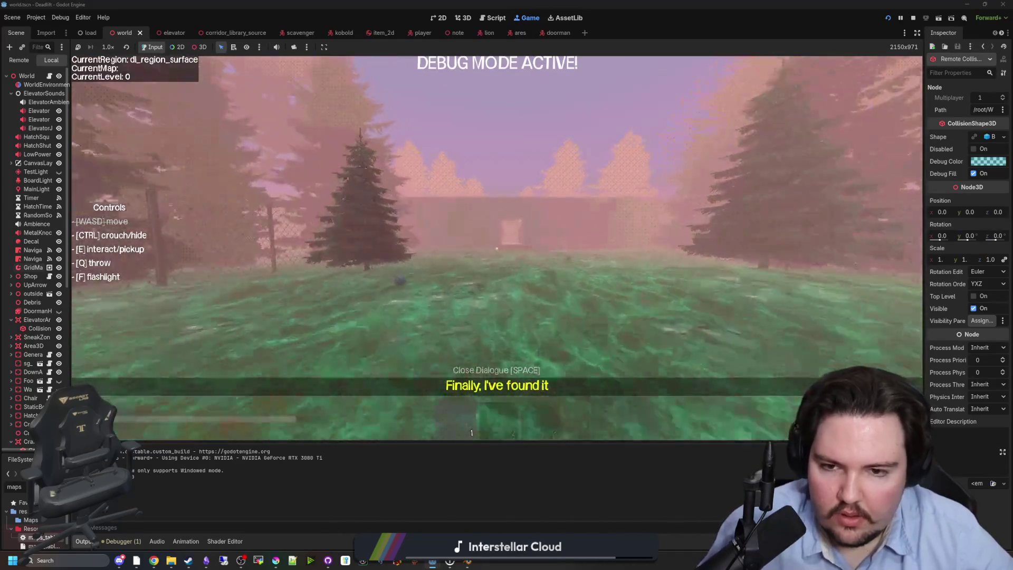
pyautogui.press('w')
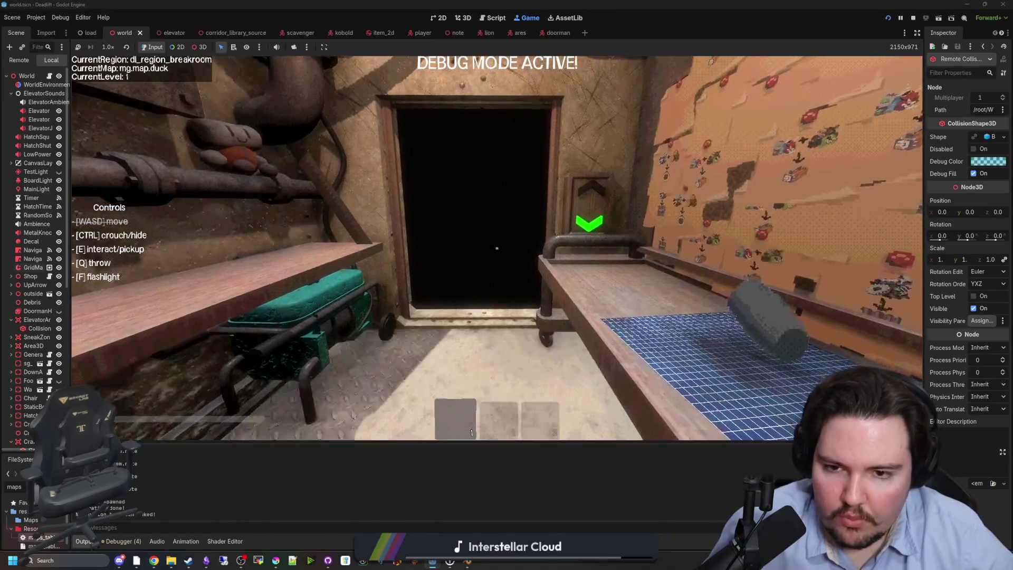
pyautogui.press('Escape')
pyautogui.press('super')
pyautogui.press('Escape')
# View the generated map from above with the 3D camera, then return to the world.gd script.
pyautogui.click(199, 47)
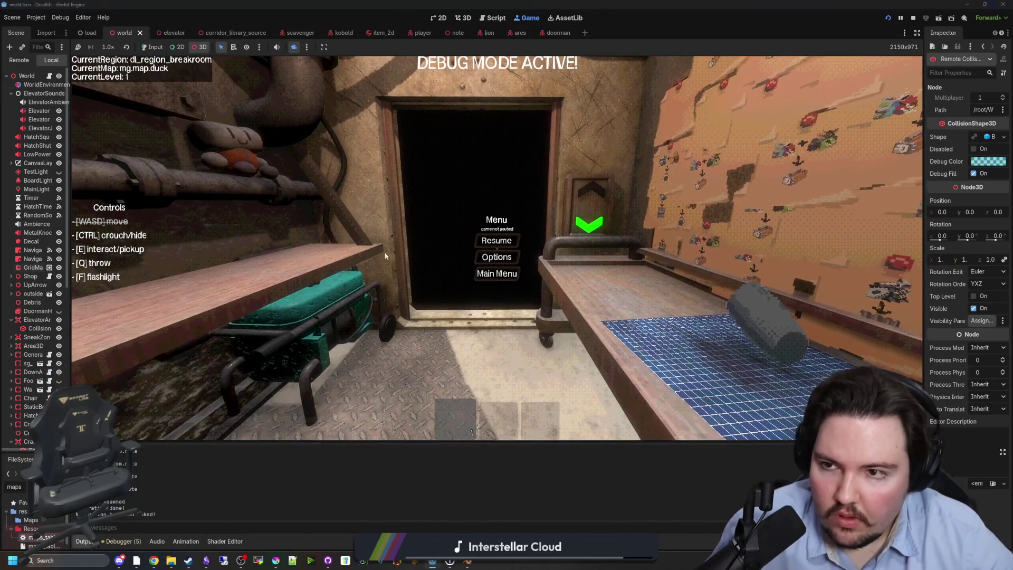
pyautogui.scroll(-10, 496, 248)
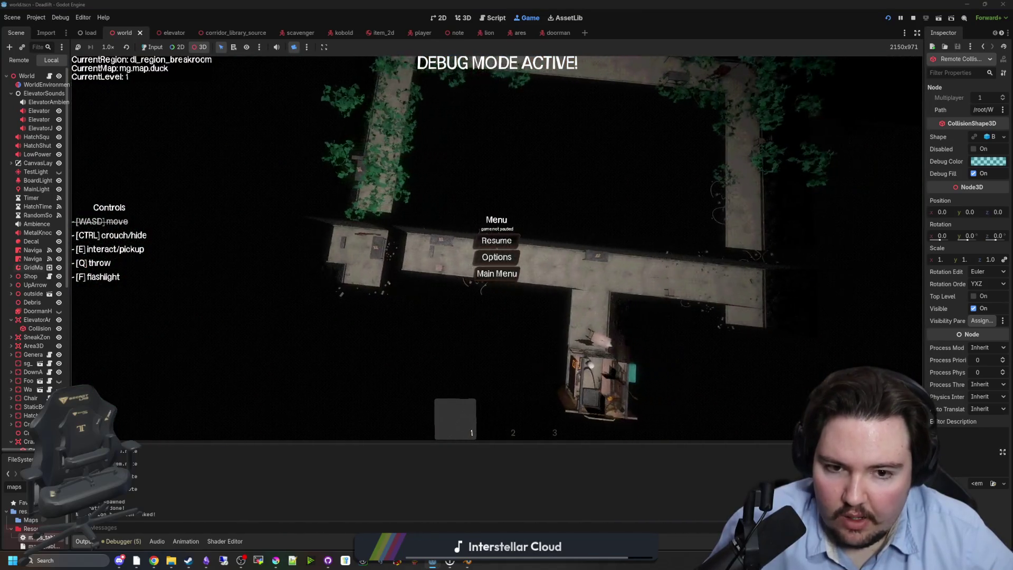
pyautogui.scroll(2, 600, 245)
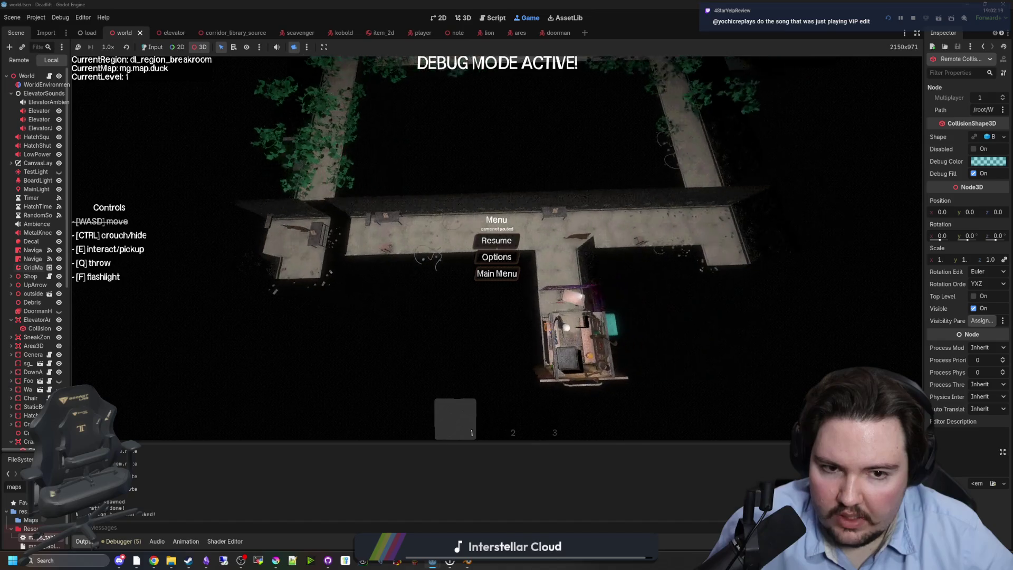
pyautogui.hotkey('ctrl', 'F3')
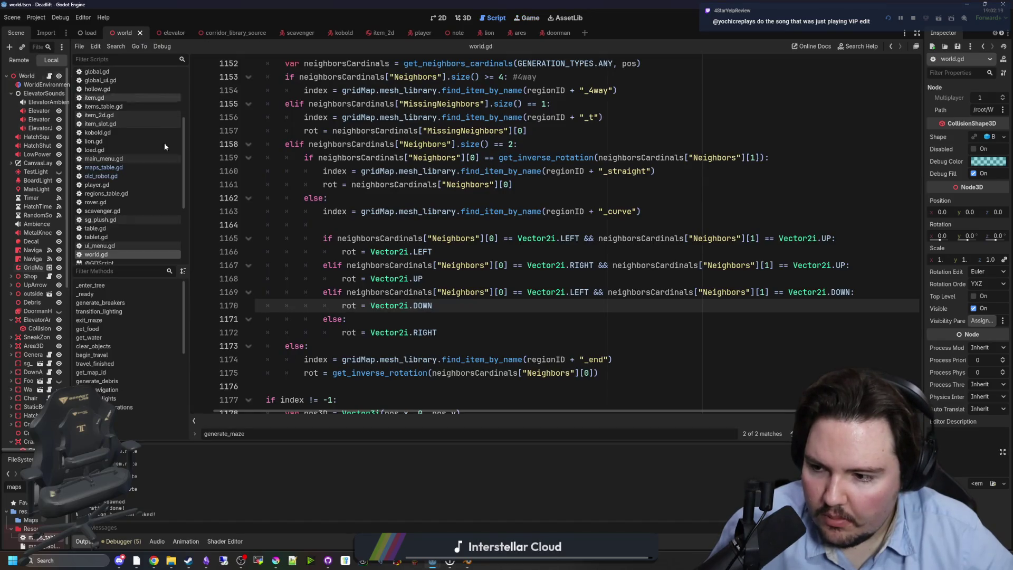
pyautogui.click(436, 319)
pyautogui.hotkey('ctrl', 's')
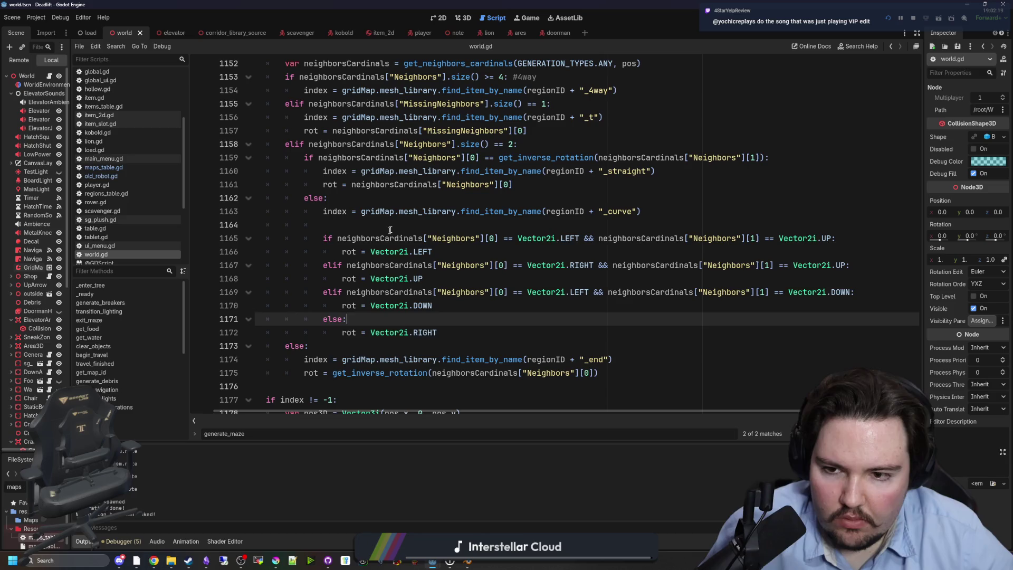
pyautogui.click(449, 331)
pyautogui.hotkey('shift', 'Home')
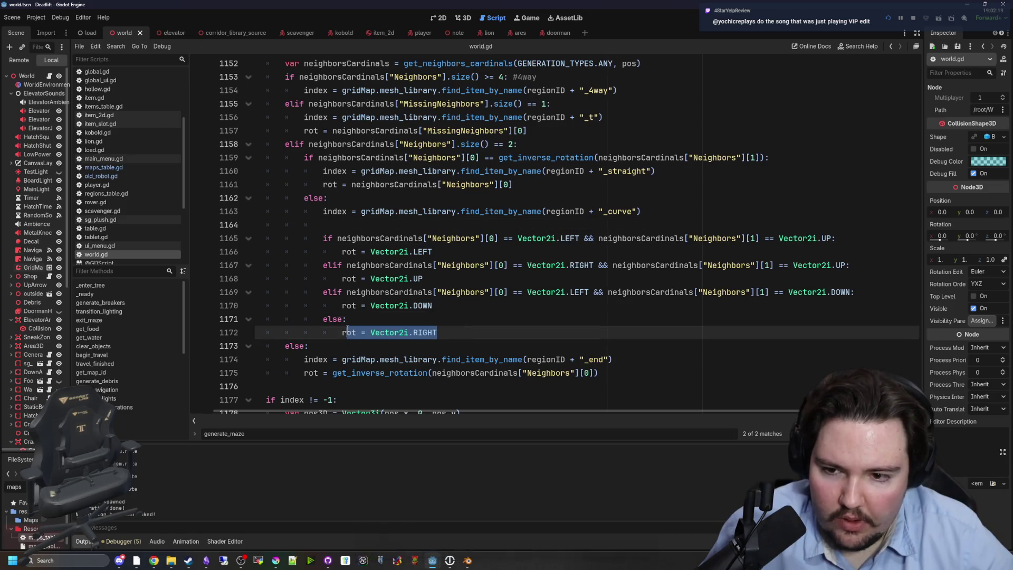
pyautogui.click(404, 314)
pyautogui.hotkey('ctrl', 's')
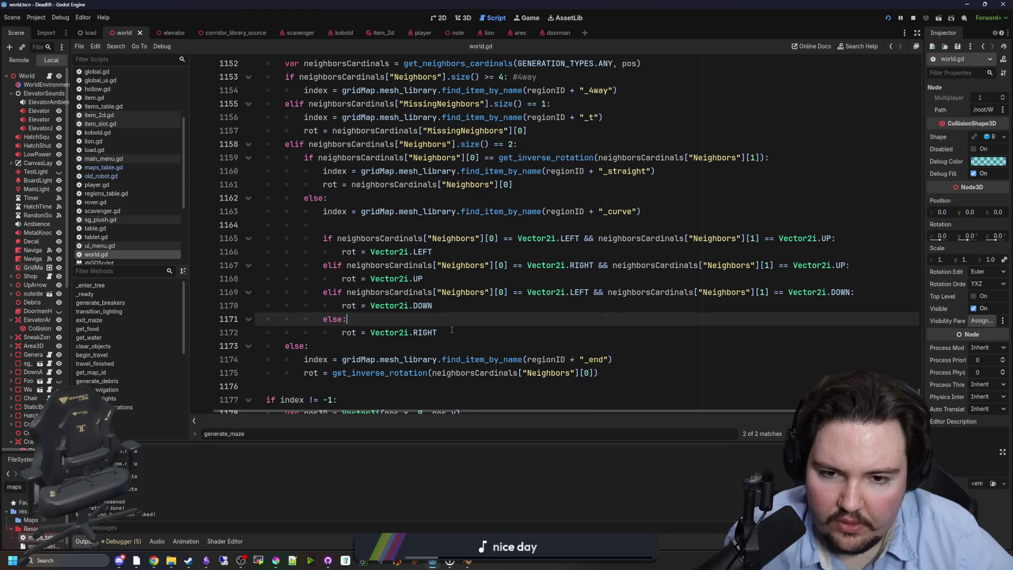
pyautogui.moveTo(452, 329); pyautogui.dragTo(341, 333)
pyautogui.click(428, 317)
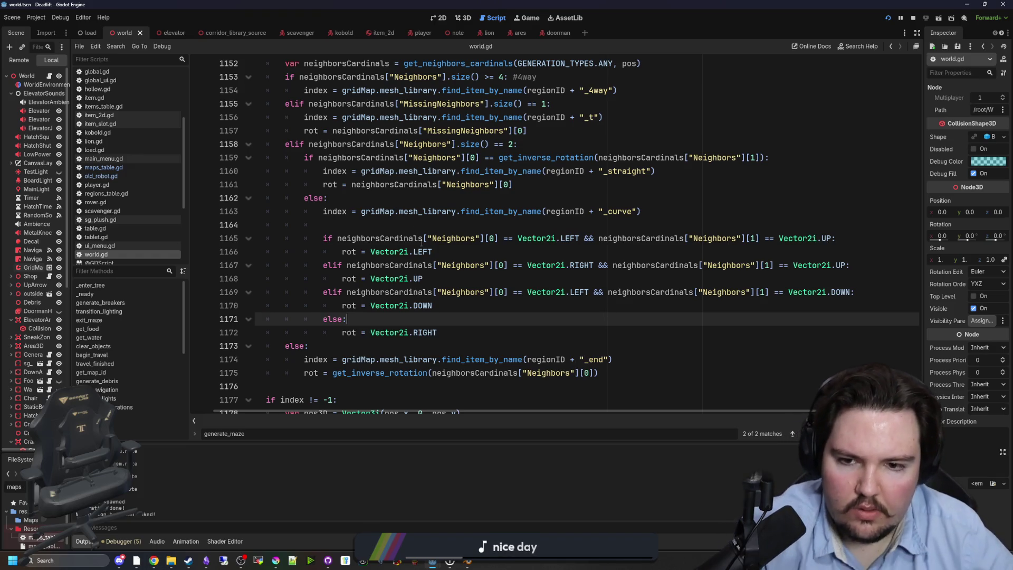
pyautogui.moveTo(454, 332); pyautogui.dragTo(449, 226)
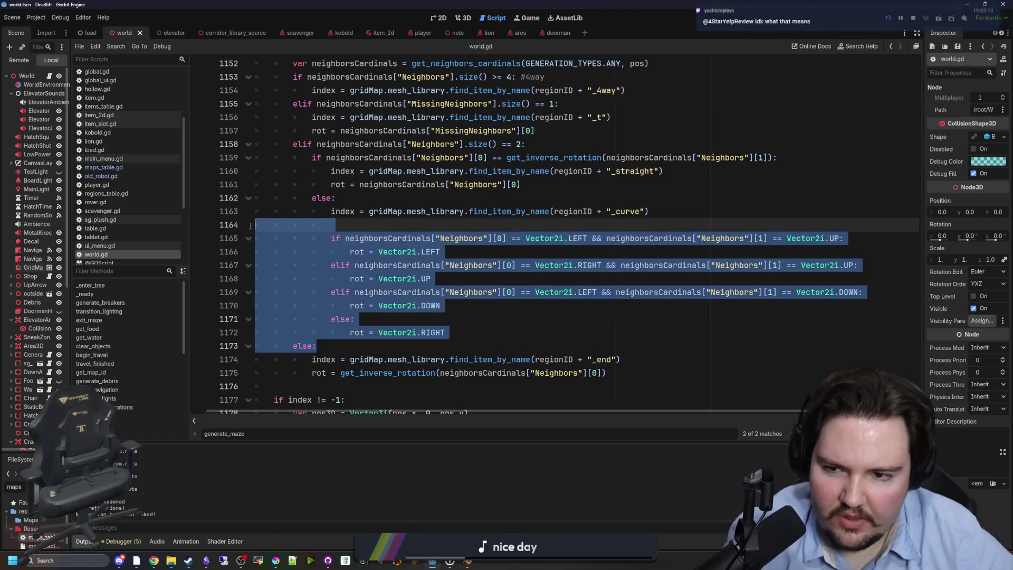
pyautogui.click(431, 226)
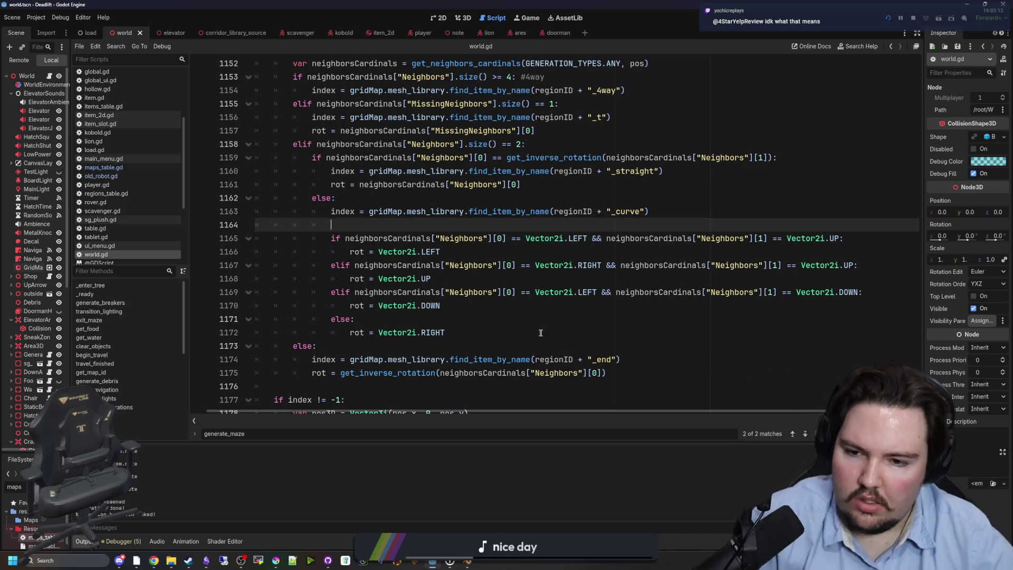
pyautogui.click(559, 332)
pyautogui.click(560, 313)
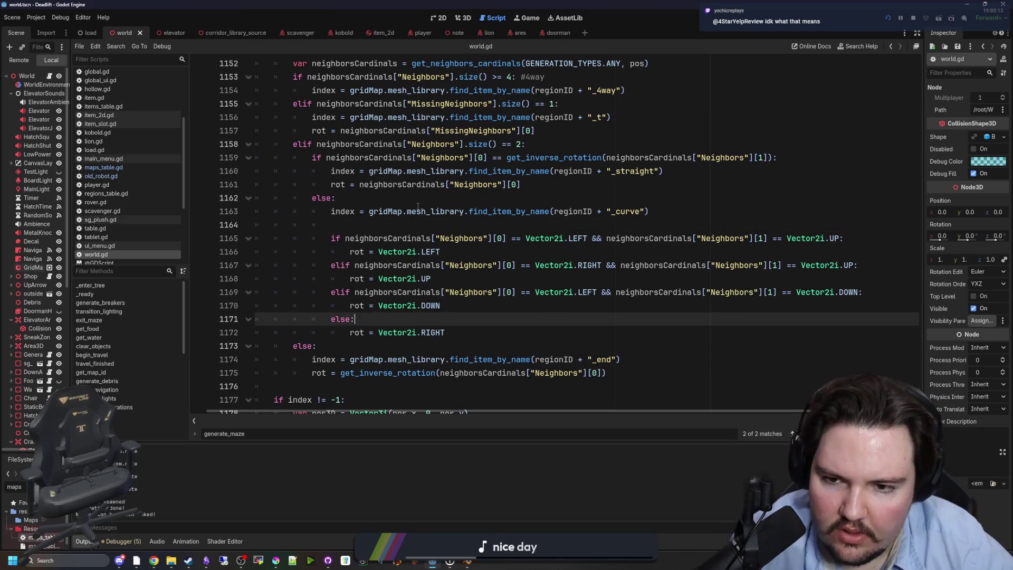
pyautogui.click(428, 223)
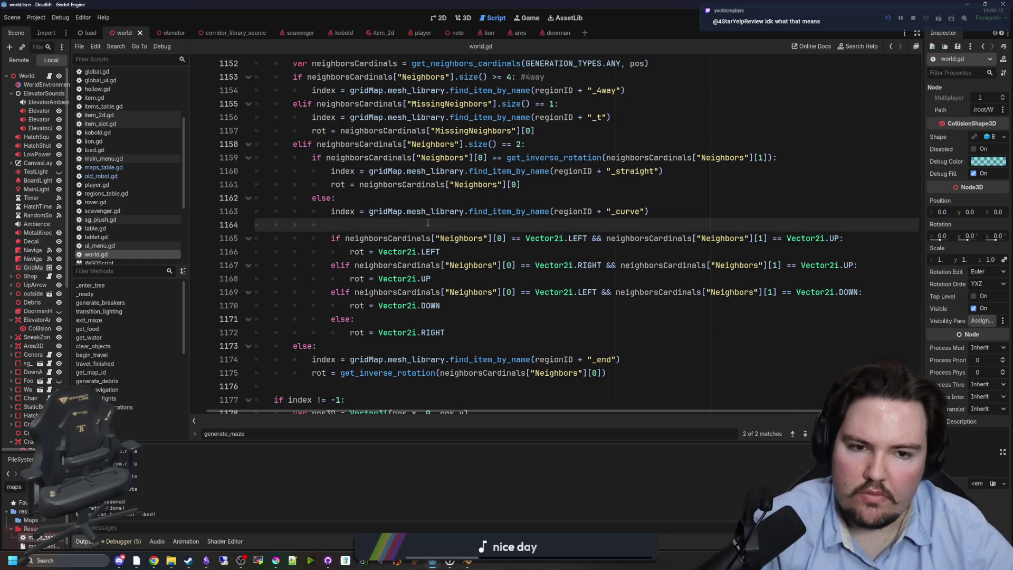
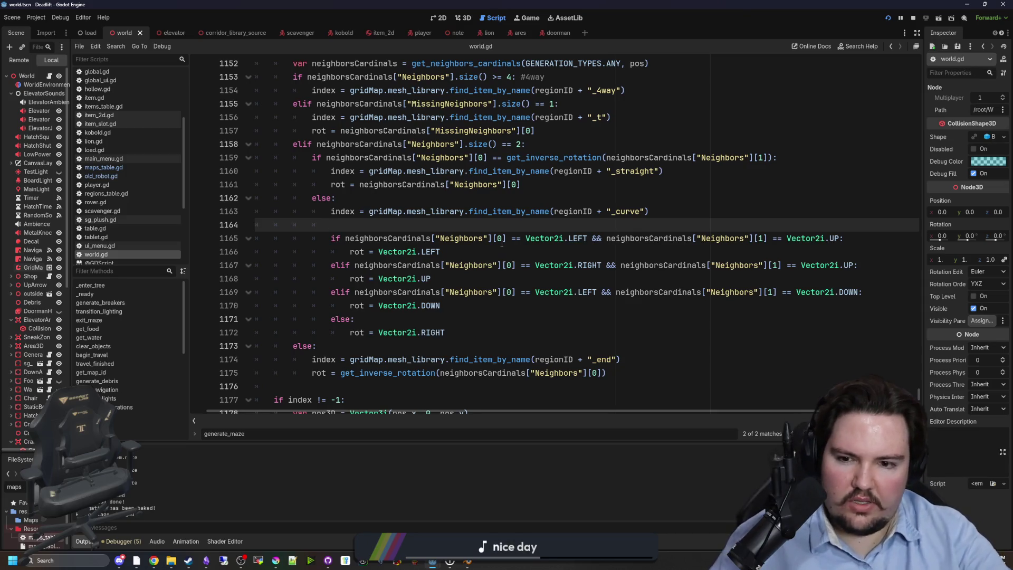
# Rewrite line 1165's [0] == comparison as a lowercase .has() Neighbors check.
pyautogui.click(494, 252)
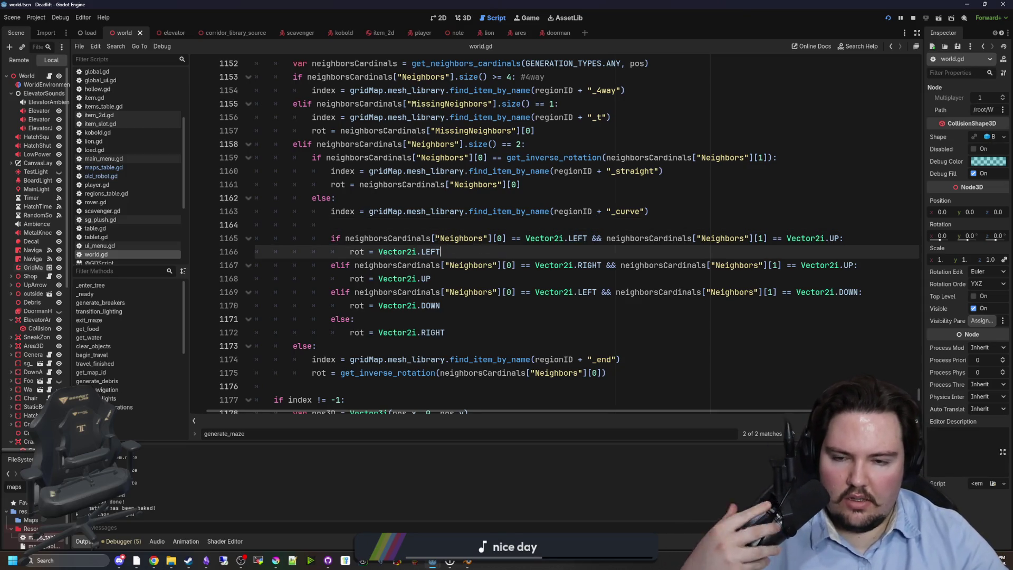
pyautogui.click(413, 231)
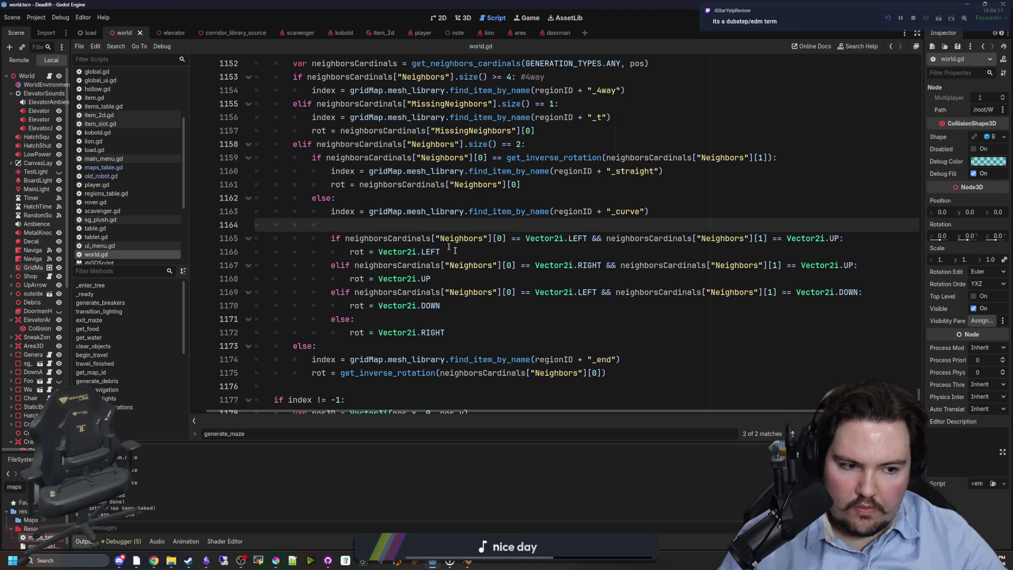
pyautogui.click(487, 214)
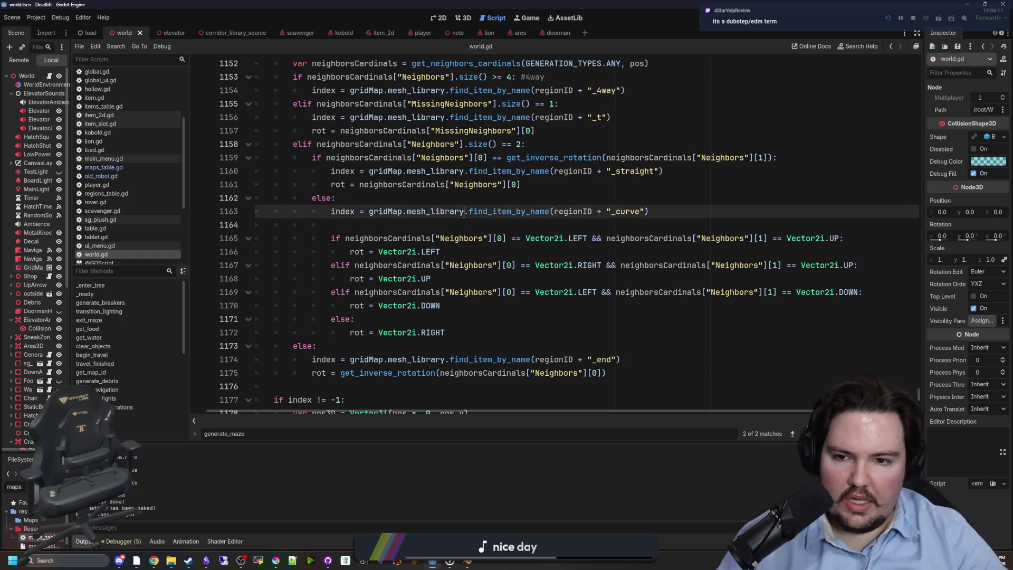
pyautogui.click(508, 240)
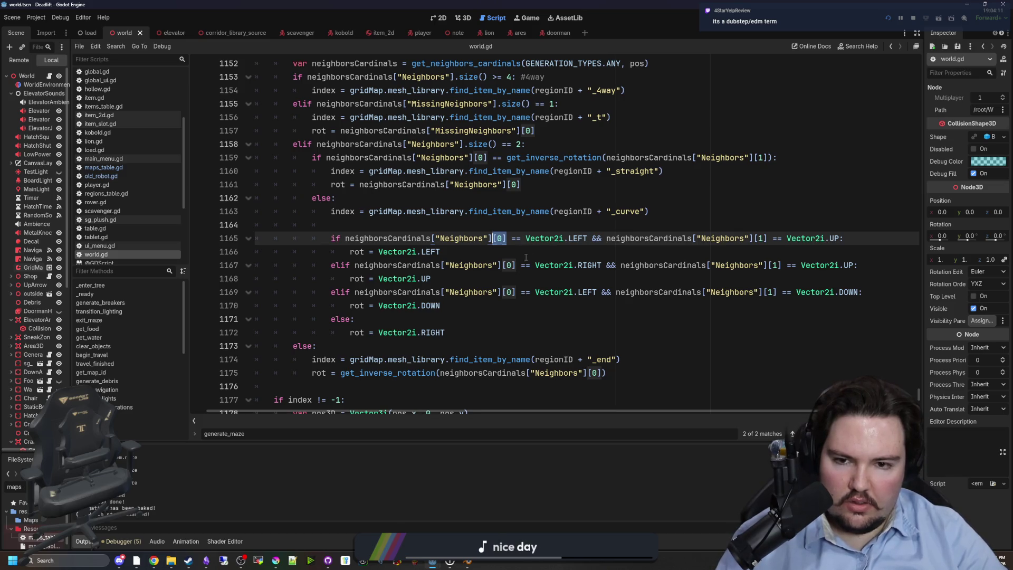
pyautogui.moveTo(521, 239); pyautogui.dragTo(494, 239)
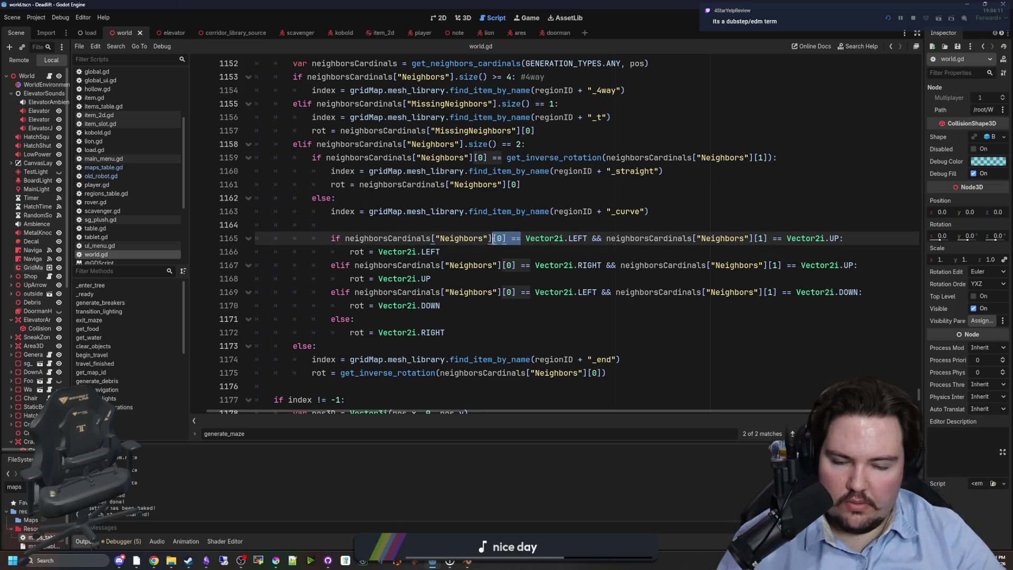
pyautogui.write('.HAS(')
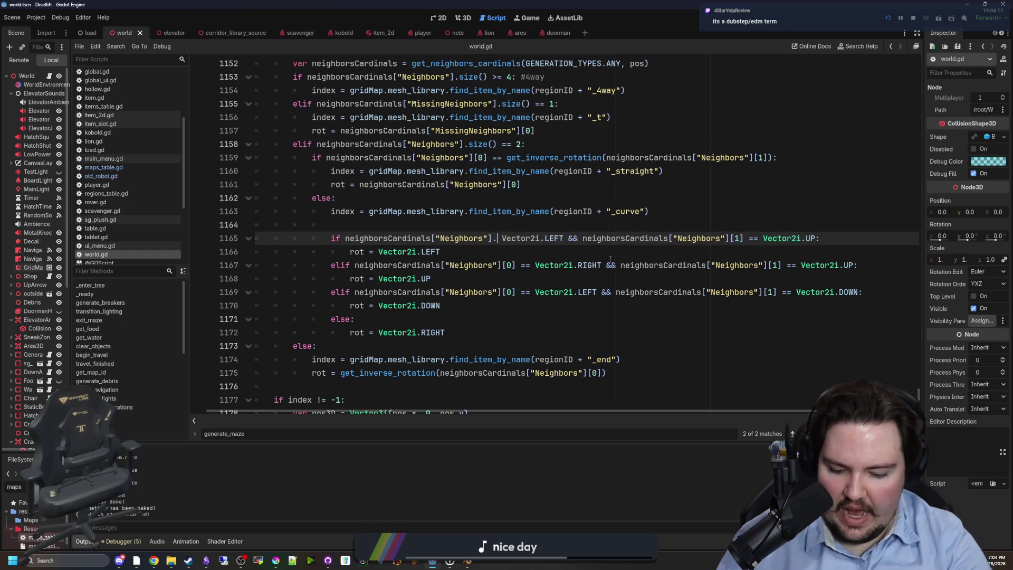
pyautogui.press('BackSpace')
pyautogui.press('BackSpace')
pyautogui.press('BackSpace')
pyautogui.write('has(')
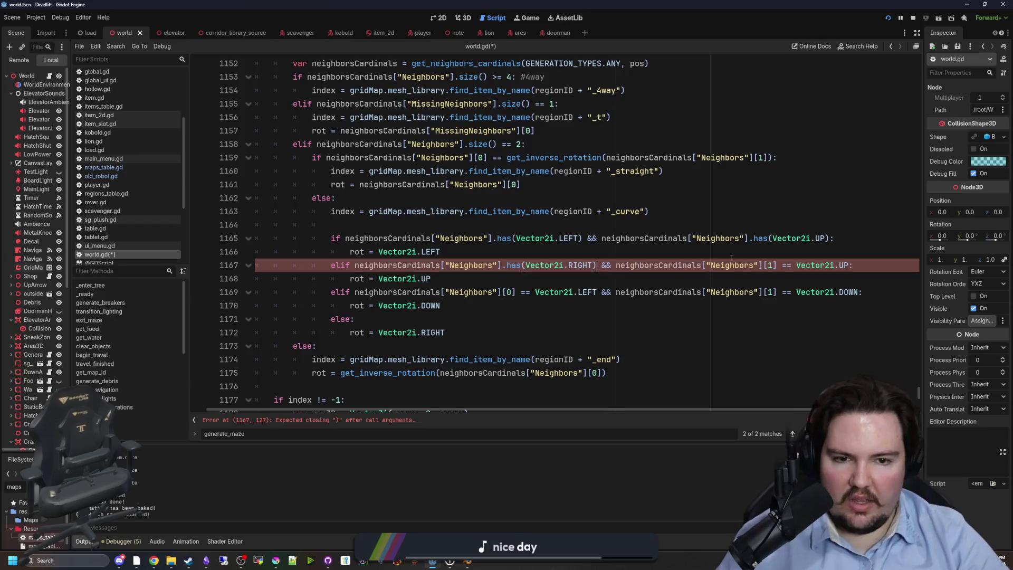
# Replace line 1167's [1] == comparison with a .has() call, closing the parenthesis.
pyautogui.click(786, 278)
pyautogui.moveTo(797, 265); pyautogui.dragTo(764, 265)
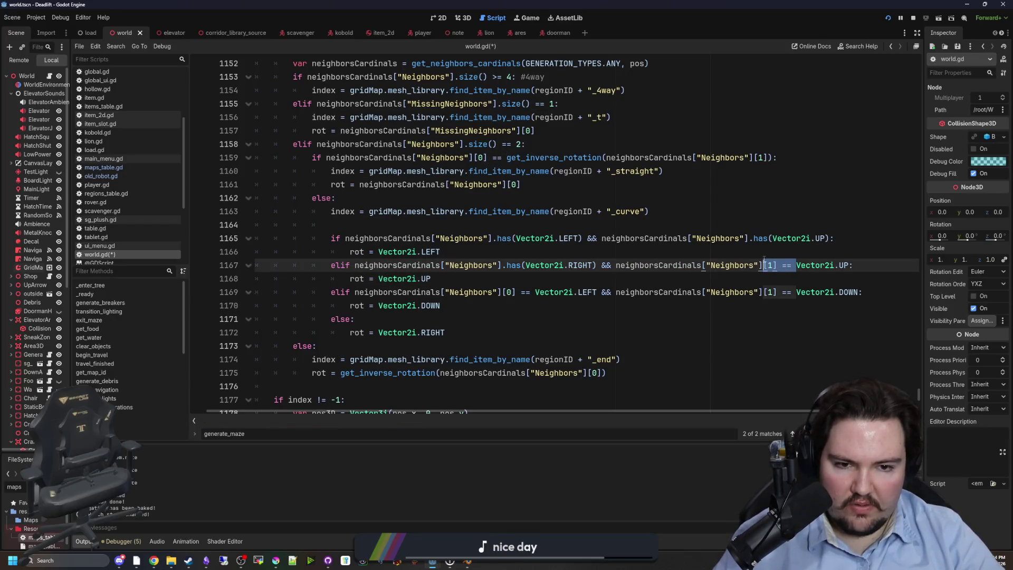
pyautogui.write('.has(')
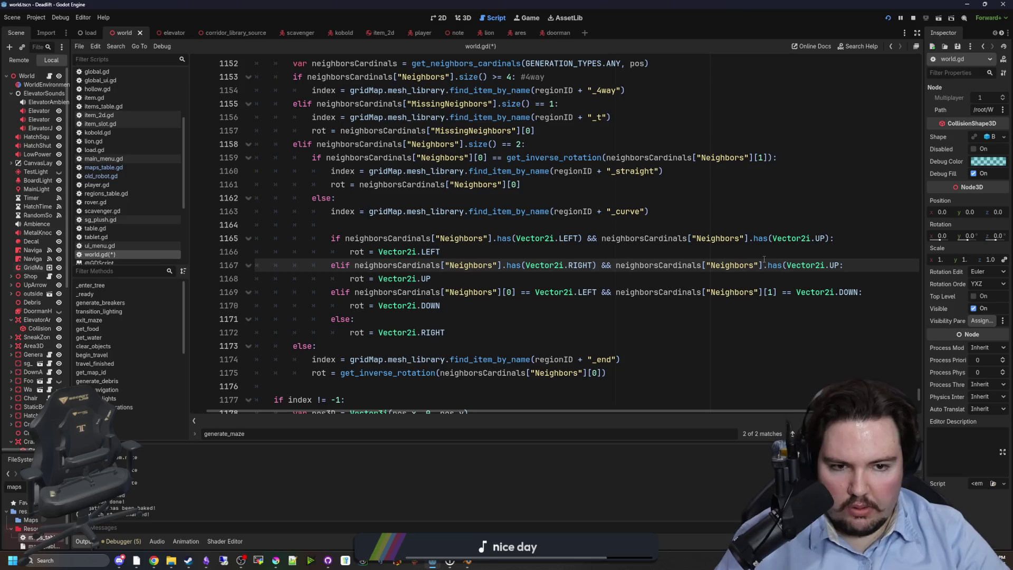
pyautogui.click(841, 264)
pyautogui.write(')')
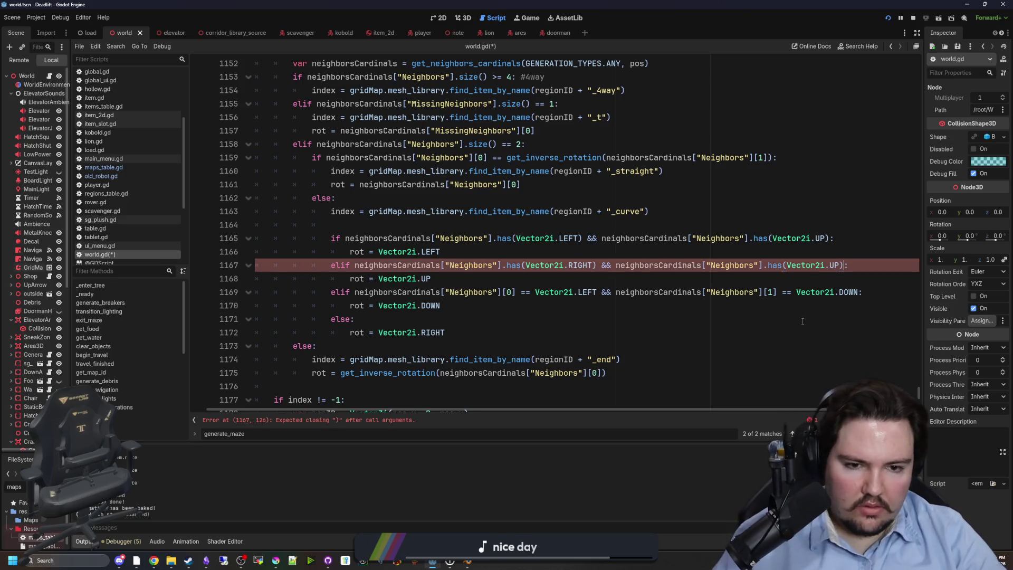
# Convert both [1] == DOWN and [0] == LEFT comparisons on line 1169 into .has() calls.
pyautogui.click(807, 320)
pyautogui.moveTo(796, 293); pyautogui.dragTo(764, 292)
pyautogui.write('.has(')
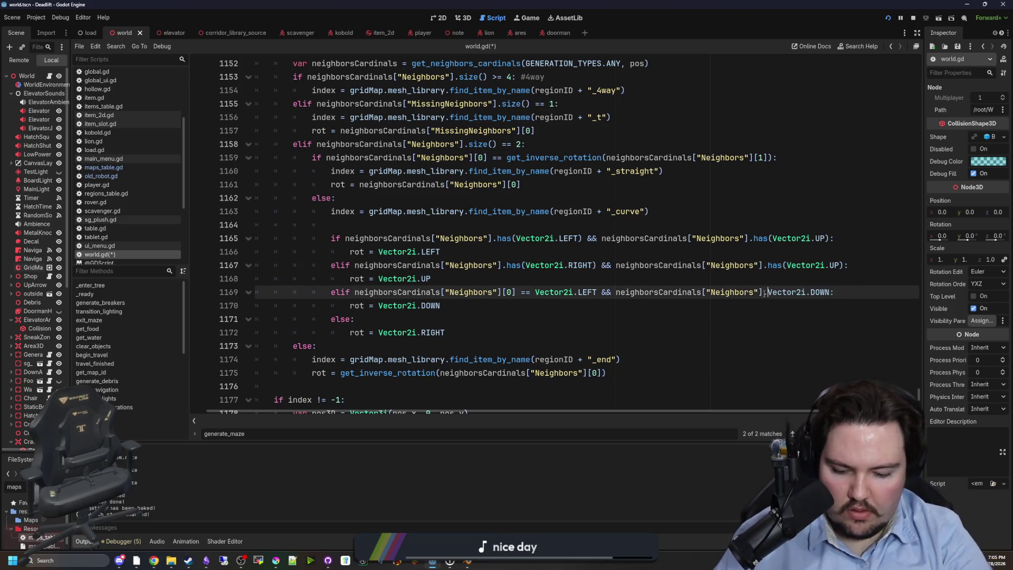
pyautogui.click(849, 292)
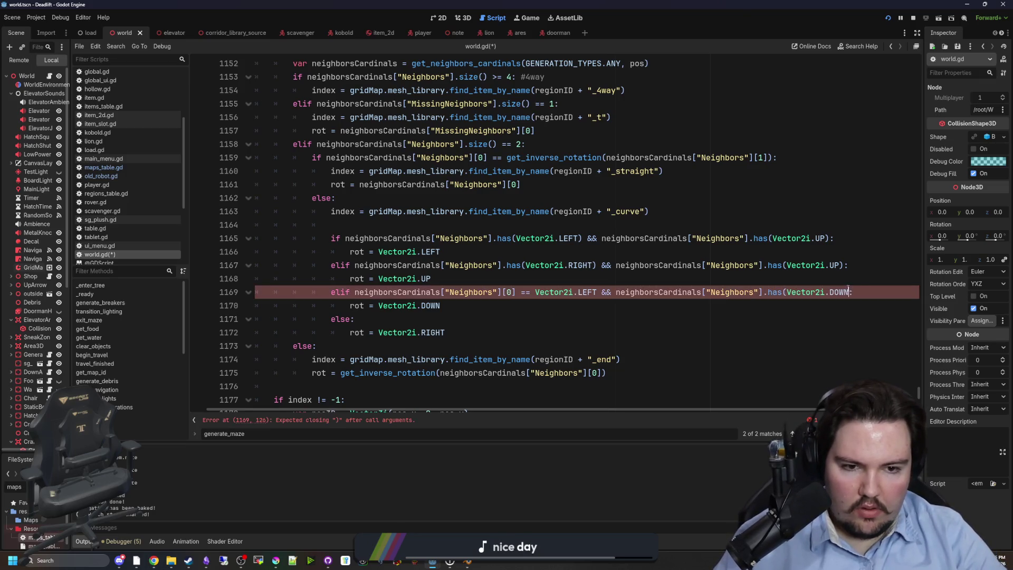
pyautogui.write(')')
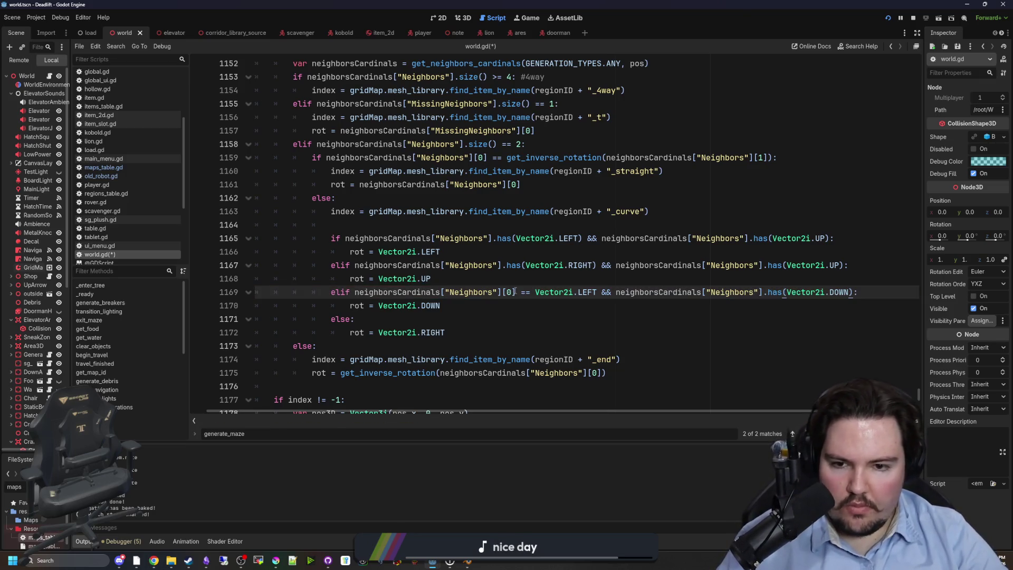
pyautogui.moveTo(535, 292); pyautogui.dragTo(499, 292)
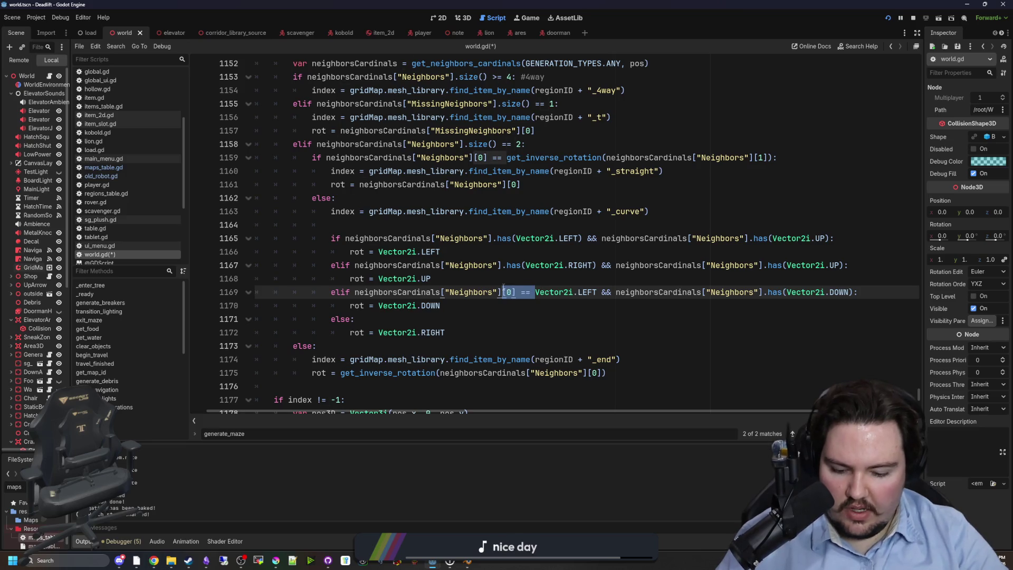
pyautogui.write('.has(')
pyautogui.press('Right')
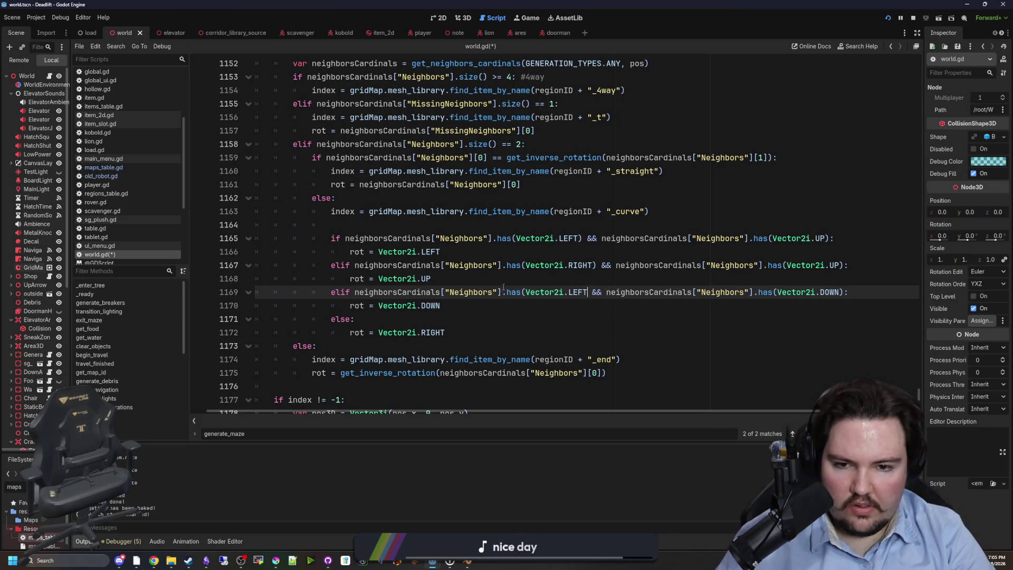
pyautogui.press('Right')
pyautogui.write(')')
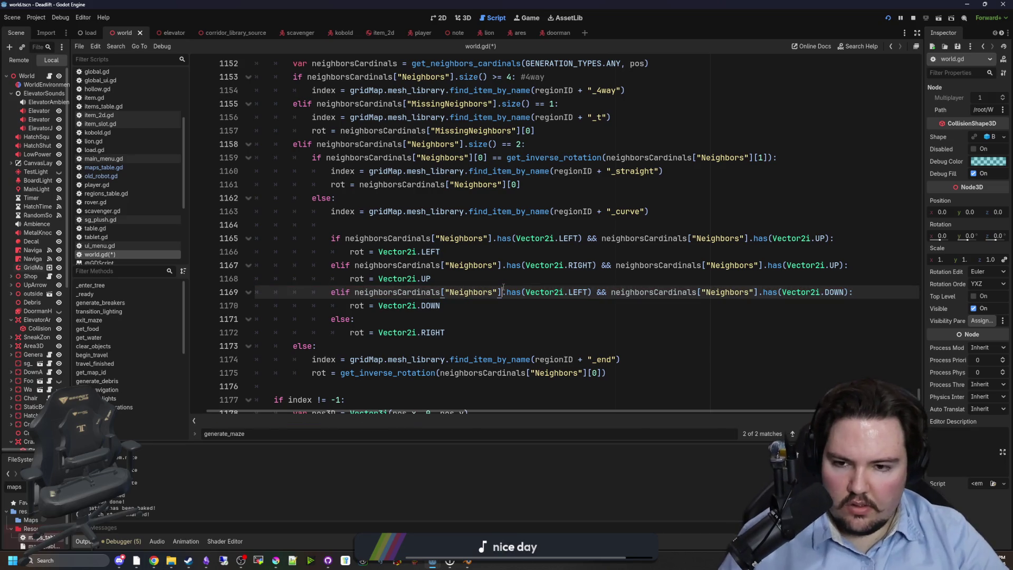
# Save world.gd and launch the game to test.
pyautogui.click(546, 226)
pyautogui.hotkey('ctrl', 's')
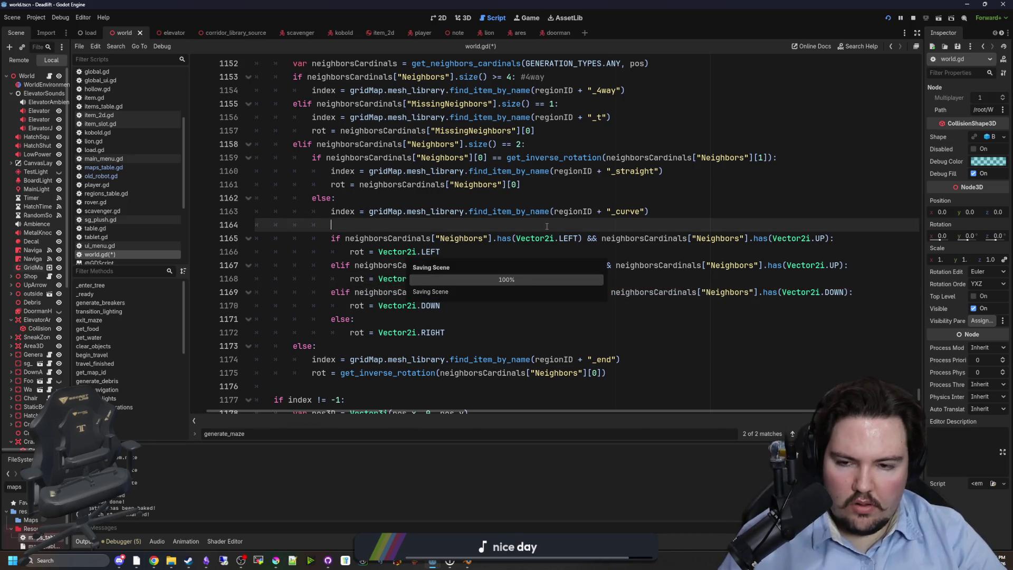
pyautogui.click(888, 18)
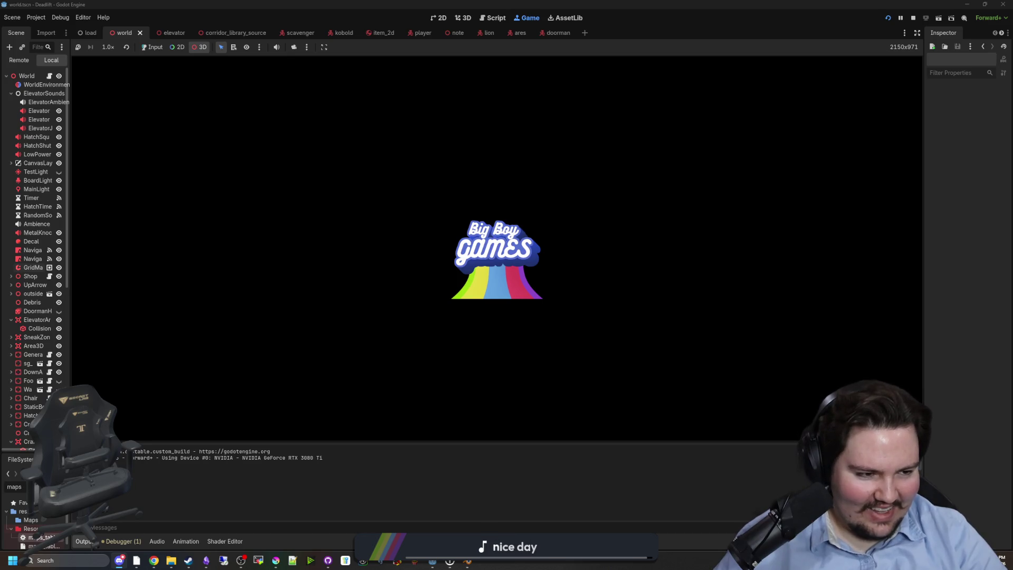
# Switch to Discord while the game loads.
pyautogui.hotkey('alt', 'Tab')
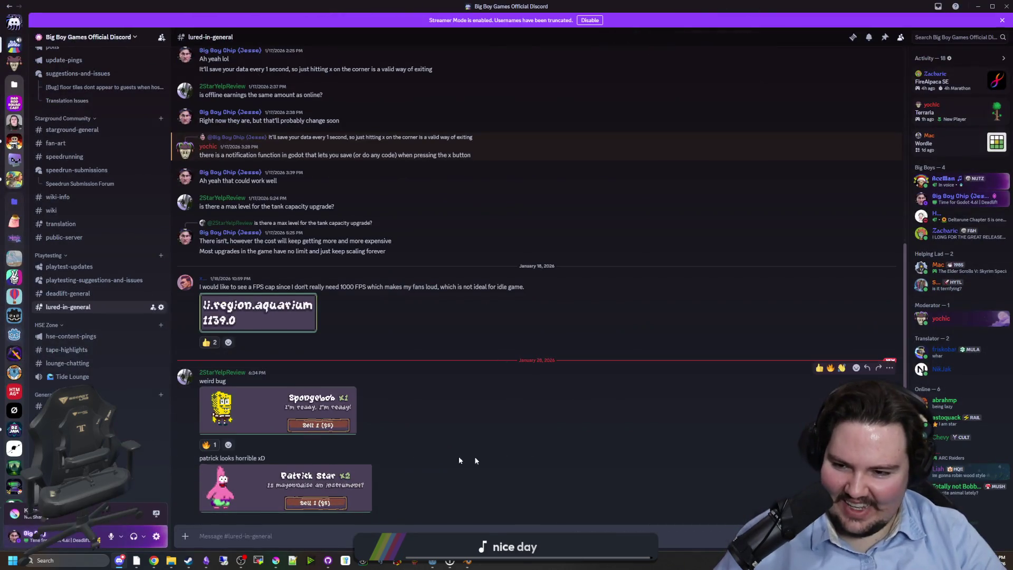
# View the Spongebob and Patrick bug screenshots full-size, then return to Godot.
pyautogui.click(309, 413)
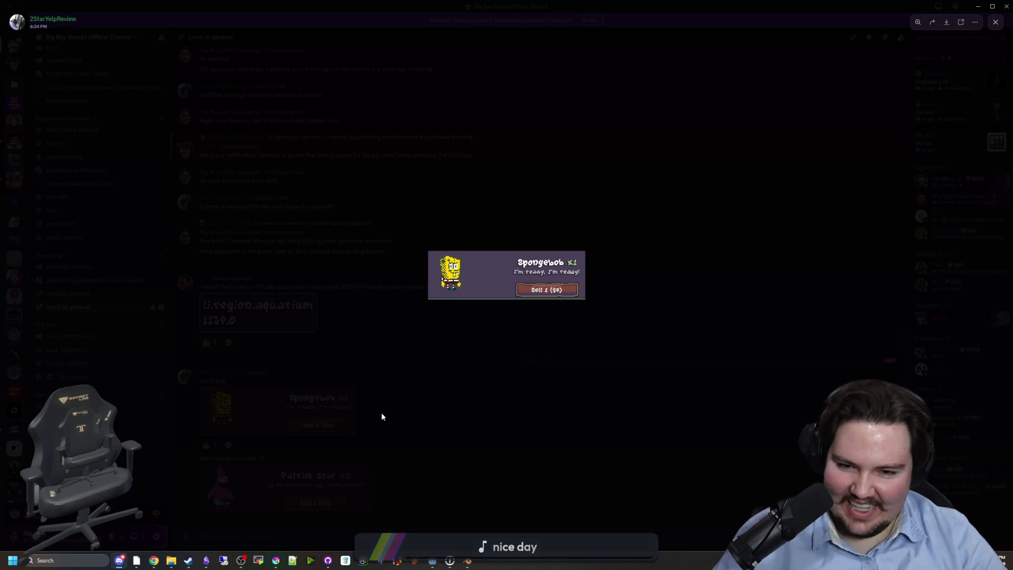
pyautogui.click(381, 412)
pyautogui.click(278, 507)
pyautogui.click(398, 430)
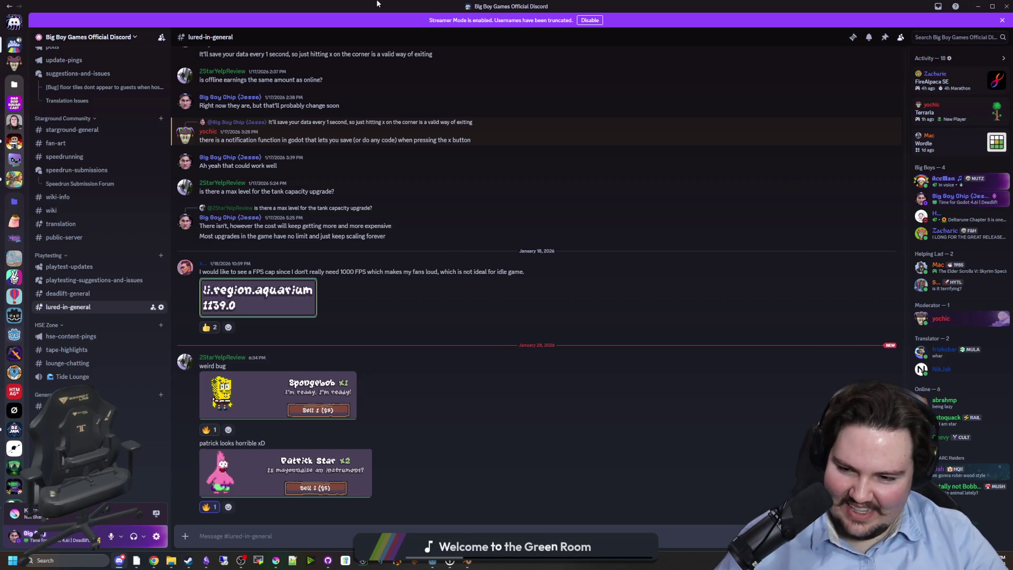
pyautogui.hotkey('alt', 'Tab')
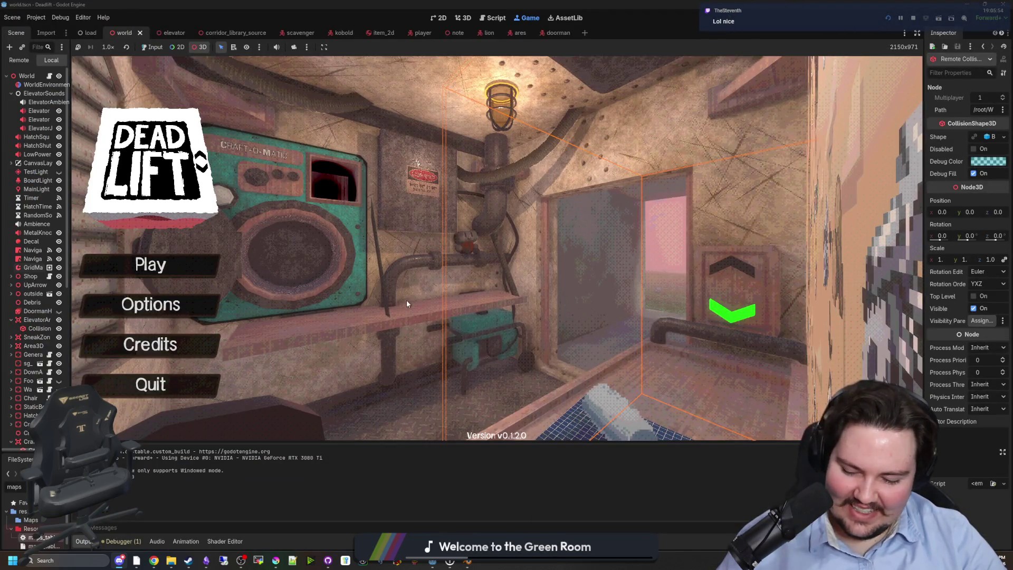
# Enable game input, enter debug code 'dwasdwa', play down to level 1, then reopen world.gd.
pyautogui.click(152, 47)
pyautogui.write('dwasdwa')
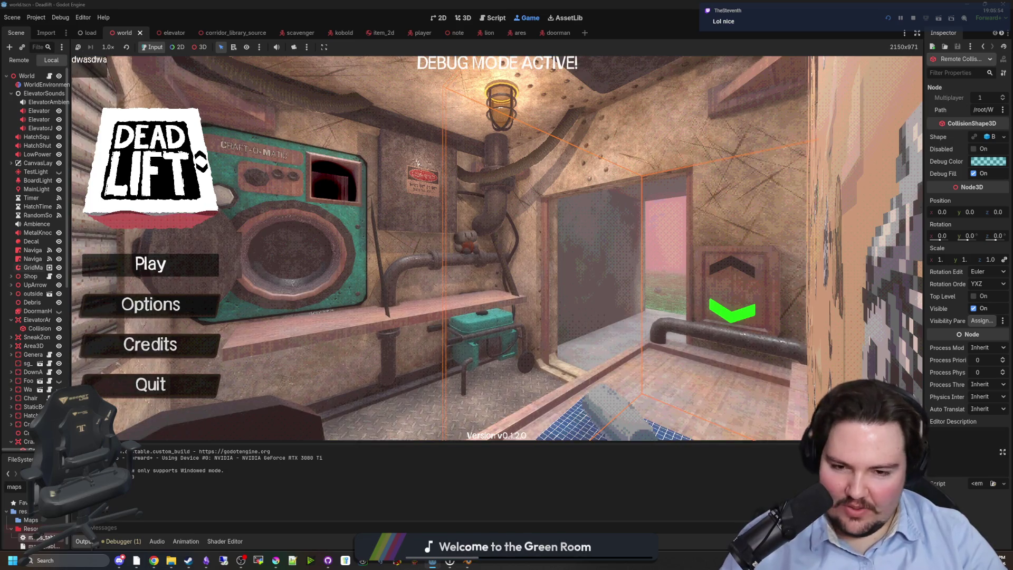
pyautogui.click(150, 264)
pyautogui.press('e')
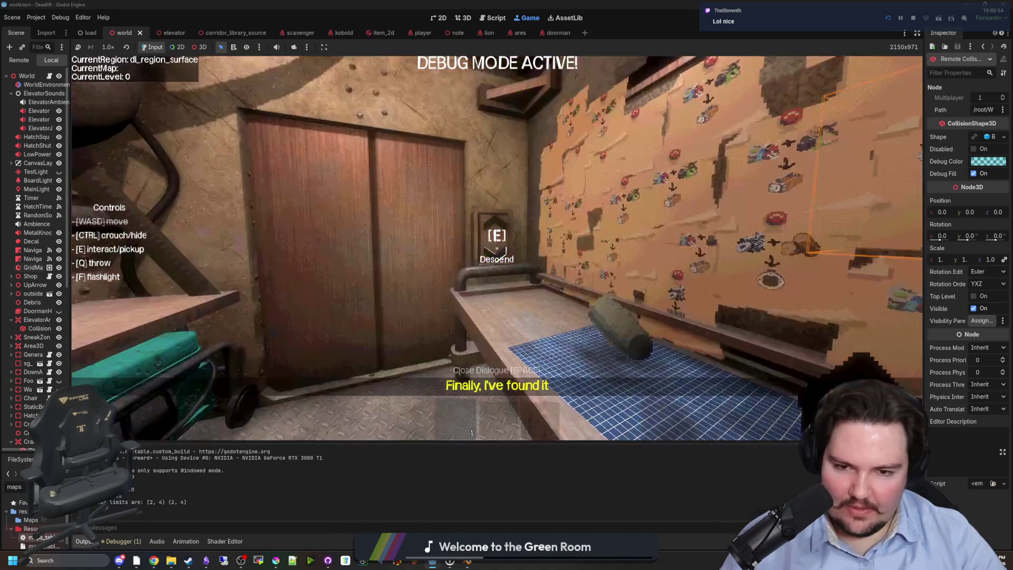
pyautogui.press('super')
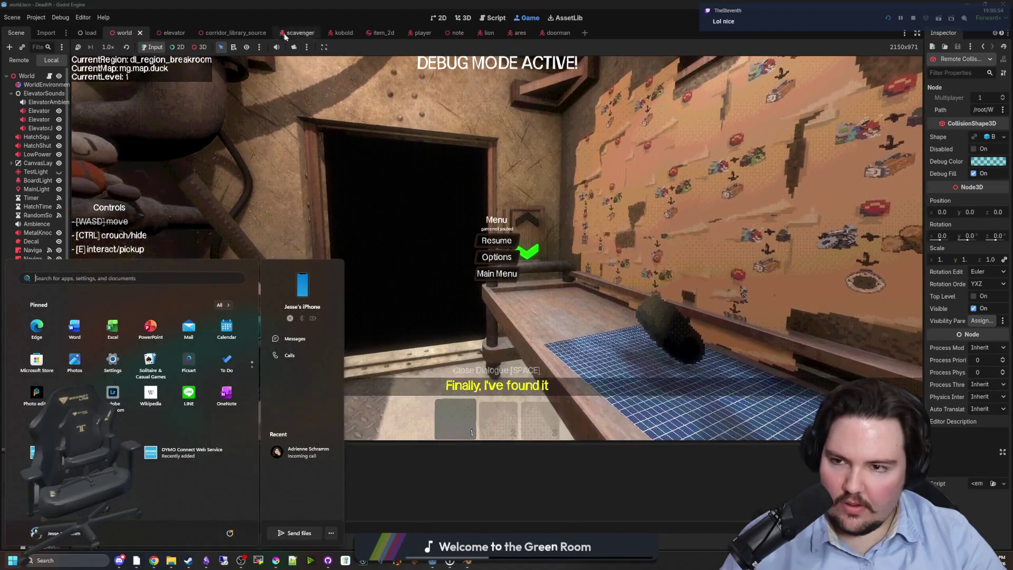
pyautogui.press('Escape')
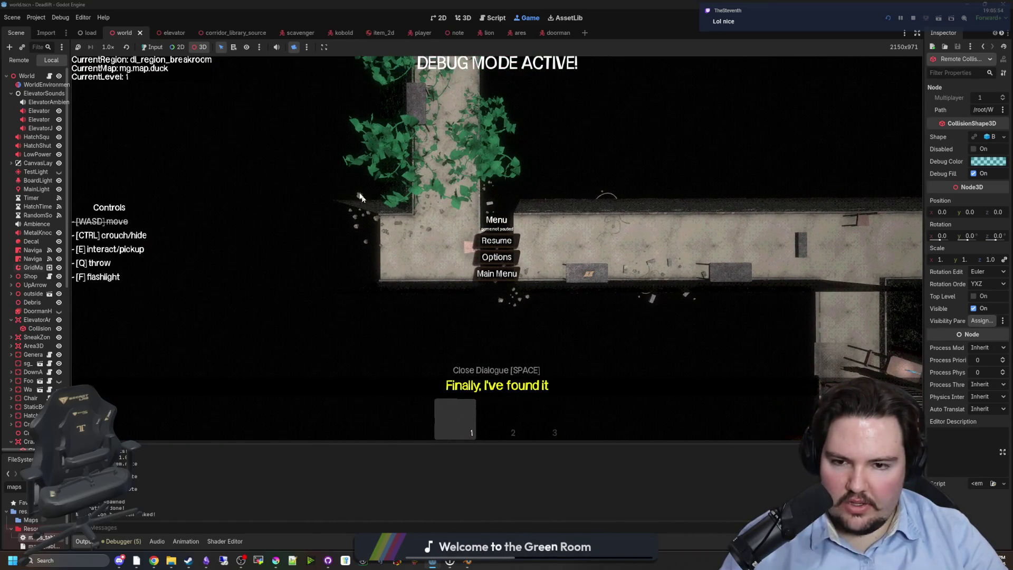
pyautogui.click(50, 76)
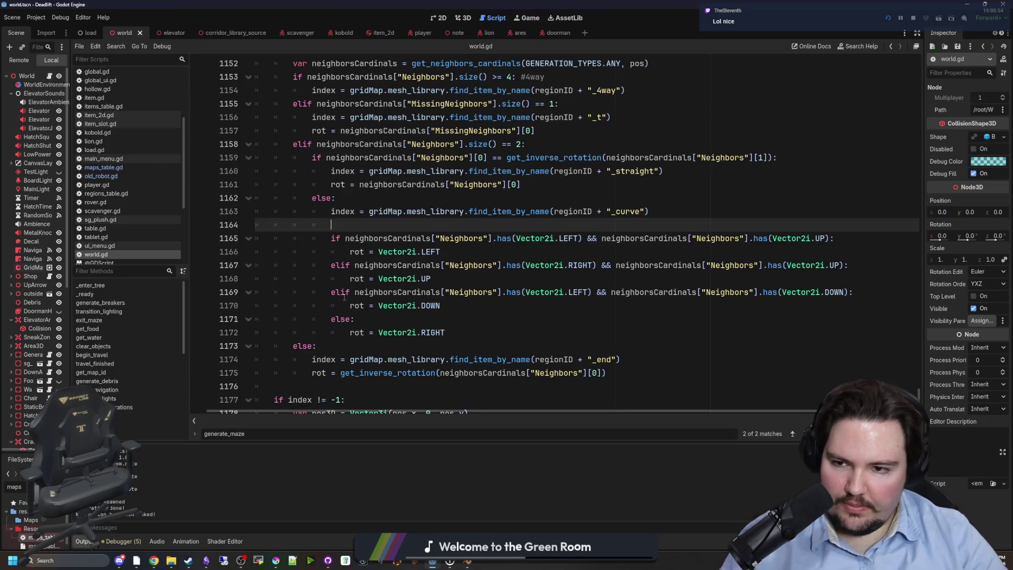
# Set the four curve-piece rotations to Vector2i.UP, RIGHT, LEFT and DOWN, then save.
pyautogui.click(532, 312)
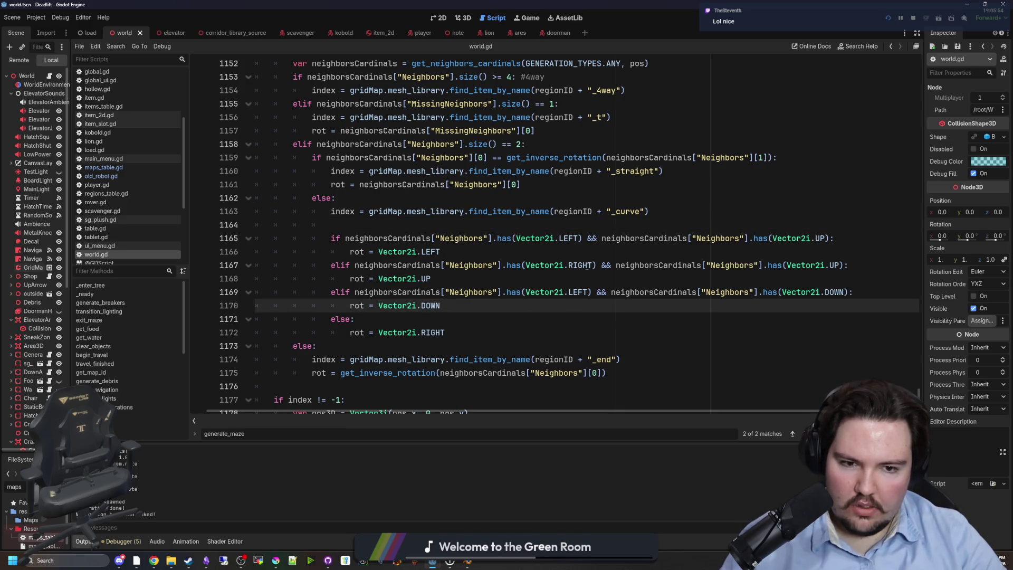
pyautogui.moveTo(347, 267); pyautogui.dragTo(431, 279)
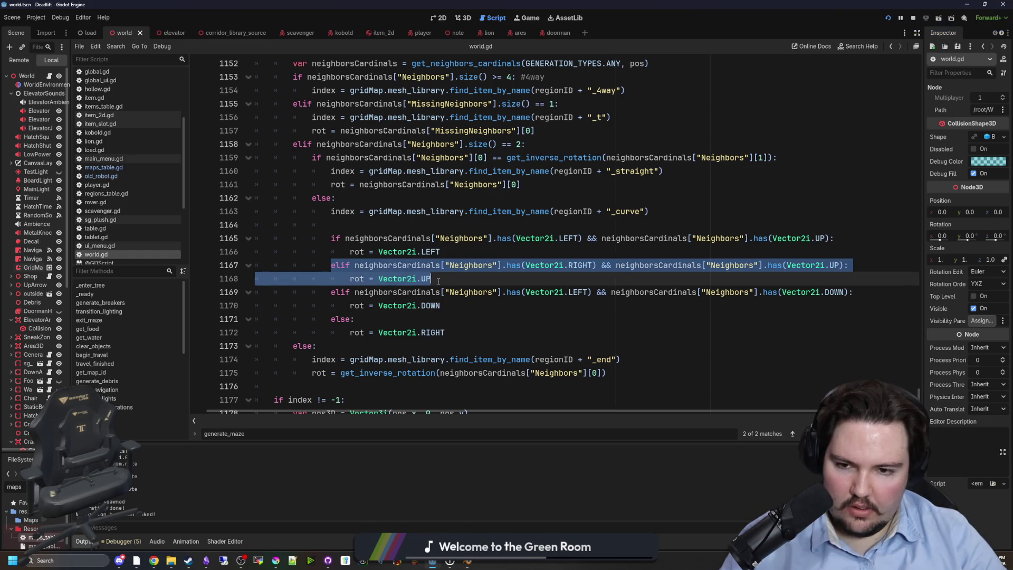
pyautogui.click(438, 281)
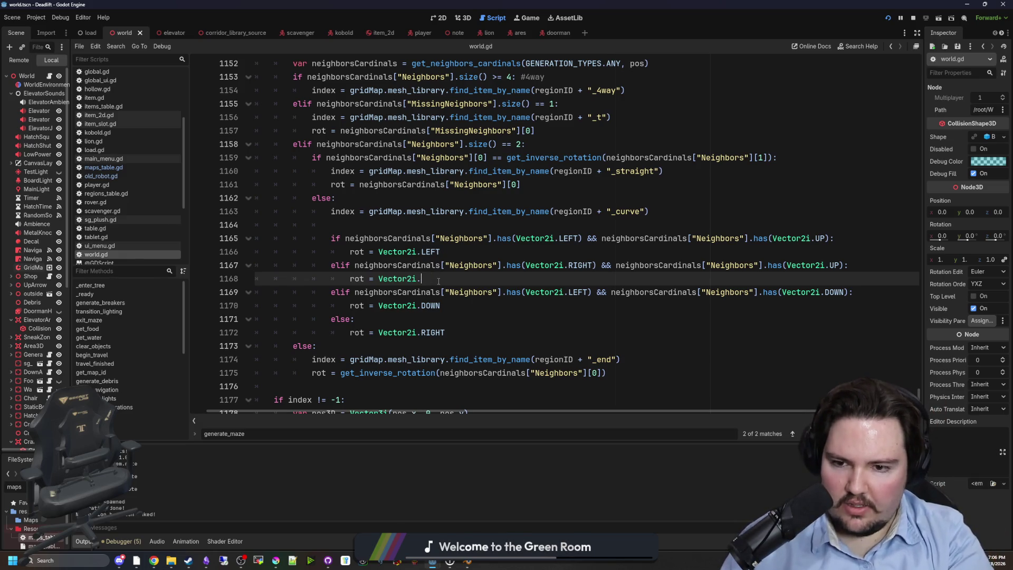
pyautogui.write('IRIGHT')
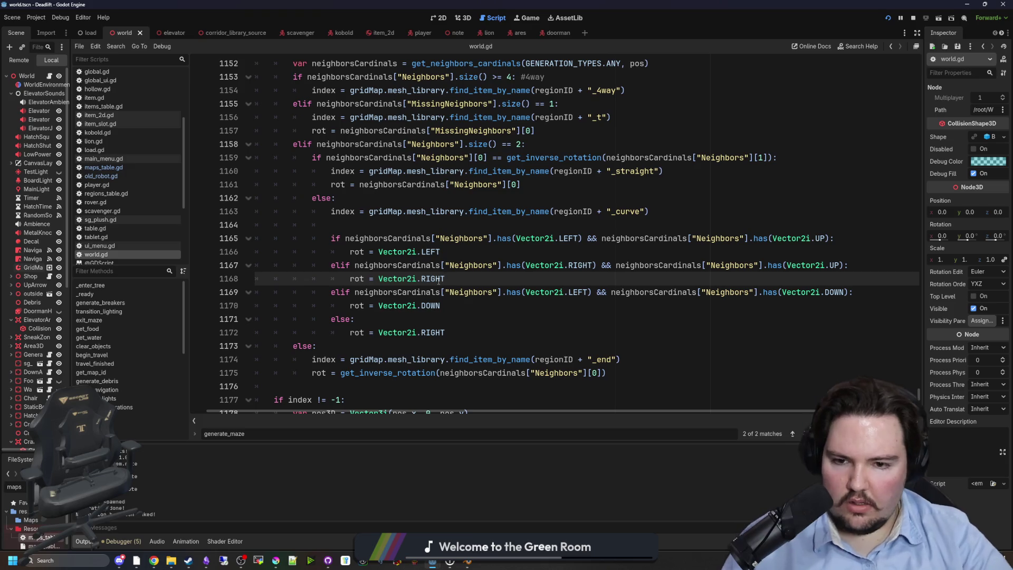
pyautogui.click(452, 306)
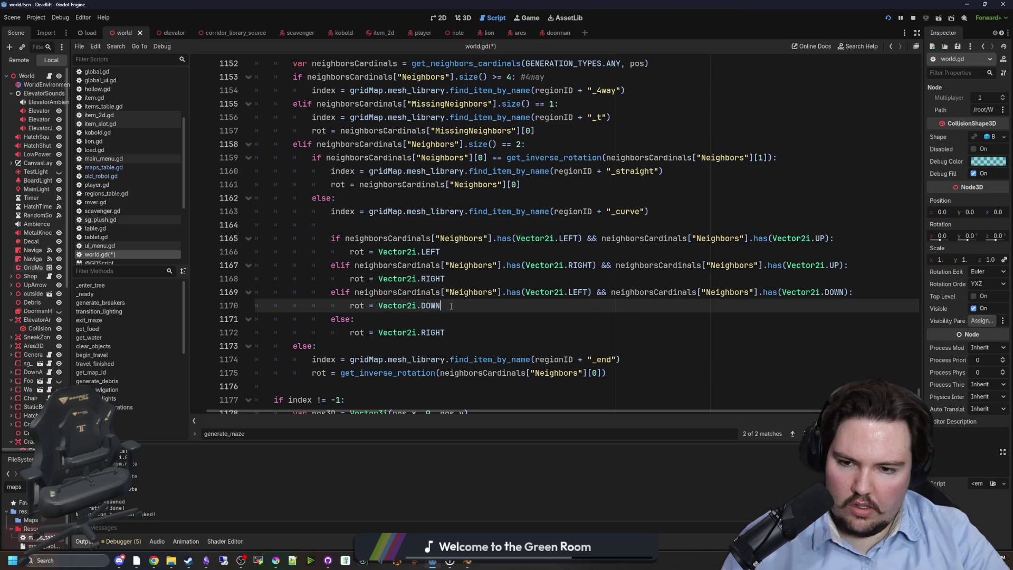
pyautogui.write('LEFT')
pyautogui.press('Down')
pyautogui.press('Down')
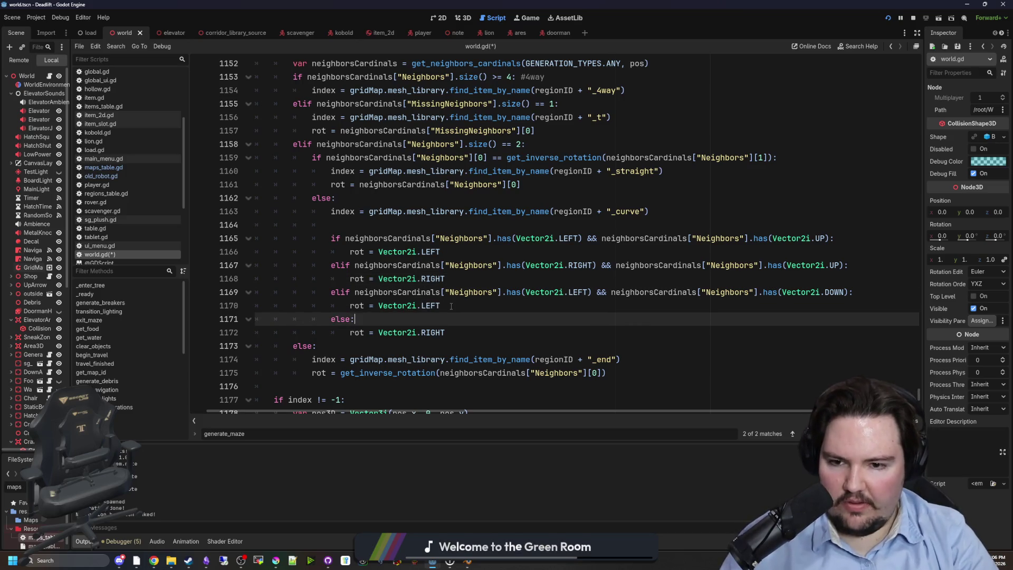
pyautogui.press('End')
pyautogui.press('BackSpace')
pyautogui.press('BackSpace')
pyautogui.press('BackSpace')
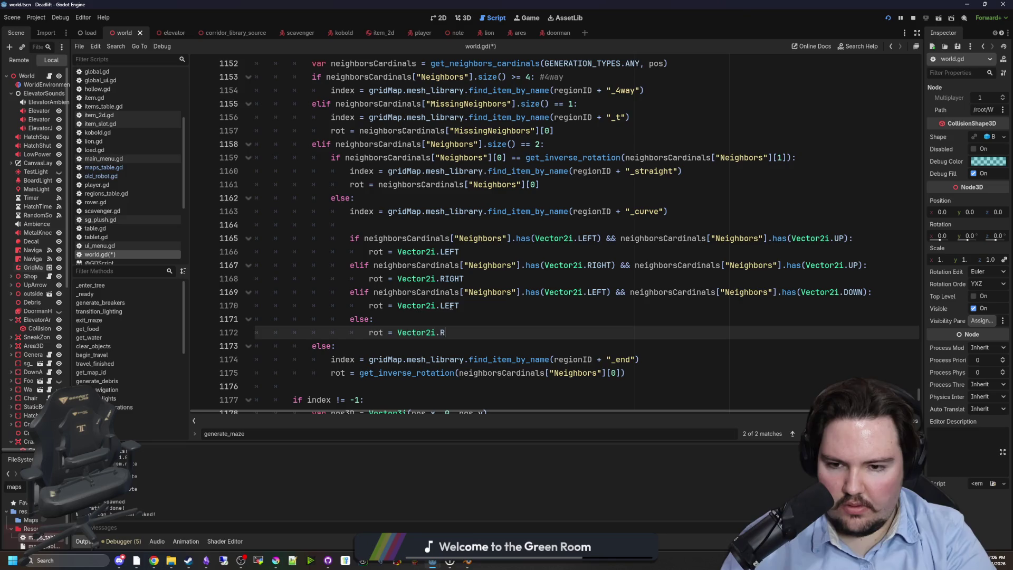
pyautogui.write('DOWN')
pyautogui.click(478, 257)
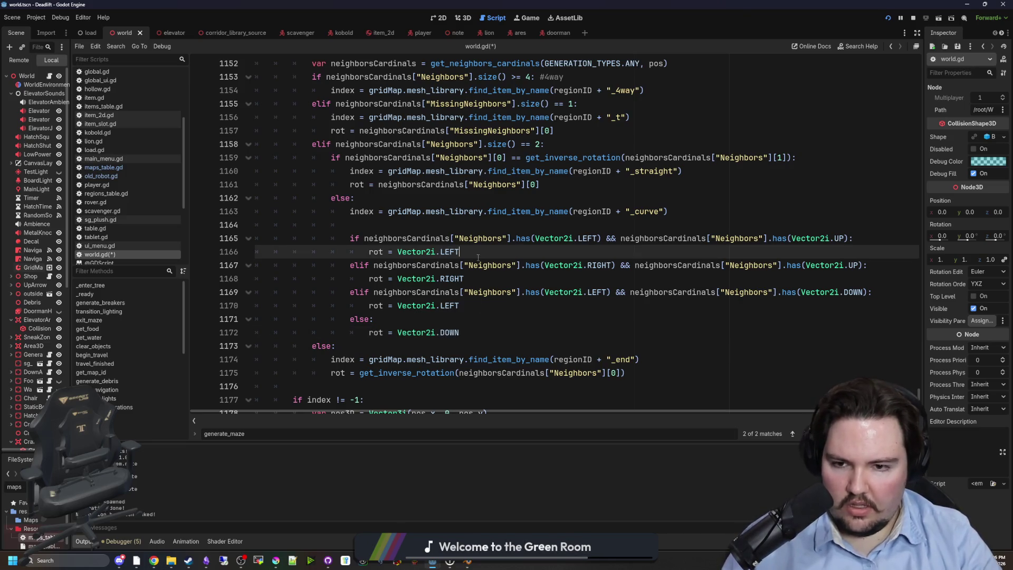
pyautogui.press('BackSpace')
pyautogui.press('BackSpace')
pyautogui.press('BackSpace')
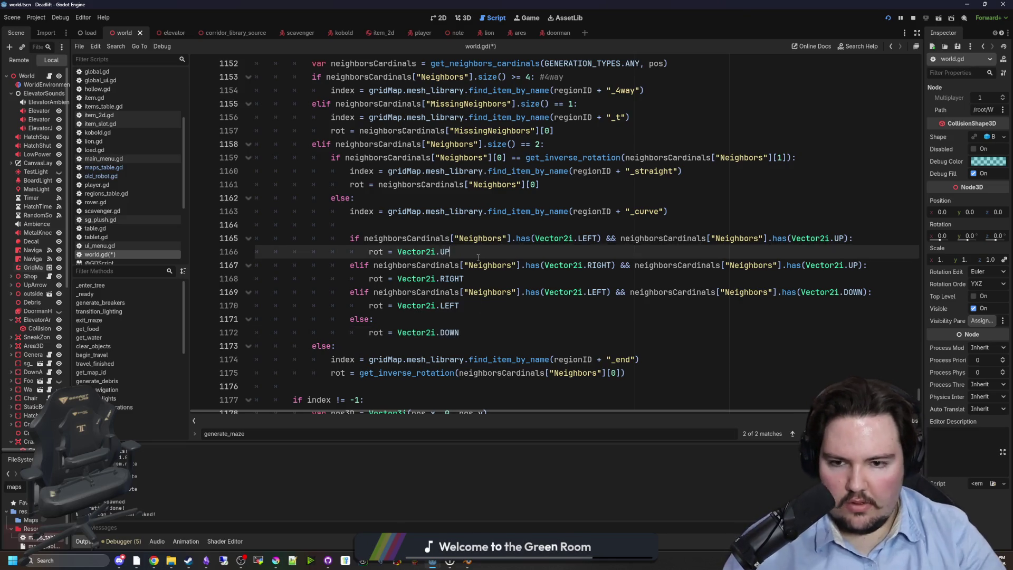
pyautogui.hotkey('ctrl', 's')
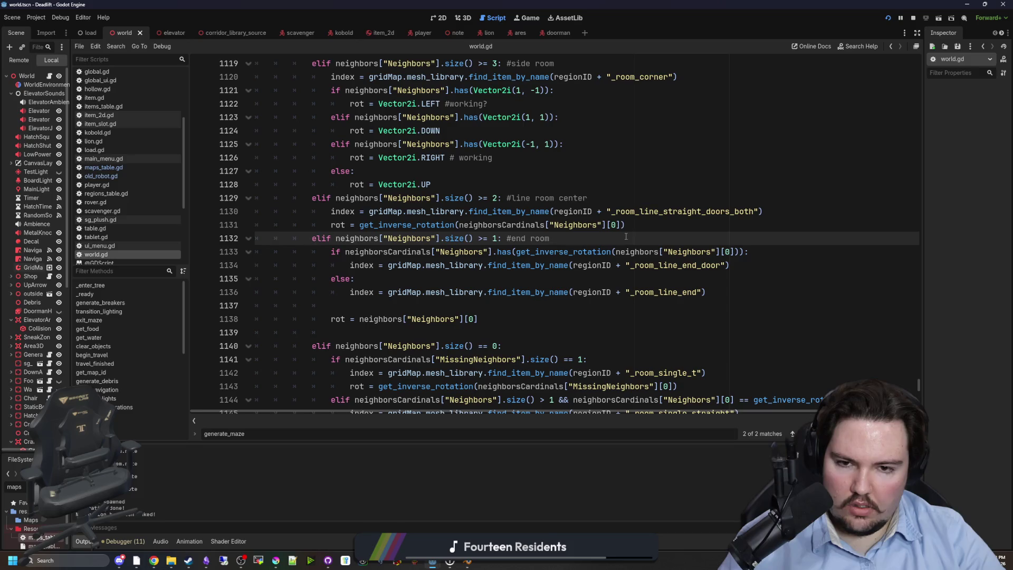
# Read get_inverse_rotation's definition, return to the end-room else branch, then save and run.
pyautogui.keyDown('ctrl'); pyautogui.click(578, 256); pyautogui.keyUp('ctrl')
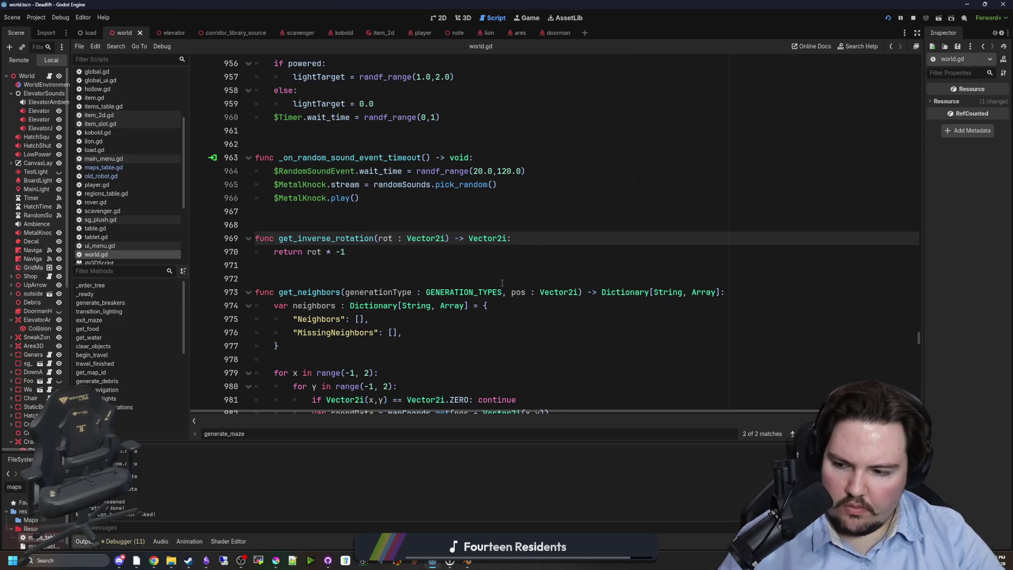
pyautogui.hotkey('alt', 'Left')
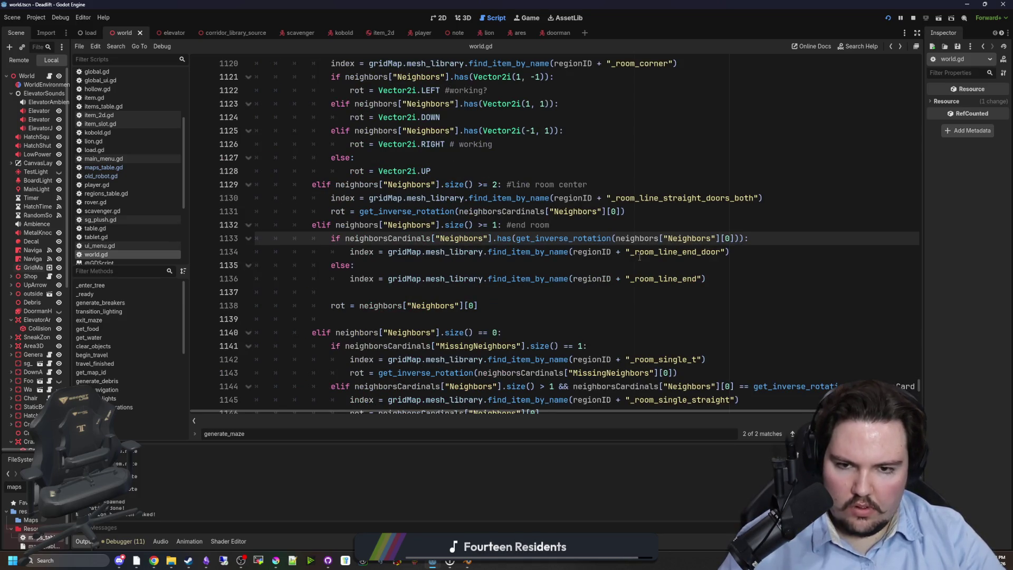
pyautogui.click(624, 225)
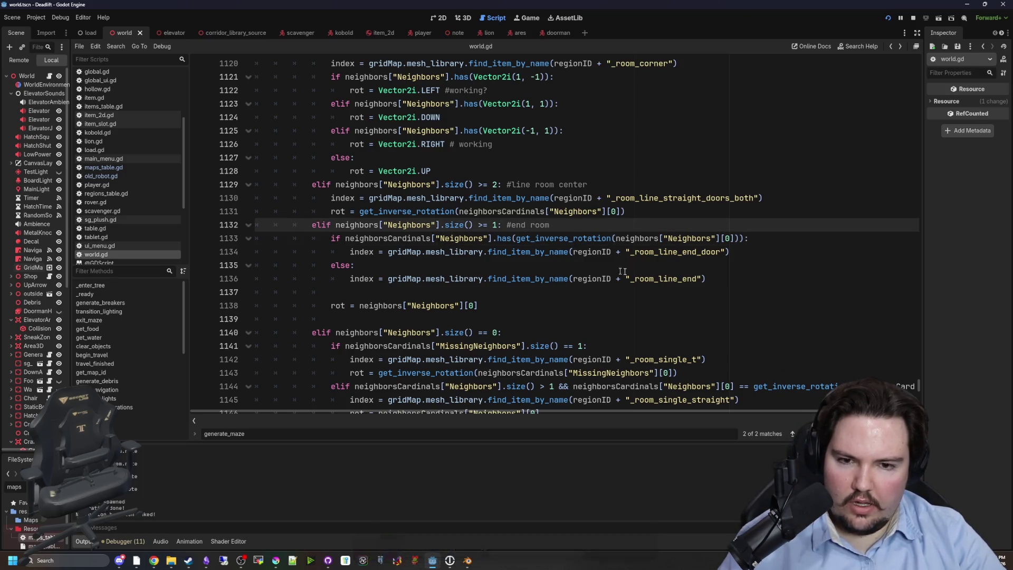
pyautogui.press('Down')
pyautogui.press('Down')
pyautogui.press('Down')
pyautogui.hotkey('ctrl', 's')
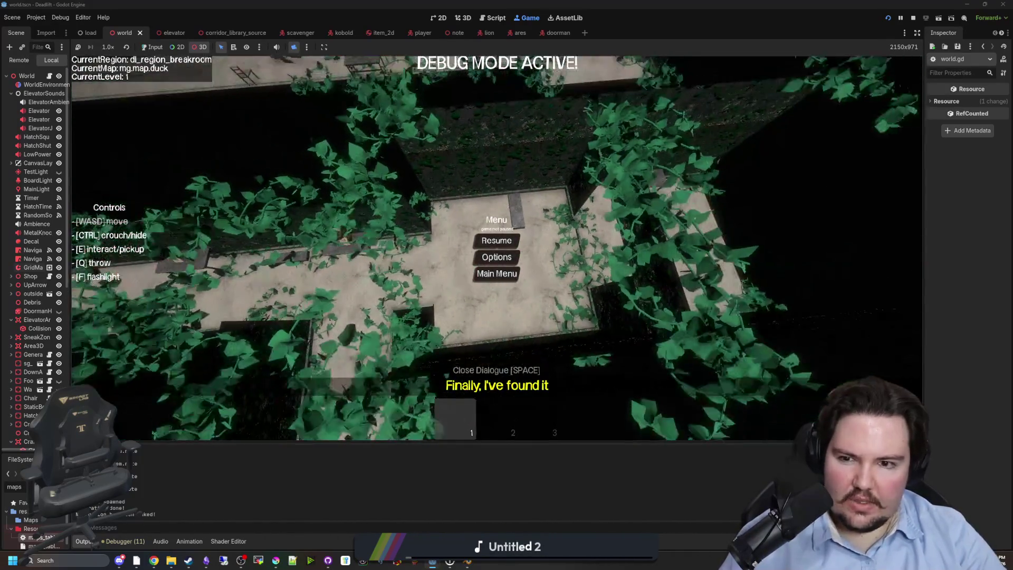
# Survey the generated maze in the running Game view, then return to world.gd's rotation code.
pyautogui.press('super')
pyautogui.click(52, 77)
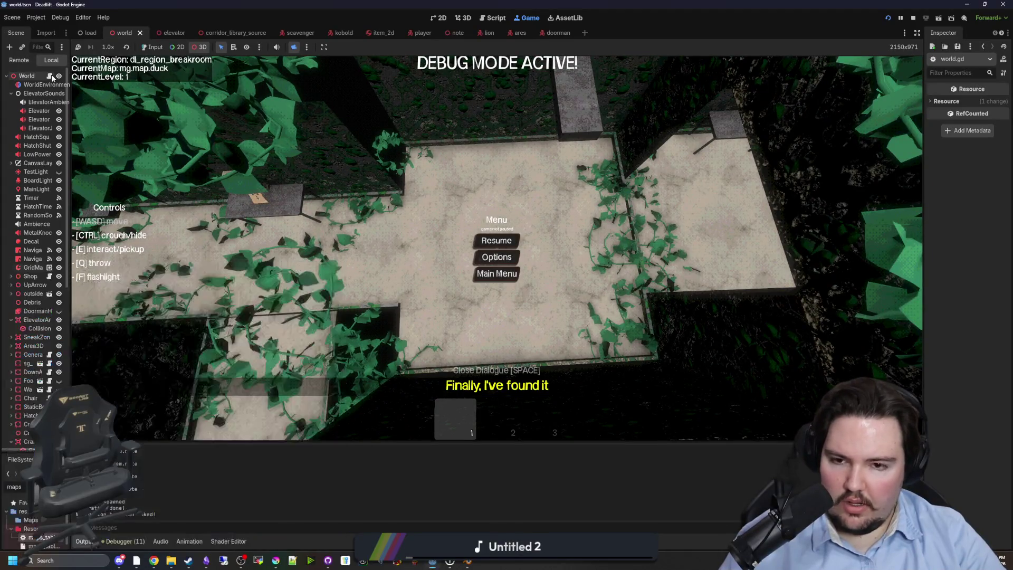
pyautogui.hotkey('ctrl', 'F3')
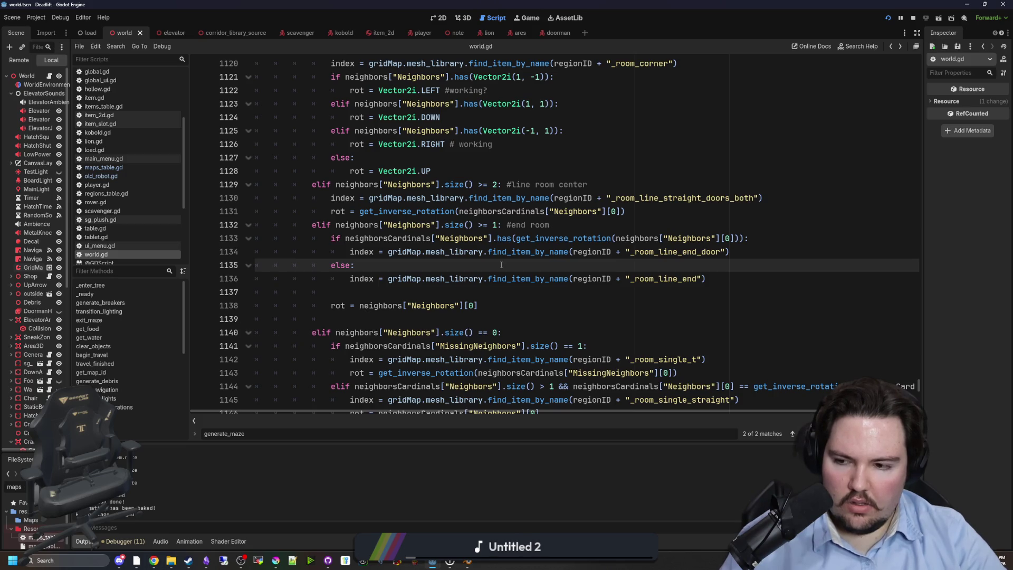
pyautogui.click(517, 16)
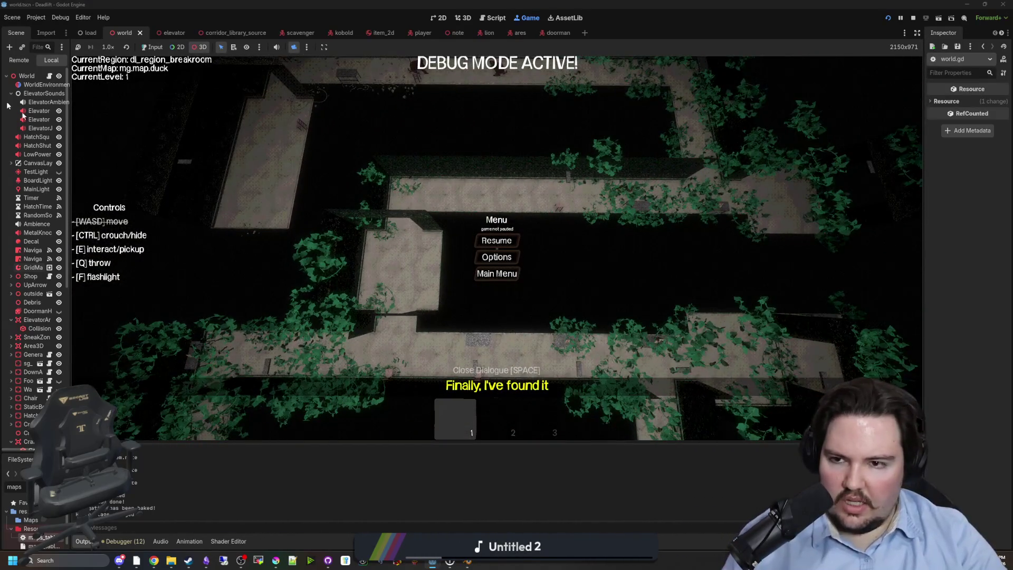
pyautogui.click(49, 75)
pyautogui.click(475, 157)
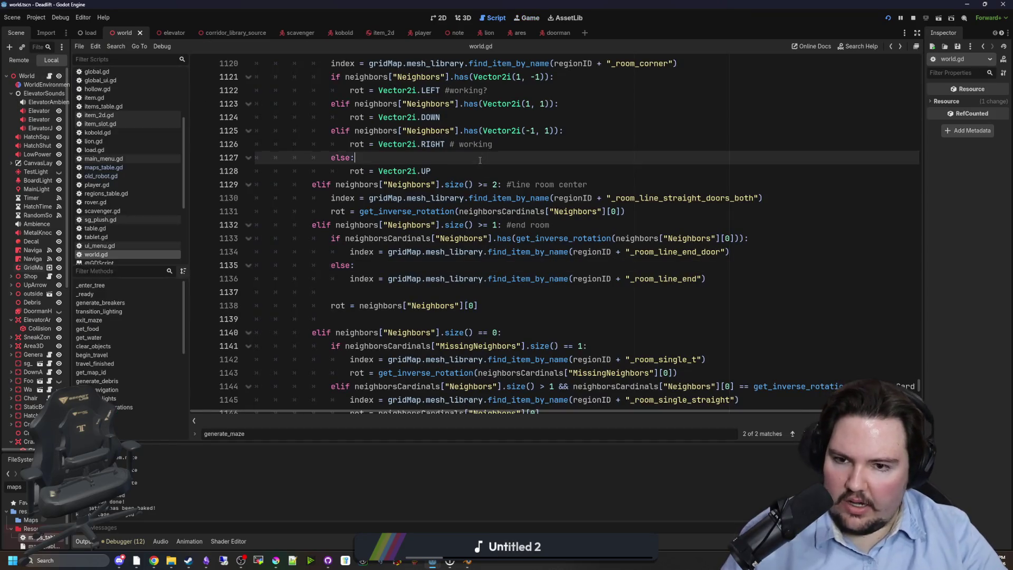
# Find the get_neighbors call in the mapCoords loop and jump to its definition.
pyautogui.scroll(10, 478, 178)
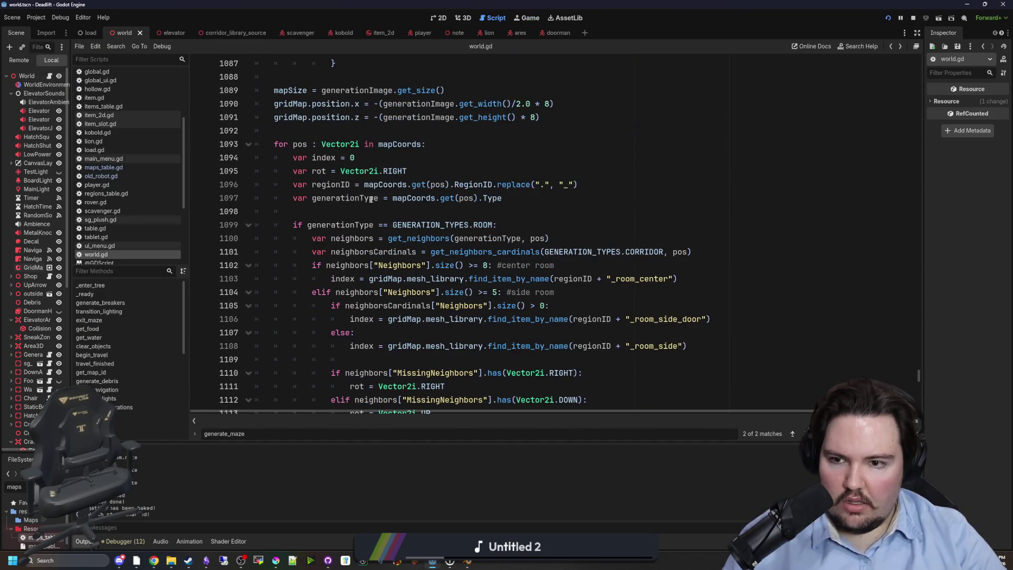
pyautogui.click(373, 199)
pyautogui.scroll(2, 373, 200)
pyautogui.click(351, 225)
pyautogui.click(396, 212)
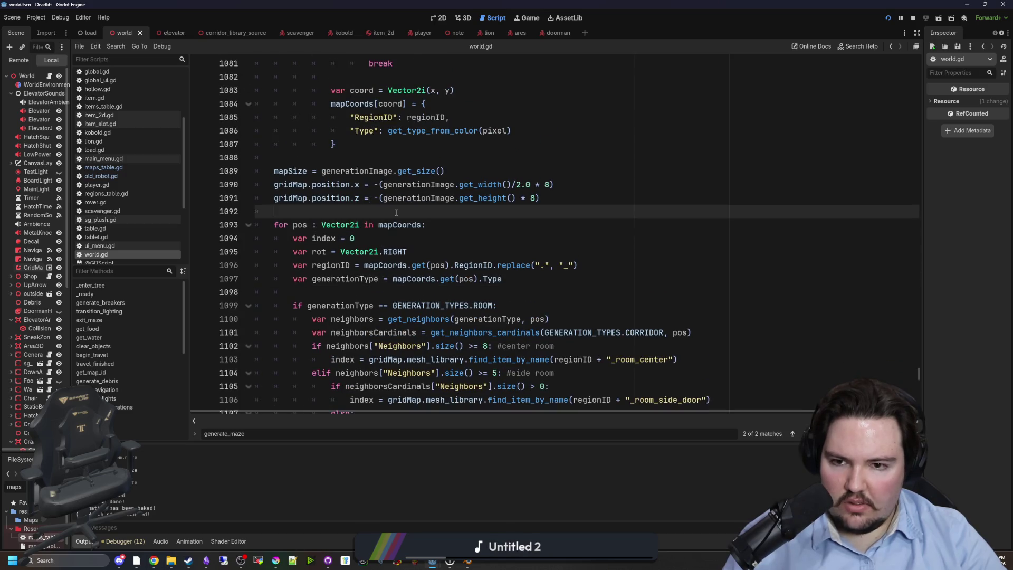
pyautogui.scroll(-2, 397, 212)
pyautogui.click(430, 239)
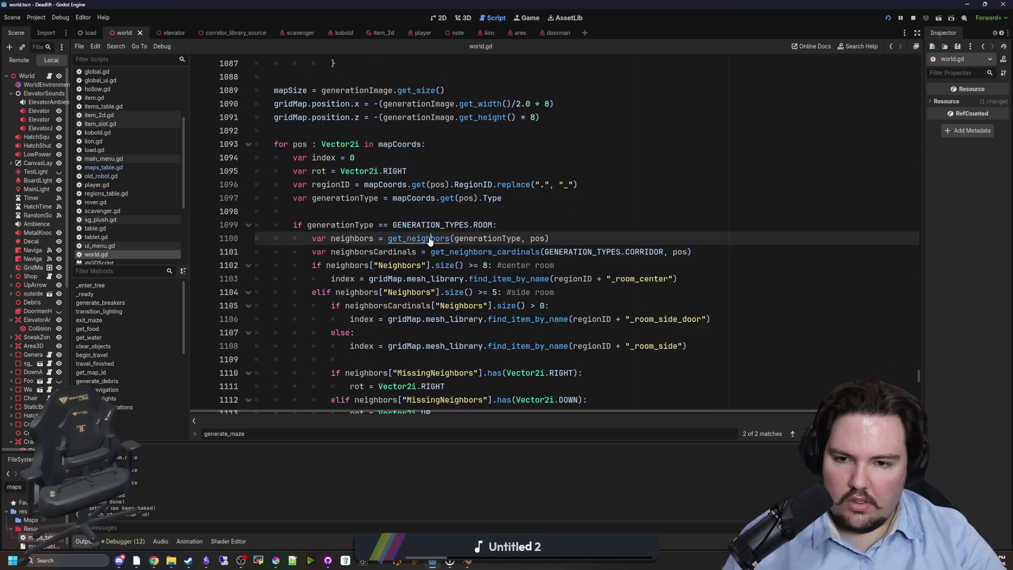
pyautogui.keyDown('ctrl'); pyautogui.click(430, 239); pyautogui.keyUp('ctrl')
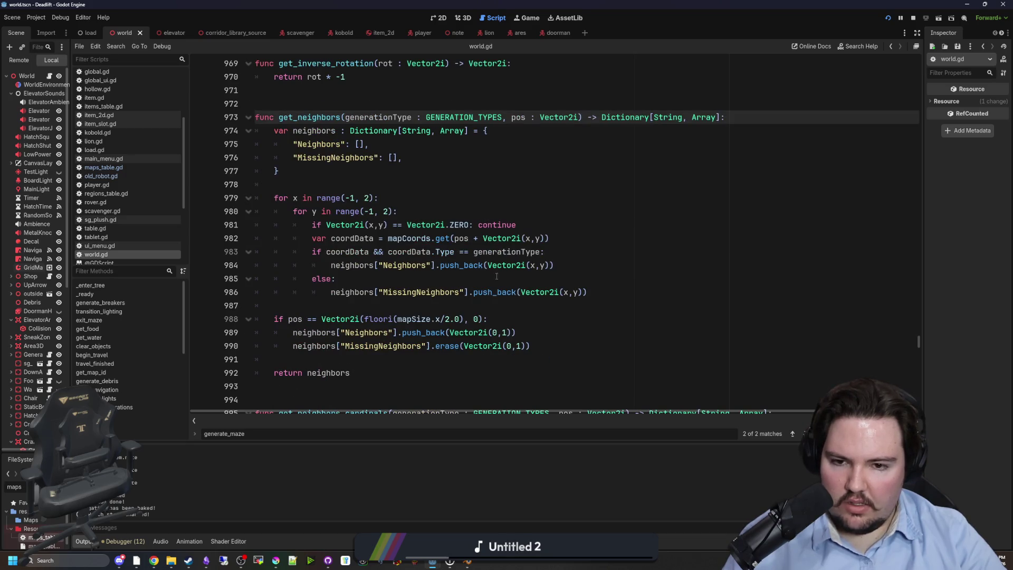
# Trace get_neighbors' neighbour loop, then select mapSize.y-1 in the map-edge position check.
pyautogui.click(501, 278)
pyautogui.click(314, 186)
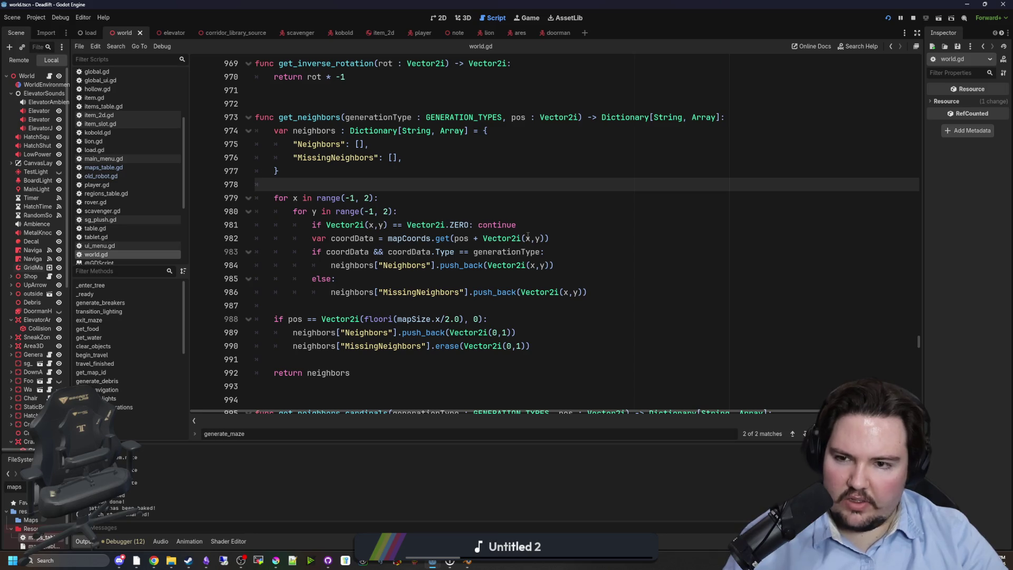
pyautogui.click(536, 215)
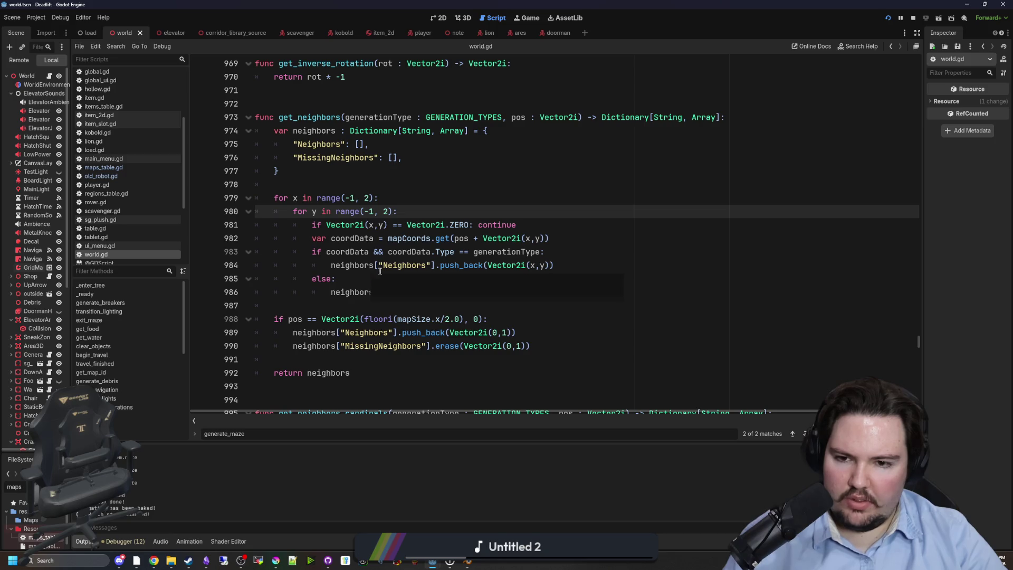
pyautogui.click(557, 257)
pyautogui.click(557, 263)
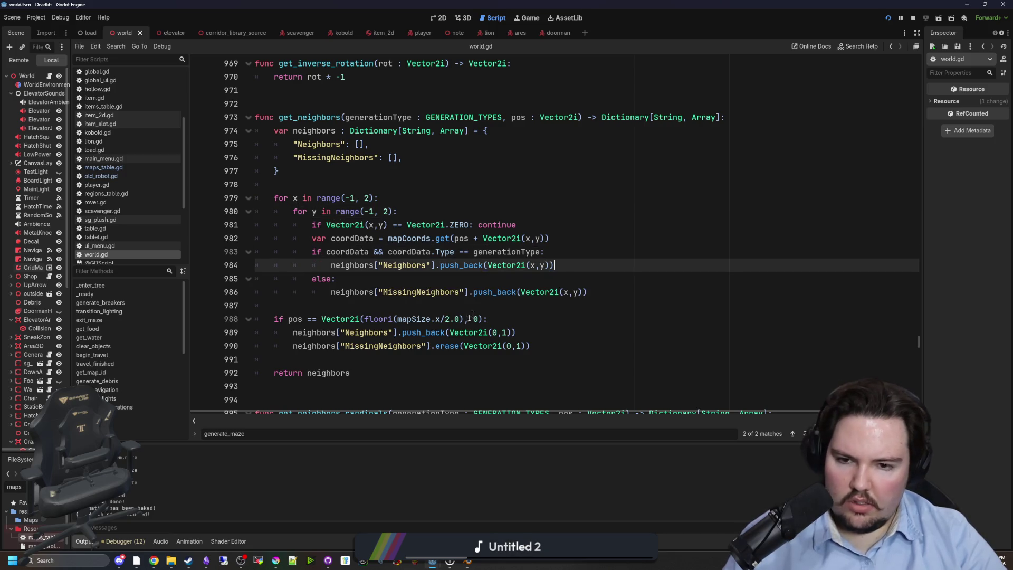
pyautogui.click(453, 284)
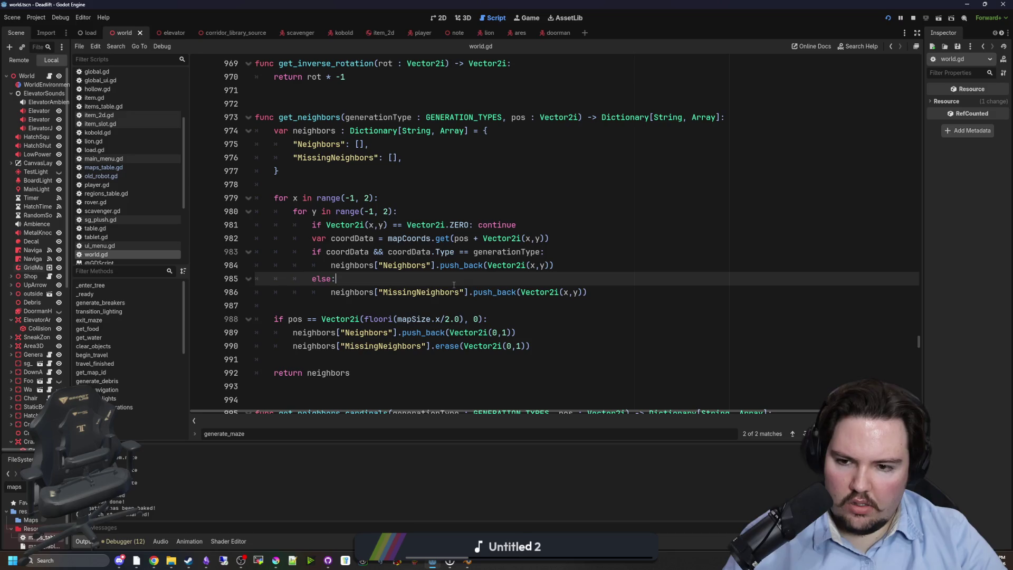
pyautogui.click(478, 319)
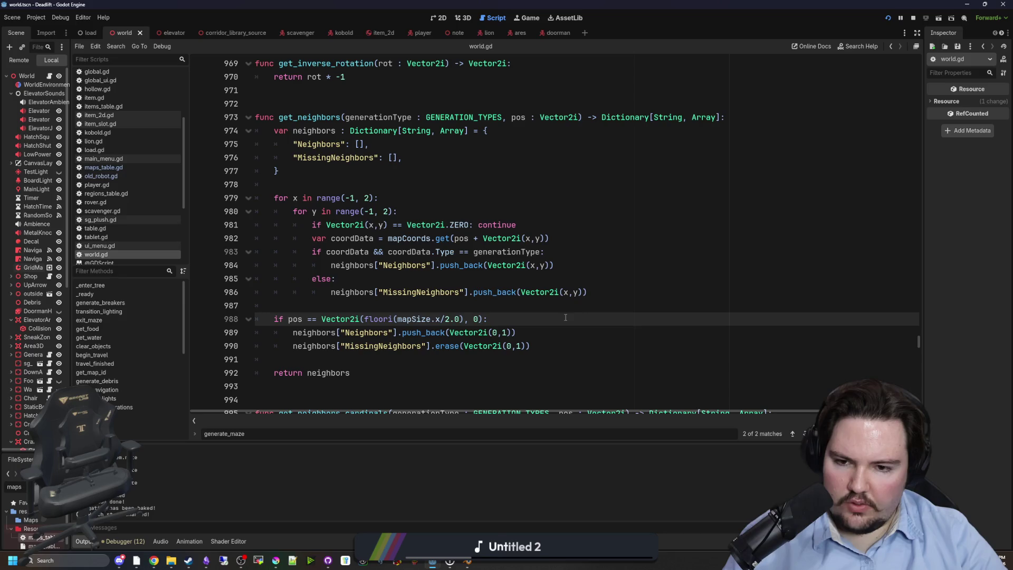
pyautogui.scroll(-8, 538, 315)
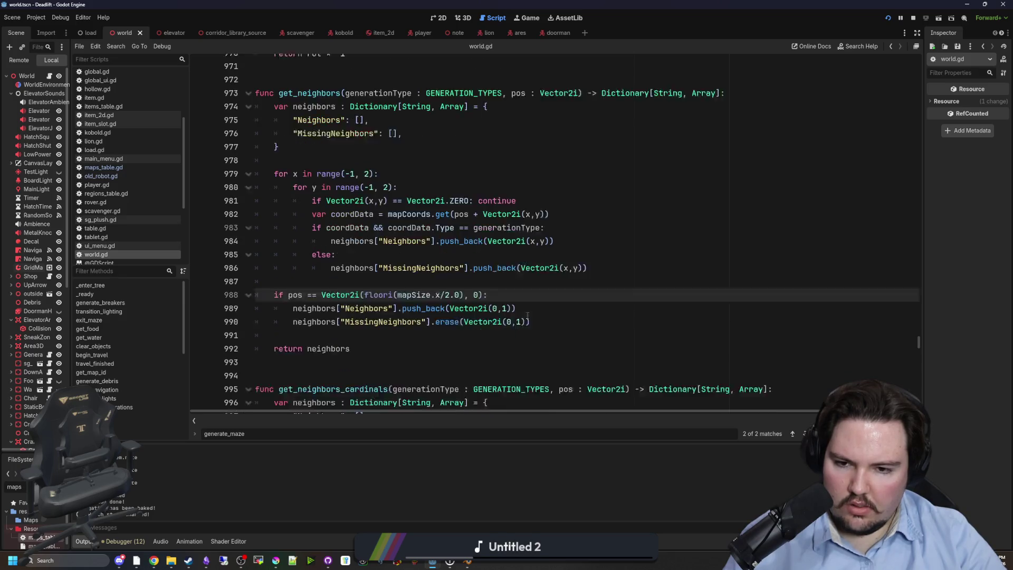
pyautogui.scroll(-4, 525, 316)
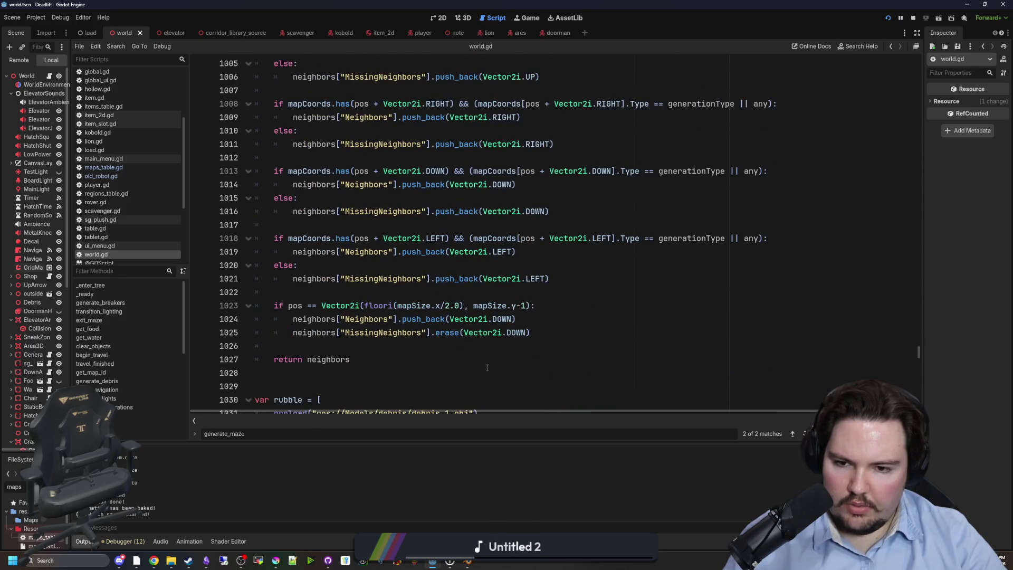
pyautogui.moveTo(527, 308); pyautogui.dragTo(472, 307)
pyautogui.hotkey('ctrl', 'c')
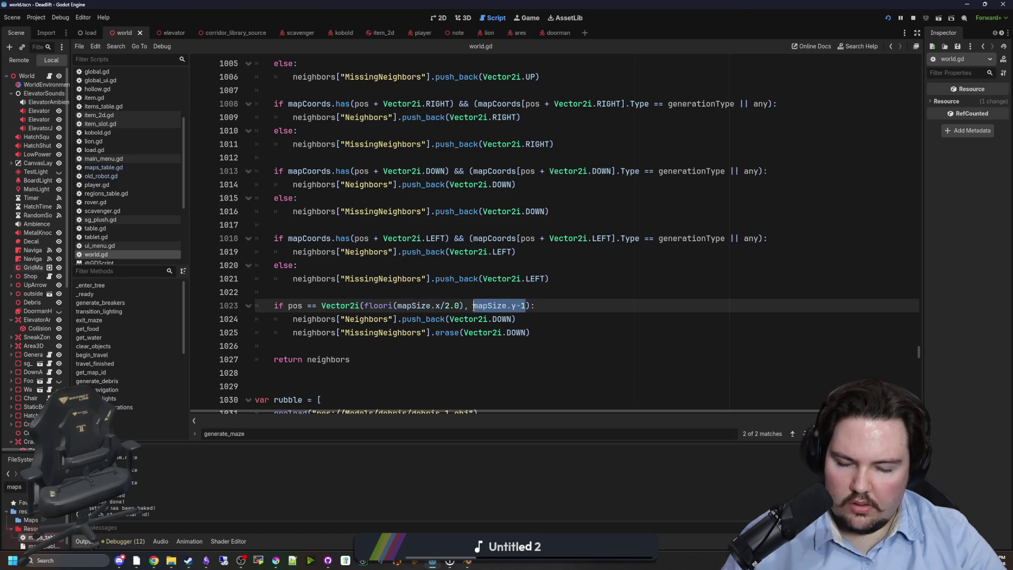
# Change line 988's position check to mapSize.y-1 and line 989's offset to Vector2i.DOWN.
pyautogui.scroll(9, 466, 225)
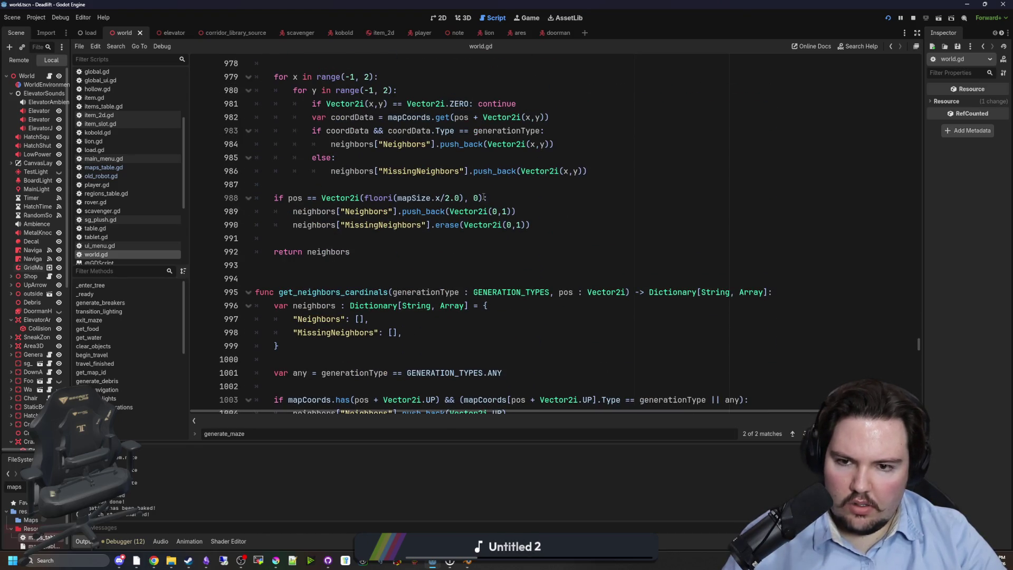
pyautogui.doubleClick(476, 197)
pyautogui.hotkey('ctrl', 'v')
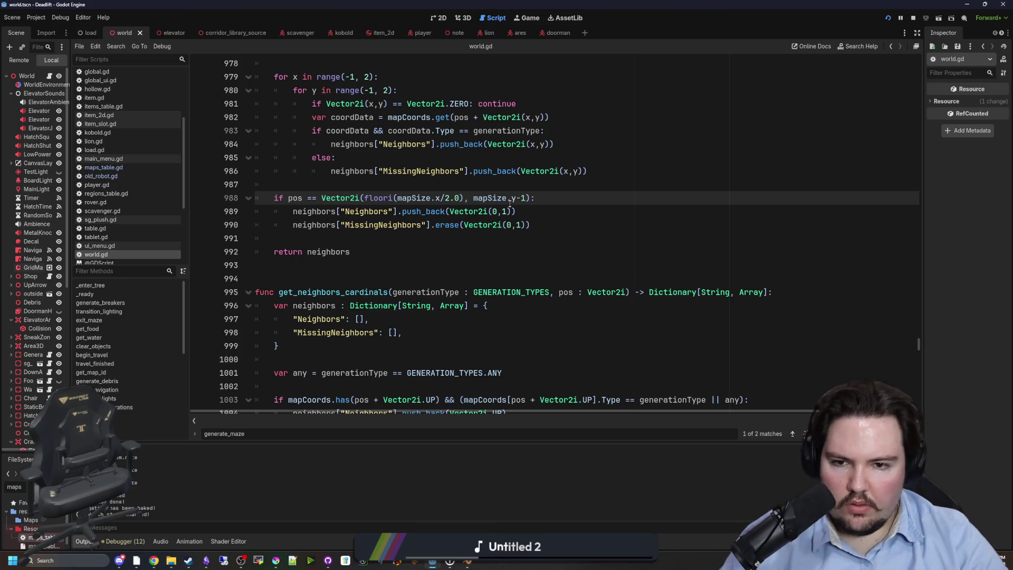
pyautogui.press('Down')
pyautogui.press('BackSpace')
pyautogui.press('BackSpace')
pyautogui.press('BackSpace')
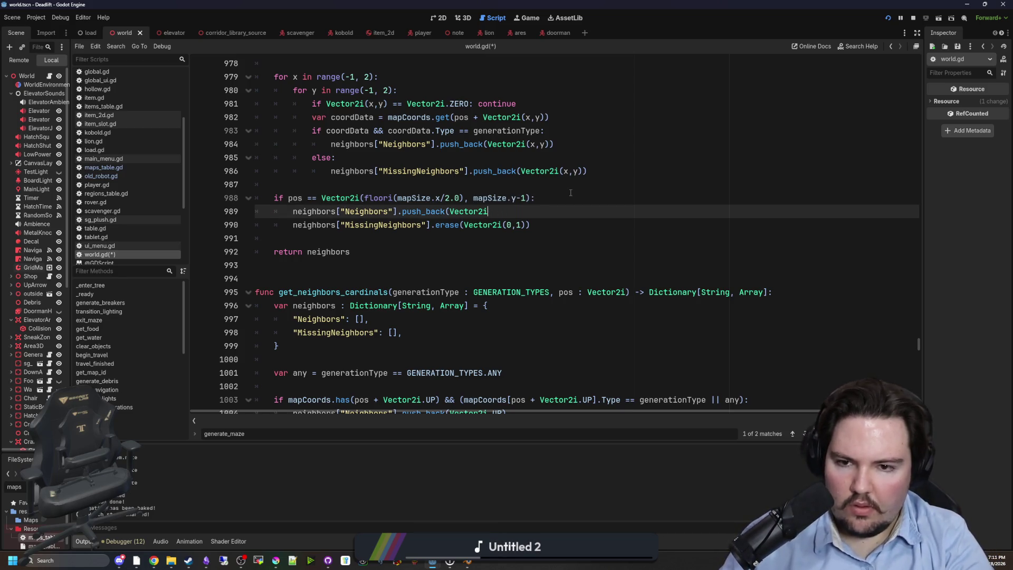
pyautogui.write('.DI')
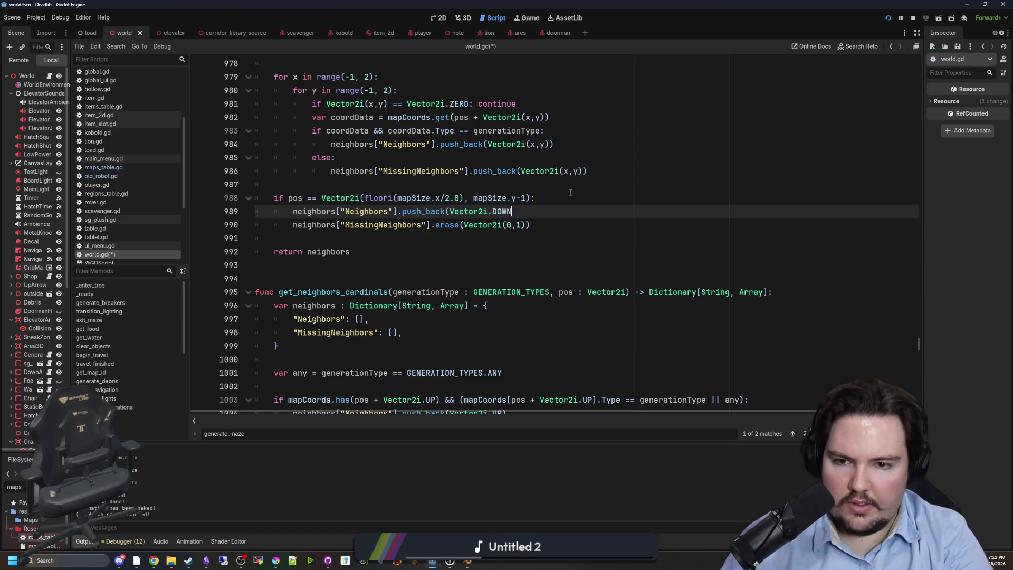
pyautogui.press('Down')
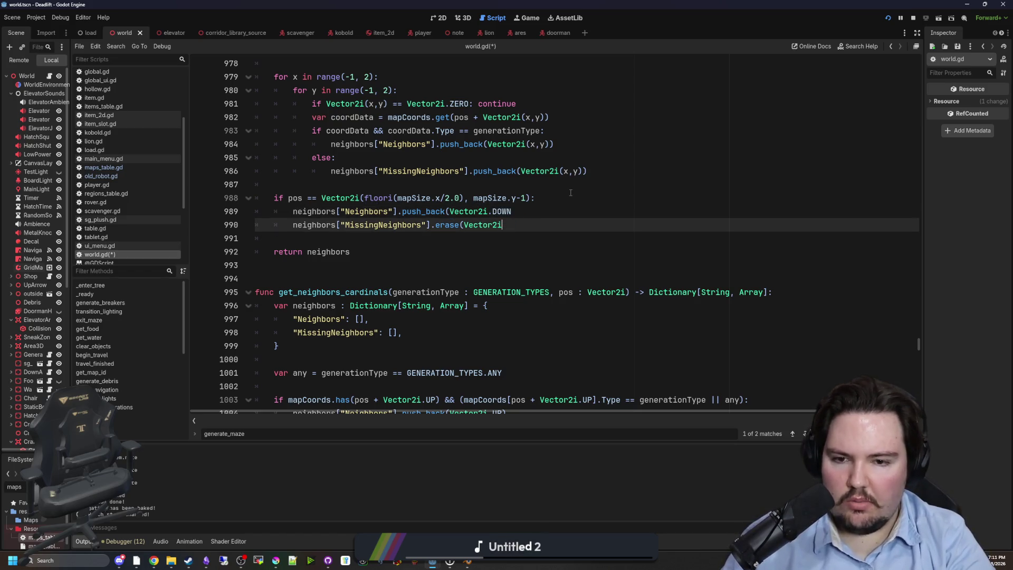
pyautogui.write('.DOWN')
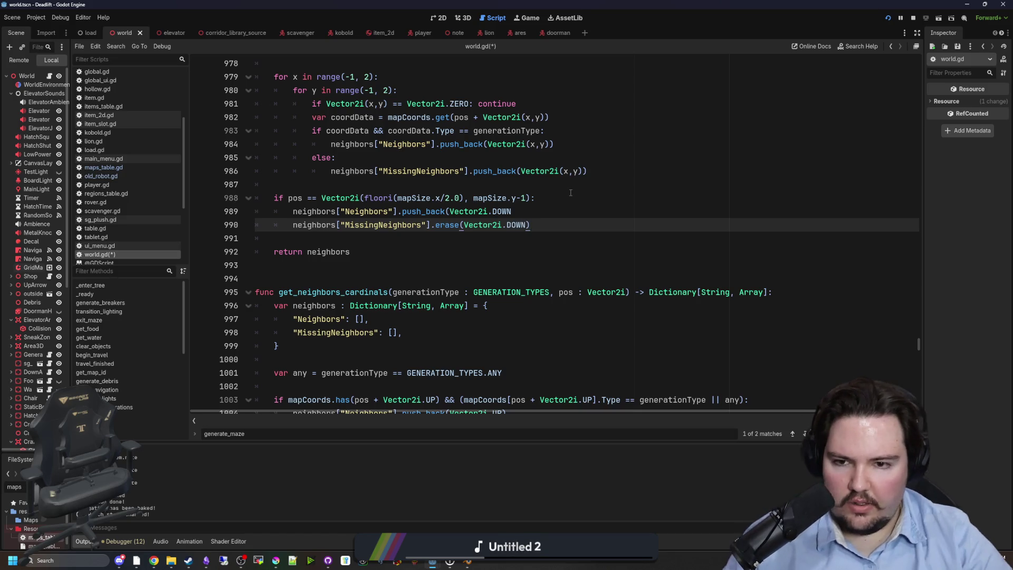
# Add the missing closing parenthesis on line 989 and save world.gd.
pyautogui.click(570, 193)
pyautogui.click(455, 183)
pyautogui.scroll(1, 455, 183)
pyautogui.click(526, 252)
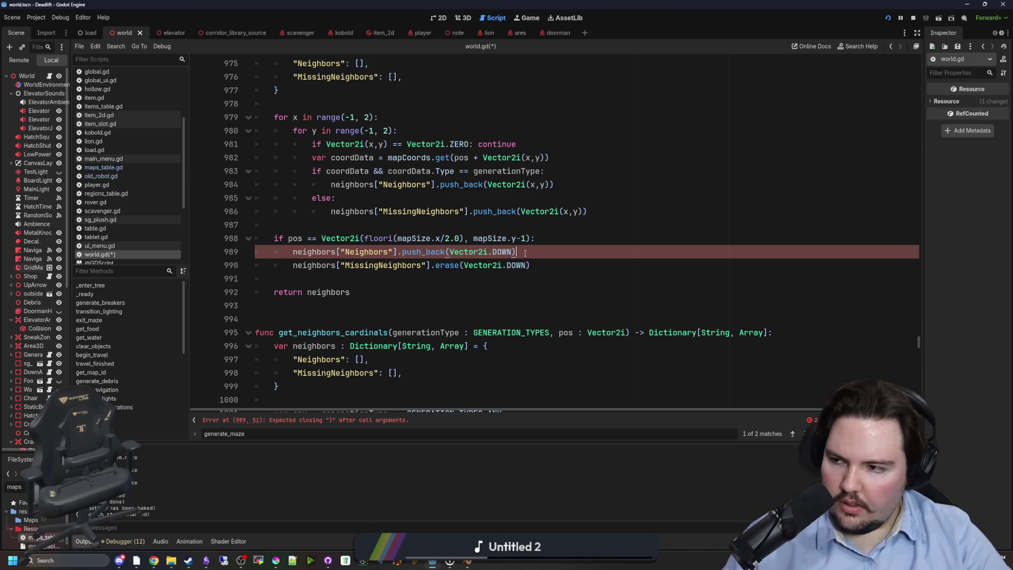
pyautogui.scroll(1, 525, 252)
pyautogui.click(589, 267)
pyautogui.hotkey('ctrl', 's')
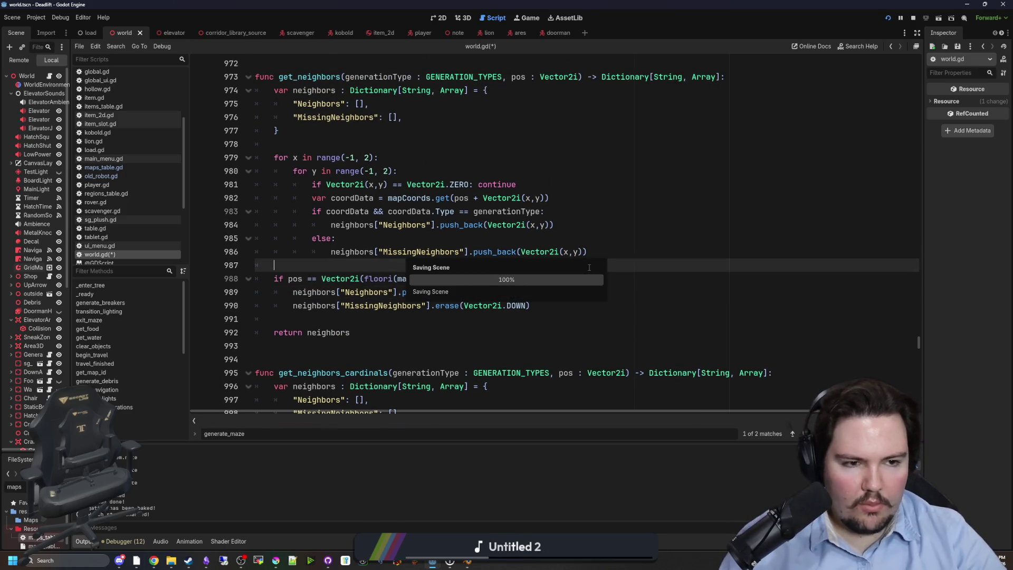
# Check the running game view, then bring Discord to the front.
pyautogui.scroll(2, 413, 219)
pyautogui.click(401, 219)
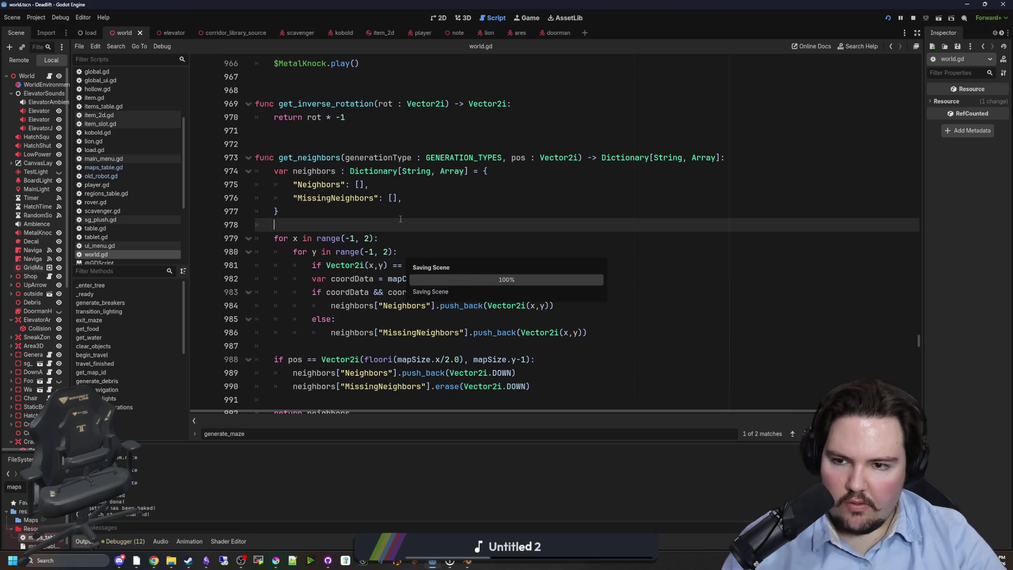
pyautogui.click(516, 20)
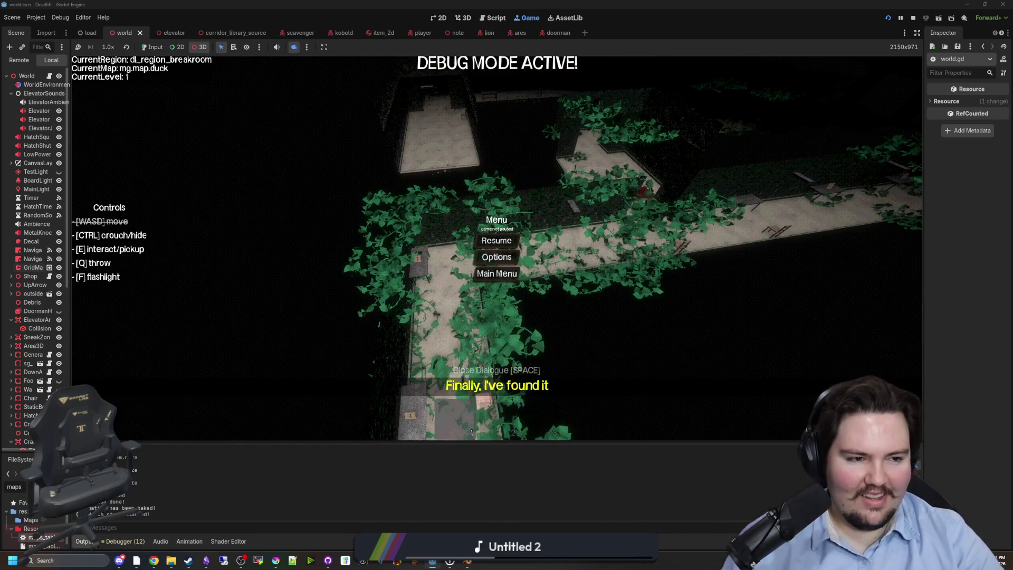
pyautogui.hotkey('alt', 'Tab')
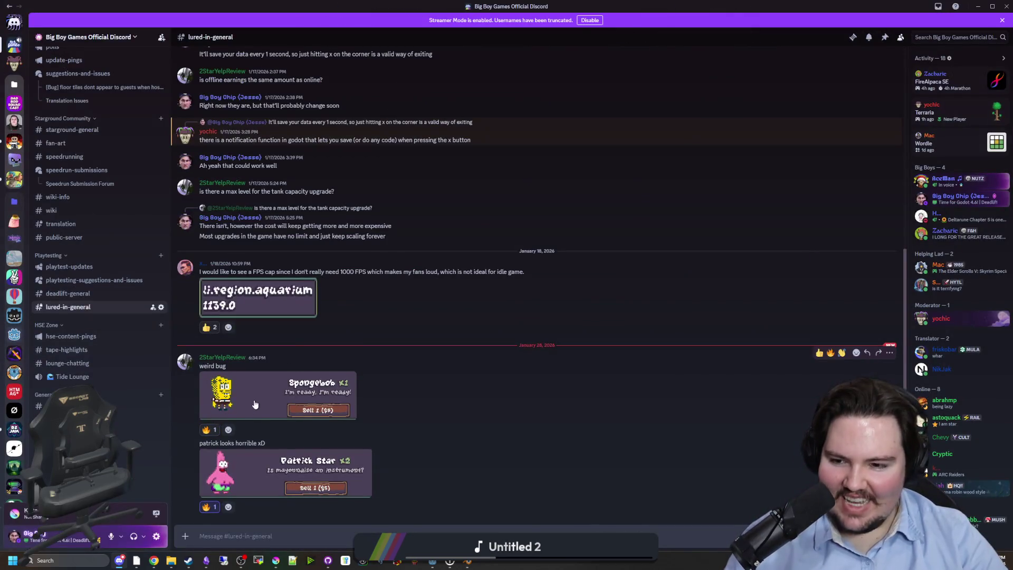
# View the Patrick Star bug image full-size, then return to the Godot editor.
pyautogui.click(254, 460)
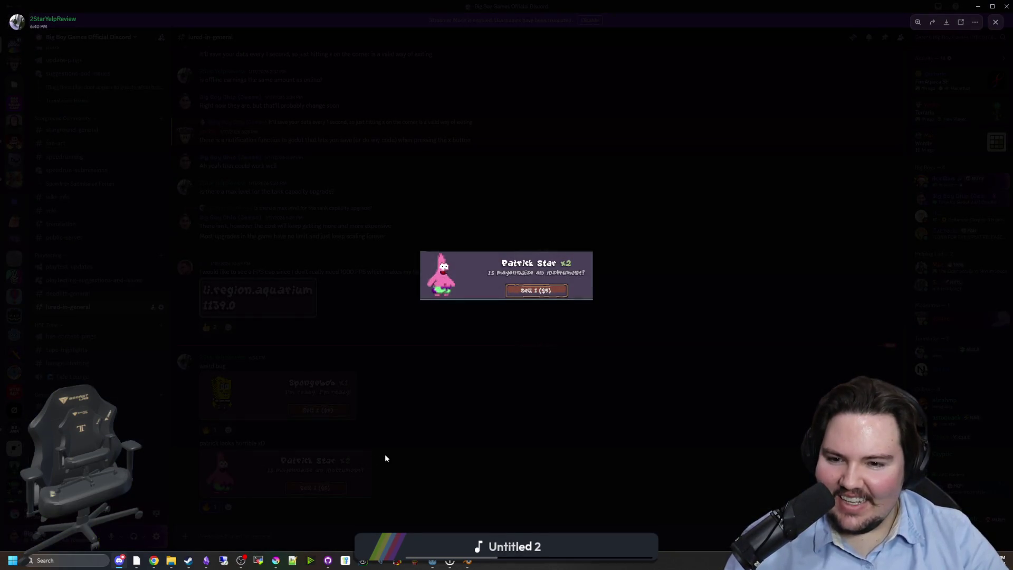
pyautogui.click(384, 454)
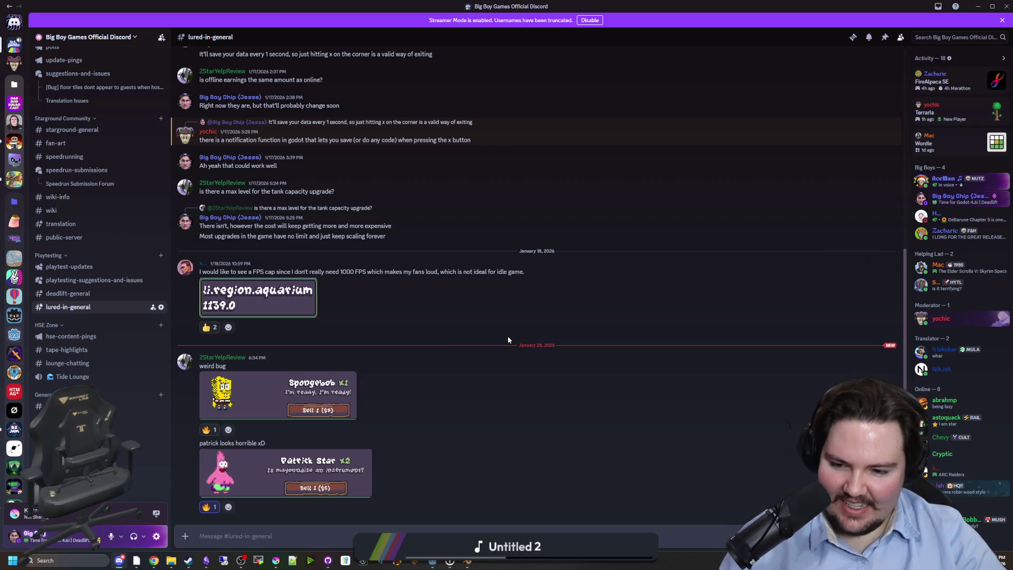
pyautogui.hotkey('alt', 'Tab')
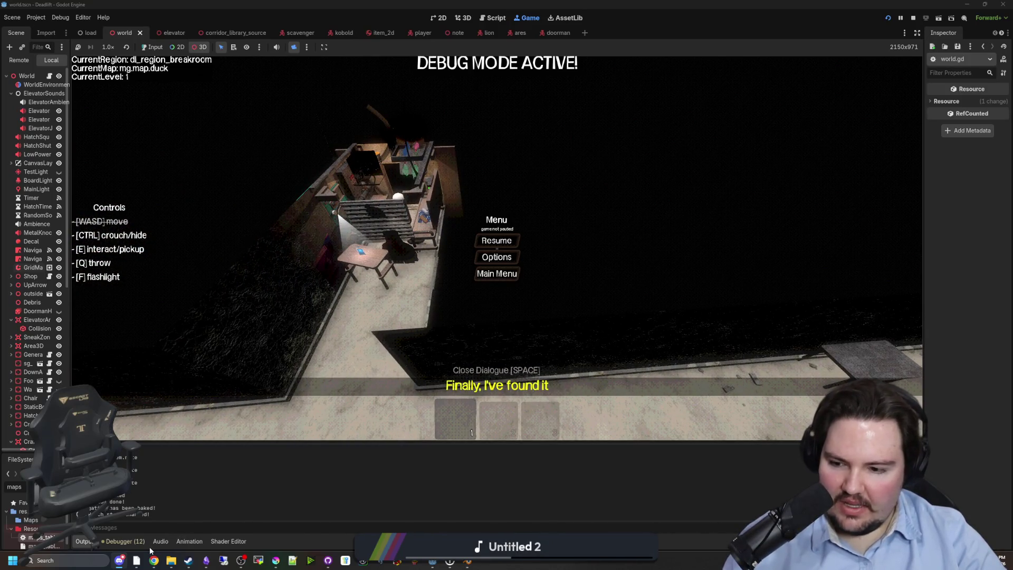
# Open the debugger's Profiler frame time data and enlarge the debugger panel.
pyautogui.click(133, 542)
pyautogui.click(211, 442)
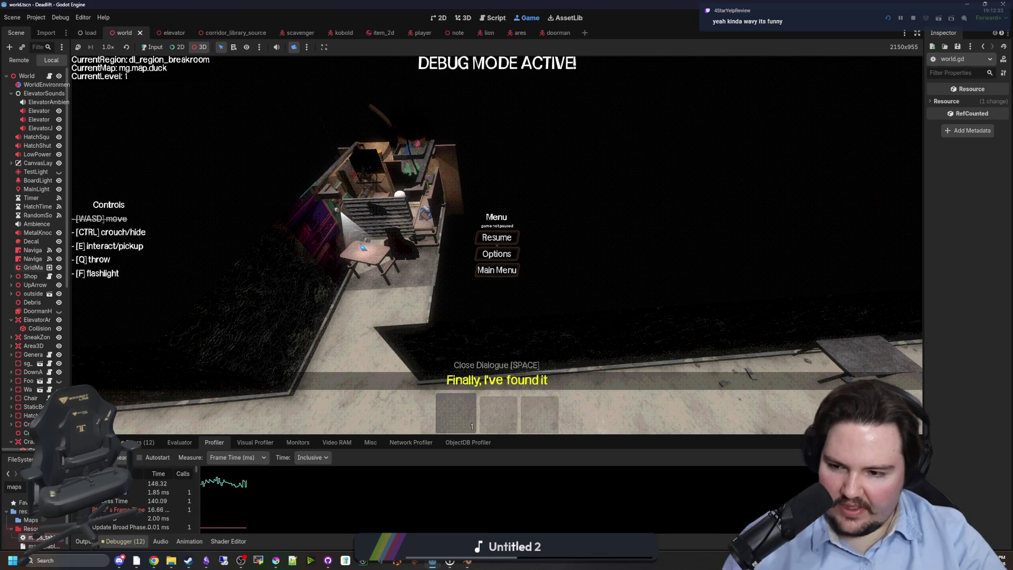
pyautogui.moveTo(528, 436)
pyautogui.mouseDown()
pyautogui.moveTo(524, 305)
pyautogui.moveTo(536, 275)
pyautogui.mouseUp()
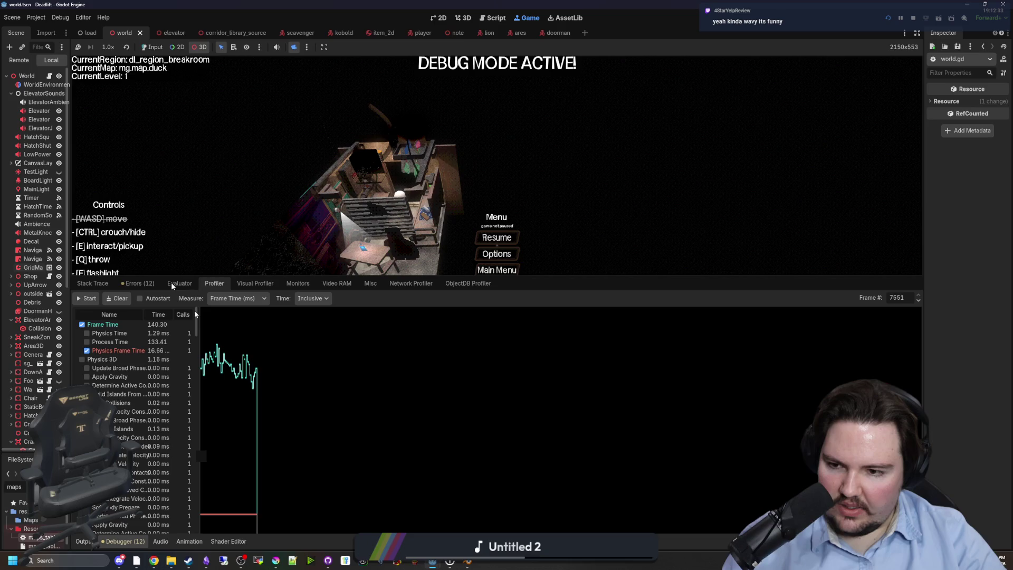
pyautogui.scroll(-10, 123, 467)
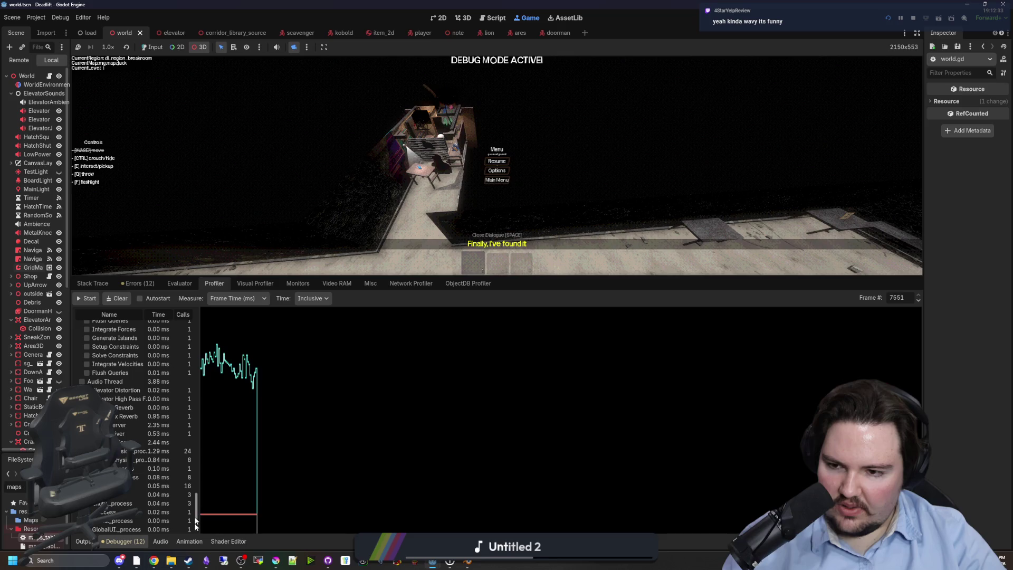
pyautogui.moveTo(195, 522); pyautogui.dragTo(214, 321)
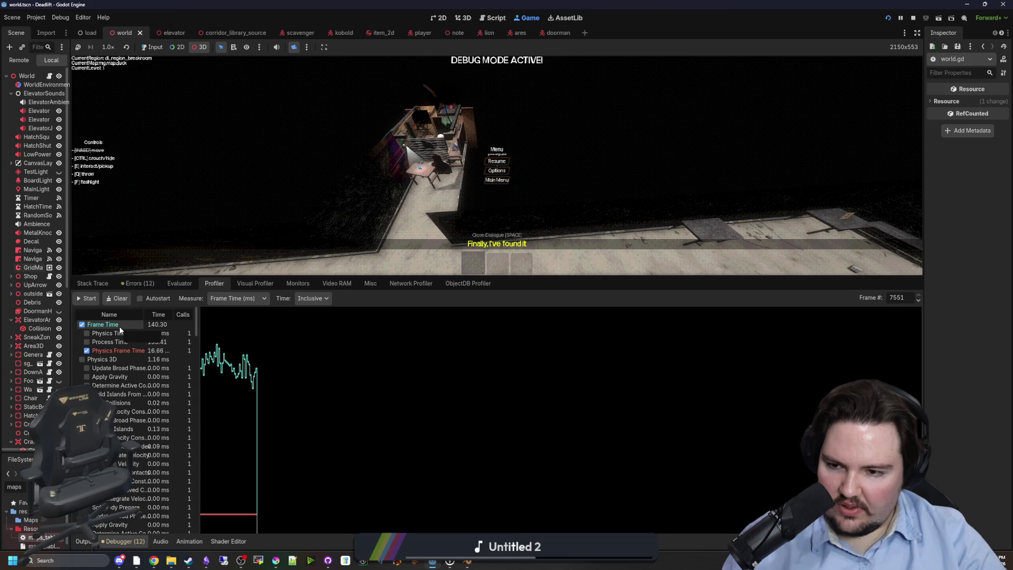
# Stop the running game with F8, browse the profiler tabs, and shrink the debugger panel.
pyautogui.press('F8')
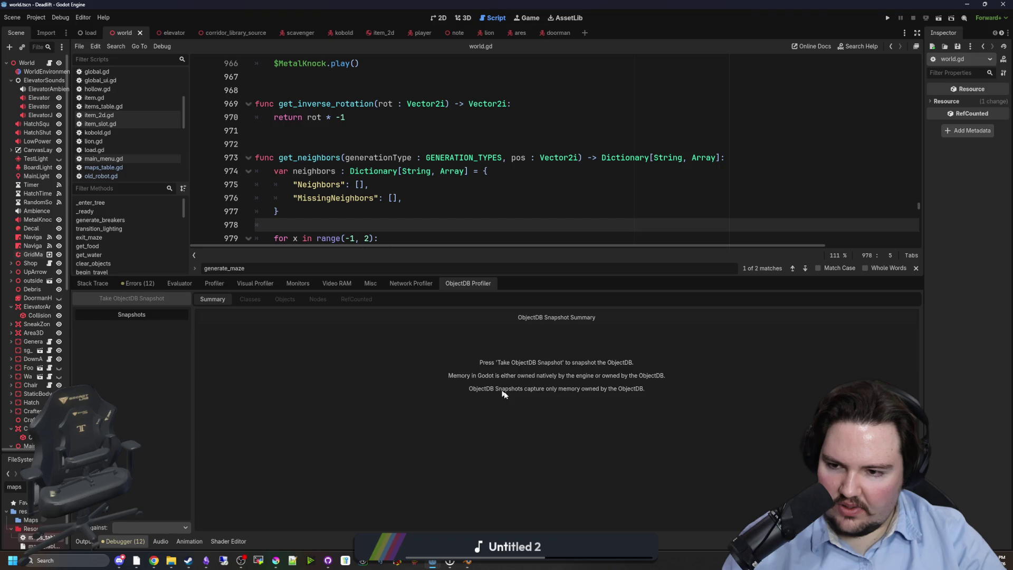
pyautogui.click(251, 286)
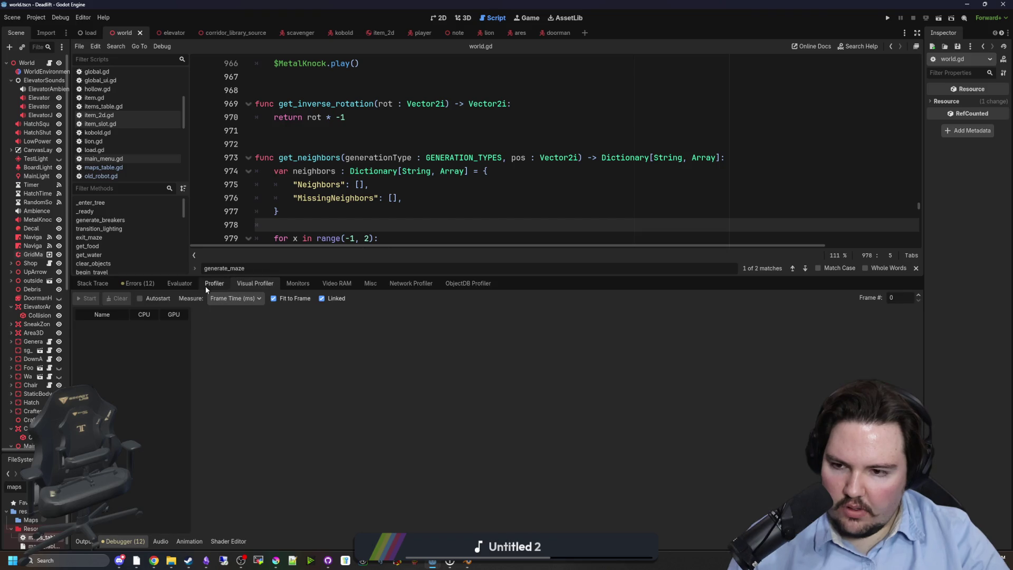
pyautogui.click(206, 286)
pyautogui.click(172, 285)
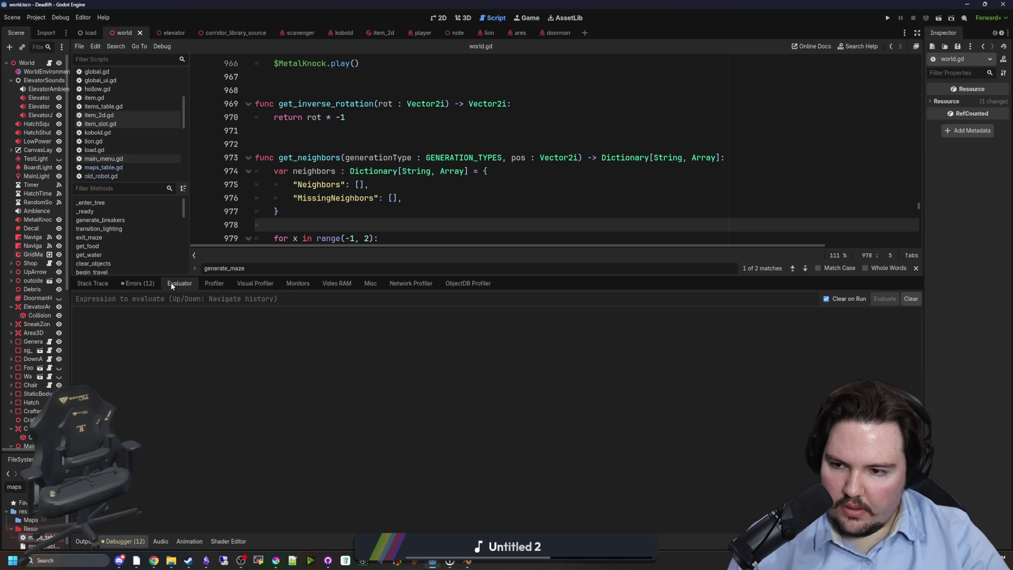
pyautogui.click(214, 283)
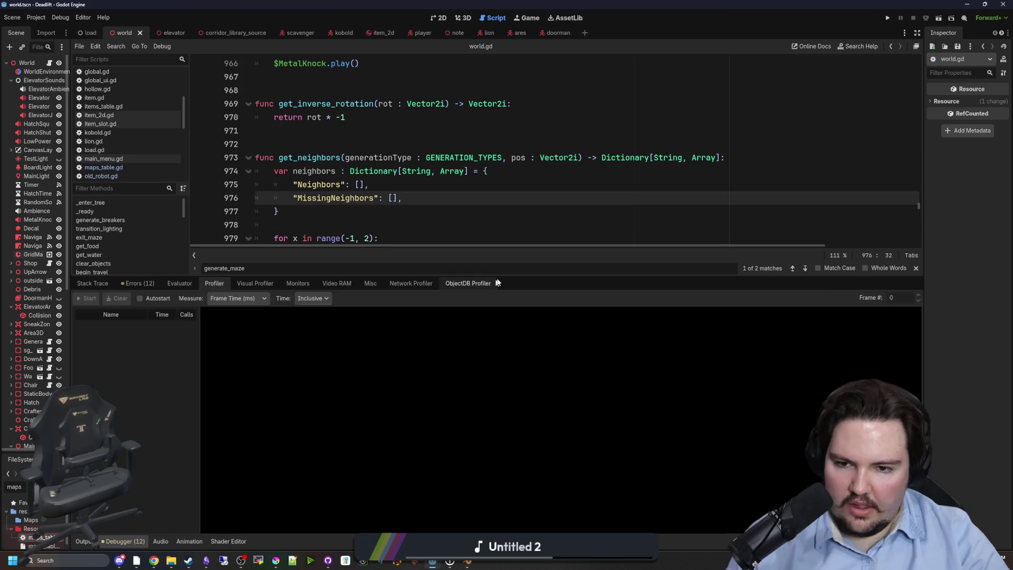
pyautogui.moveTo(497, 277); pyautogui.dragTo(496, 435)
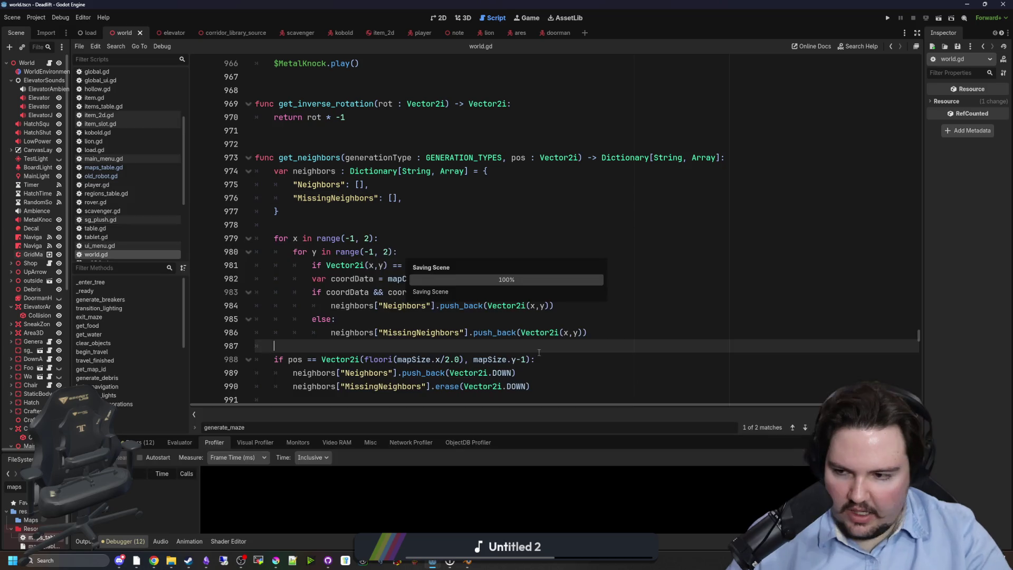
# Review the get_neighbors loop and its return neighbors line in world.gd, then save the script.
pyautogui.click(477, 234)
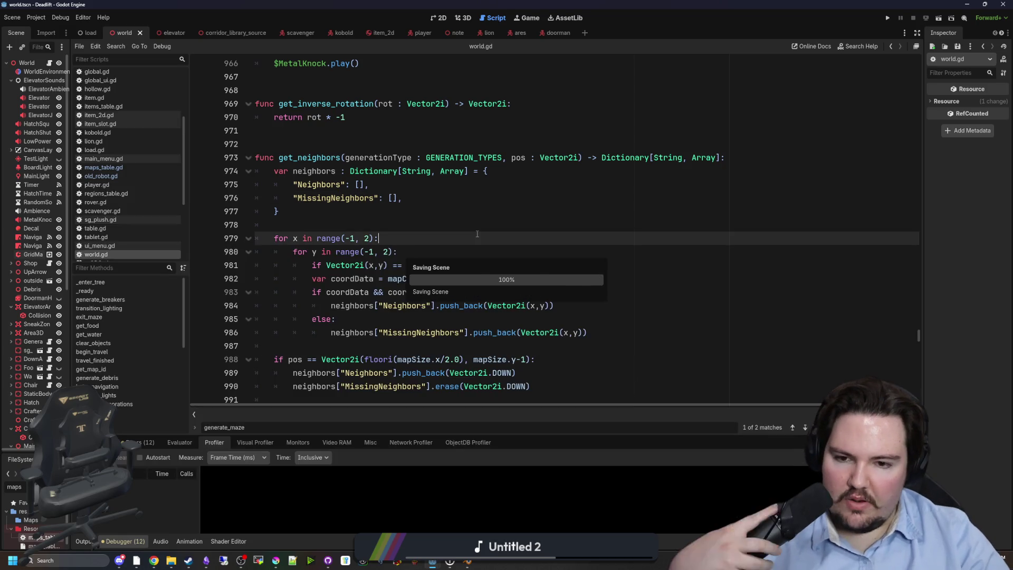
pyautogui.scroll(-1, 477, 234)
pyautogui.scroll(-1, 477, 233)
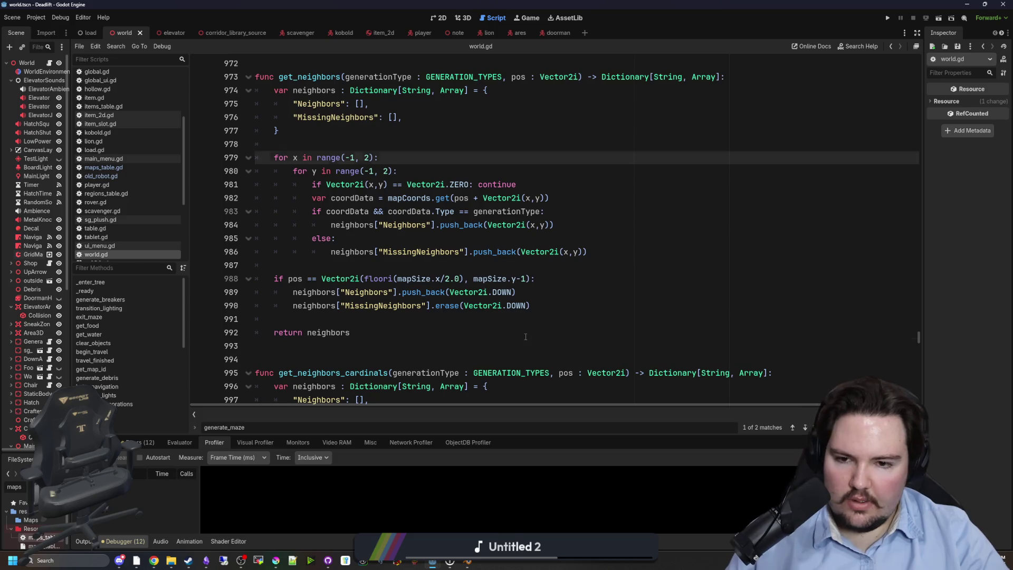
pyautogui.click(506, 333)
pyautogui.scroll(1, 506, 319)
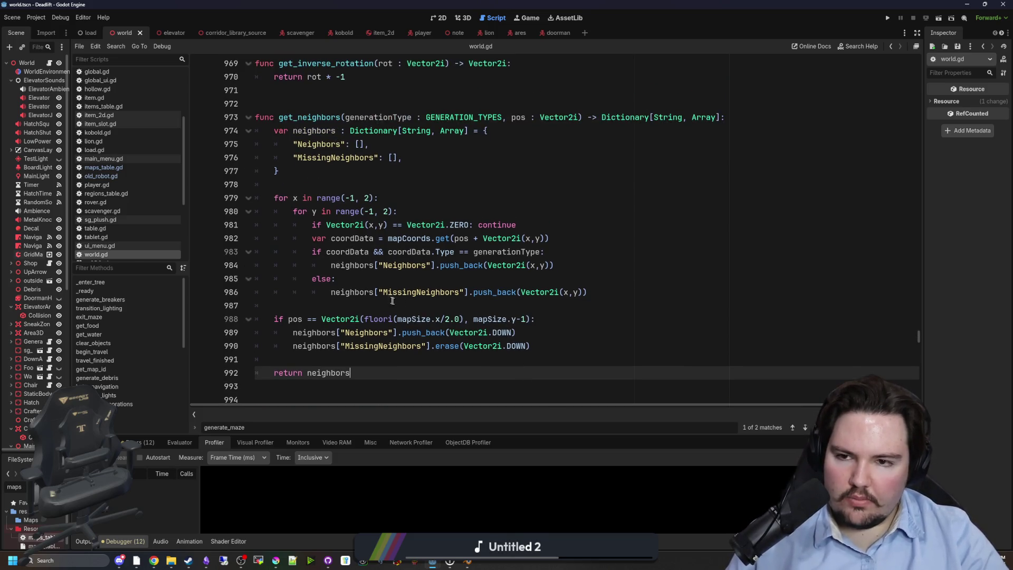
pyautogui.click(393, 305)
pyautogui.hotkey('ctrl', 's')
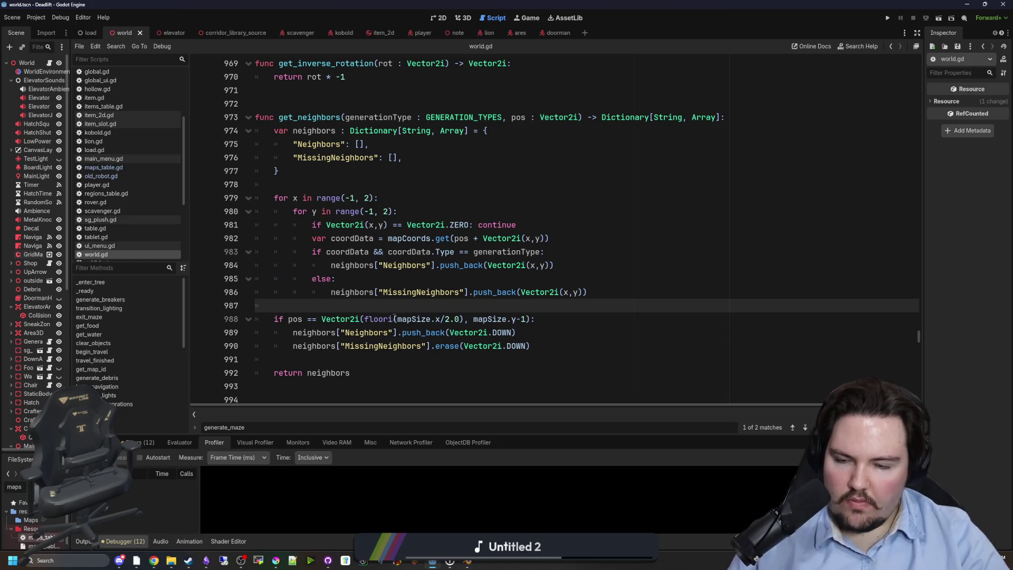
# Scroll back through world.gd to the Hatch stage changed print line and save again.
pyautogui.click(460, 266)
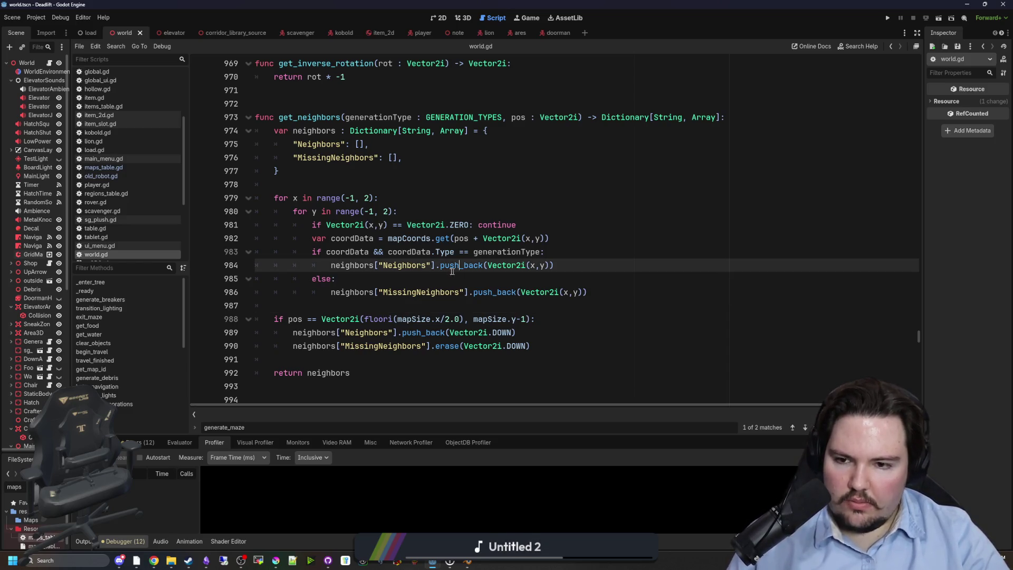
pyautogui.press('Down')
pyautogui.scroll(-5, 429, 264)
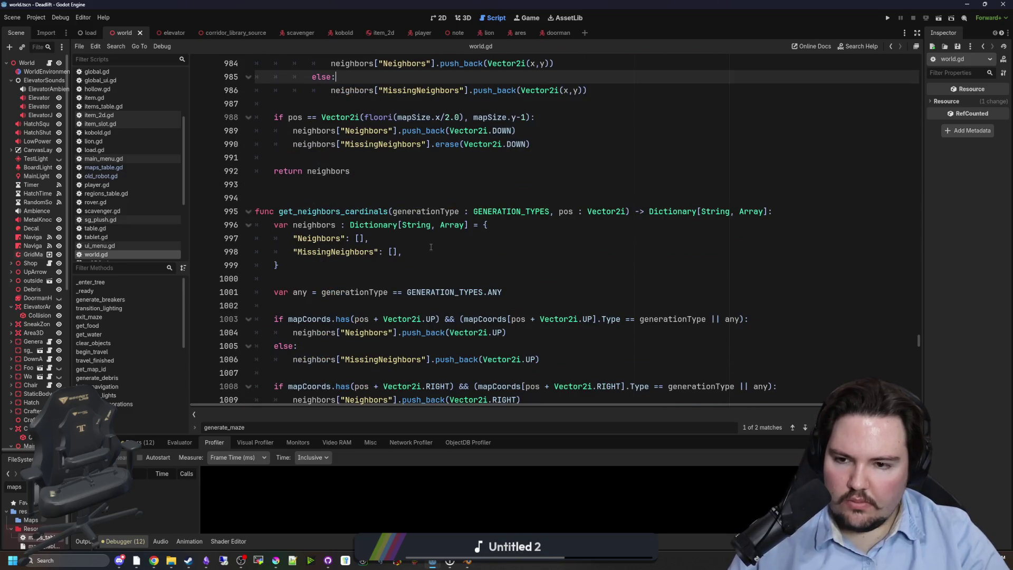
pyautogui.scroll(10, 431, 247)
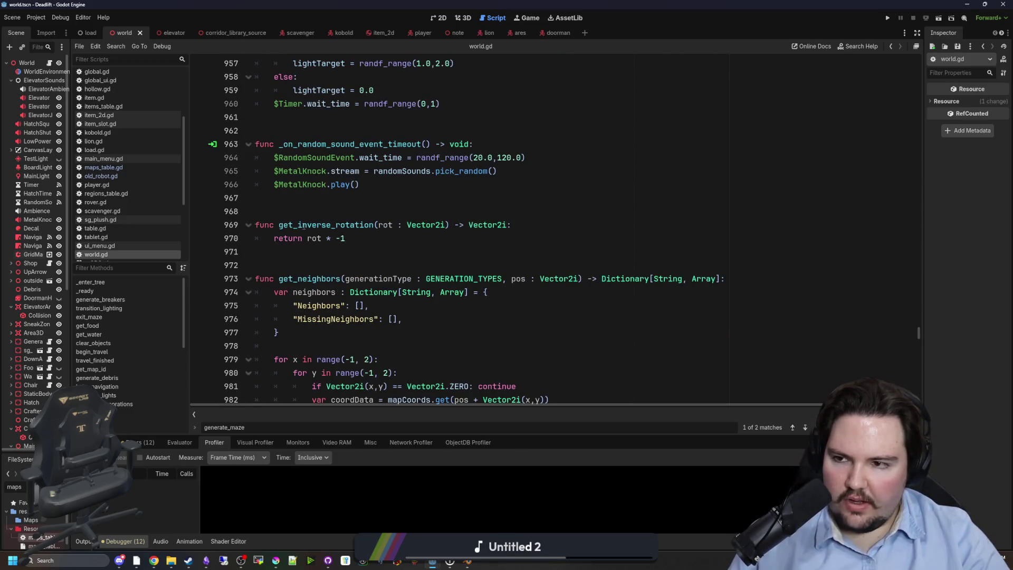
pyautogui.scroll(6, 403, 255)
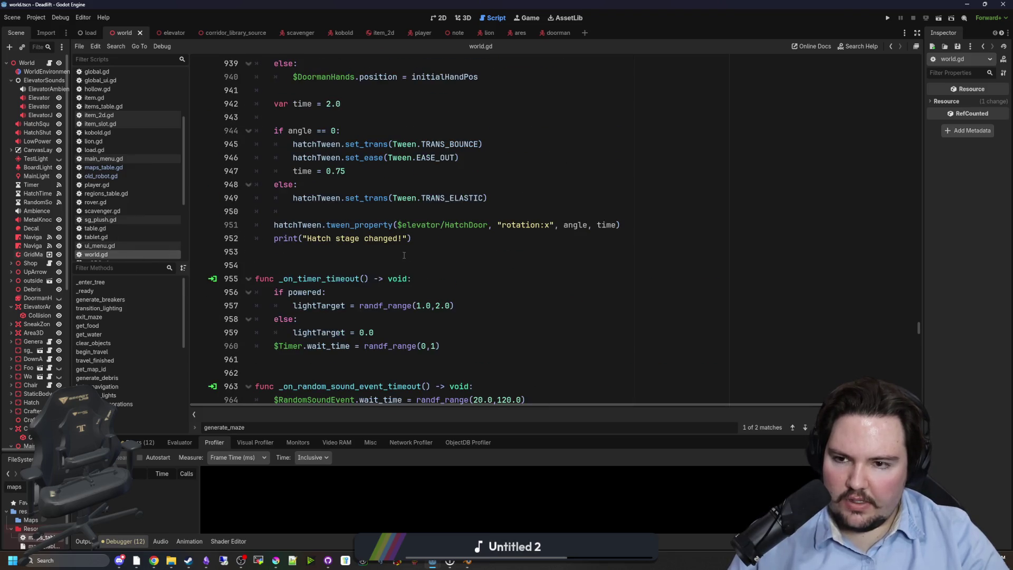
pyautogui.scroll(3, 404, 256)
pyautogui.scroll(3, 412, 266)
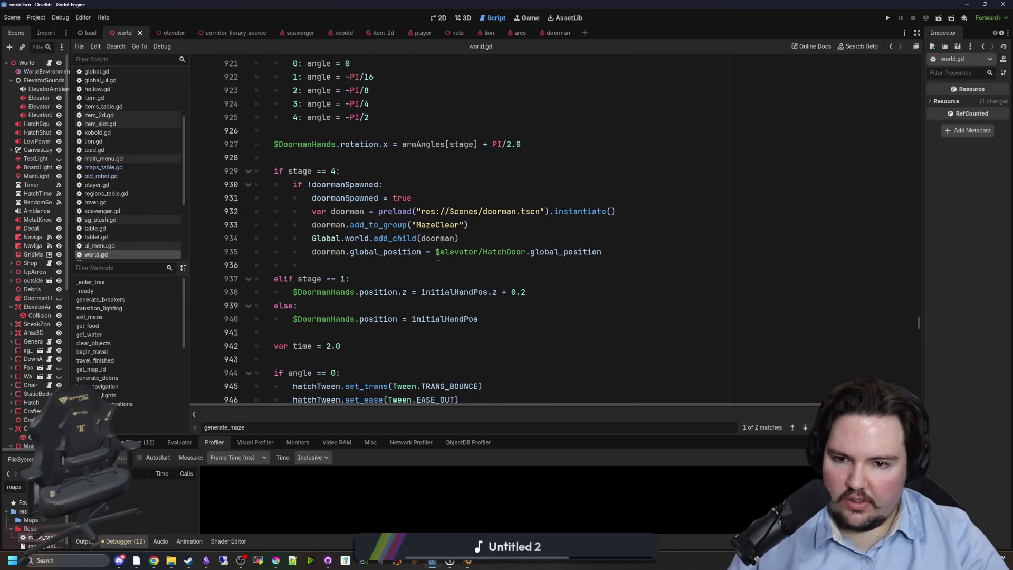
pyautogui.scroll(4, 440, 262)
pyautogui.scroll(5, 379, 226)
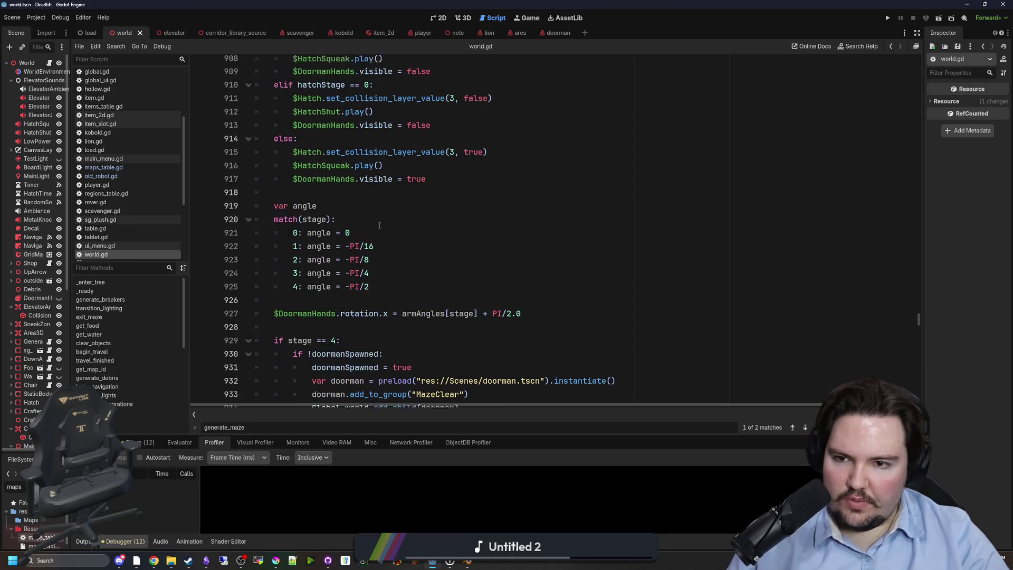
pyautogui.scroll(-15, 388, 230)
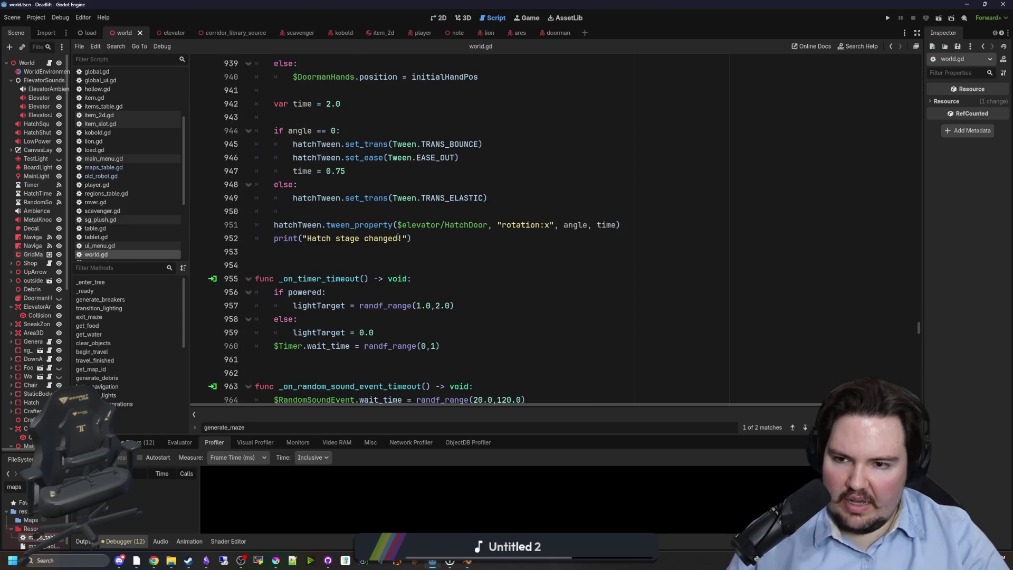
pyautogui.click(396, 237)
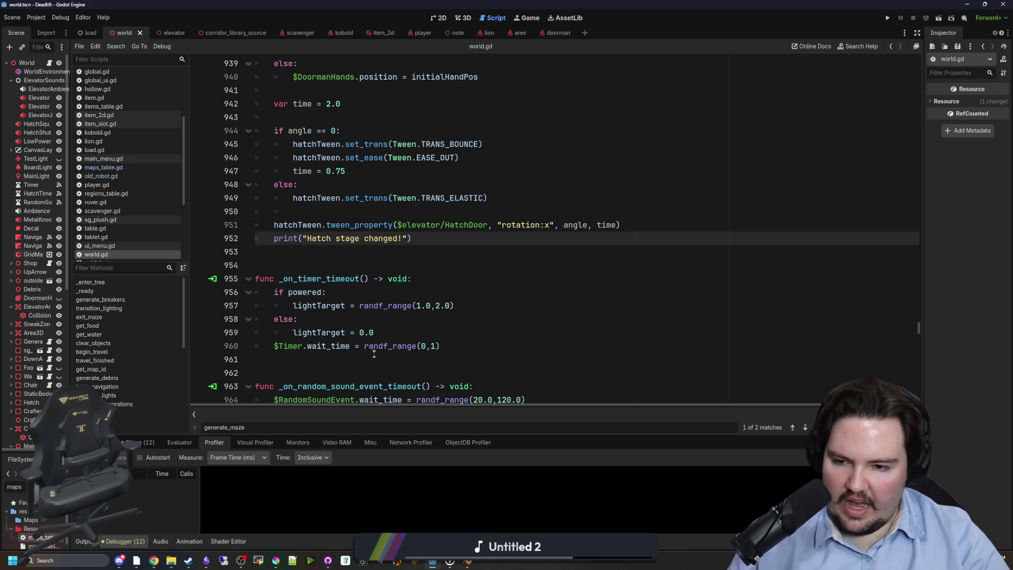
pyautogui.click(353, 260)
pyautogui.hotkey('ctrl', 's')
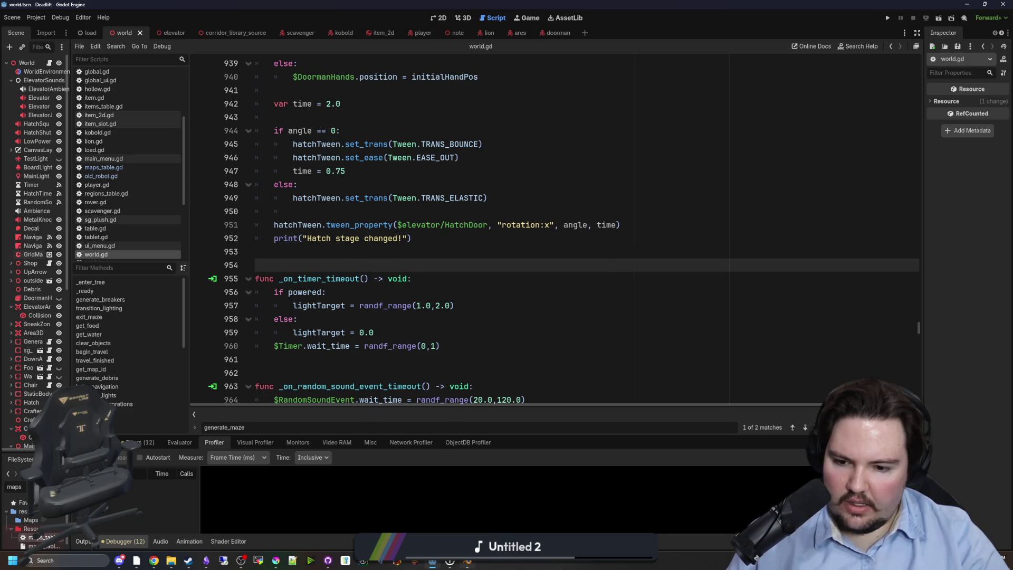
# Widen the Scene tree dock, give the FileSystem list more room, and focus its filter box.
pyautogui.hotkey('alt', 'Tab')
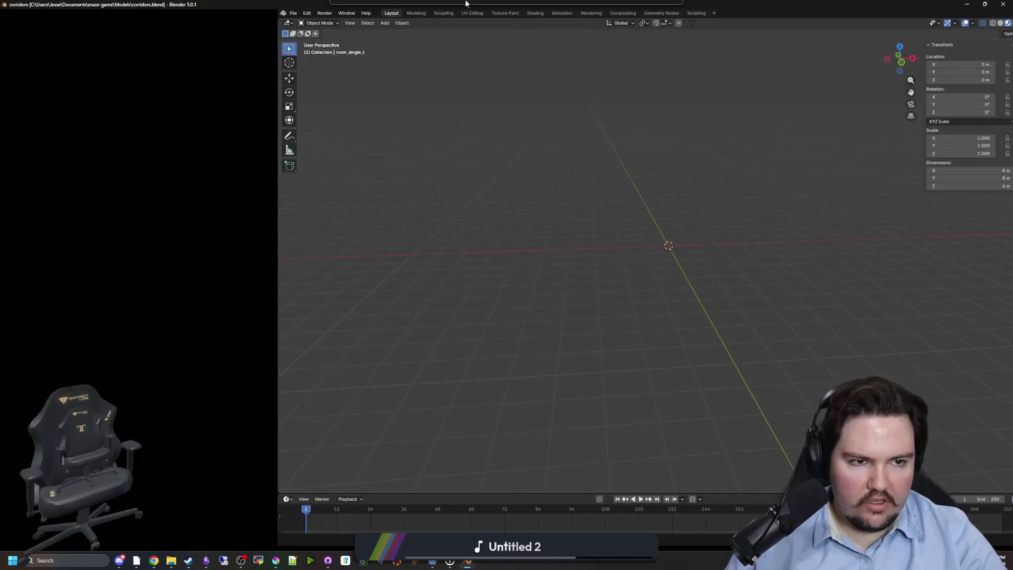
pyautogui.hotkey('alt', 'Tab')
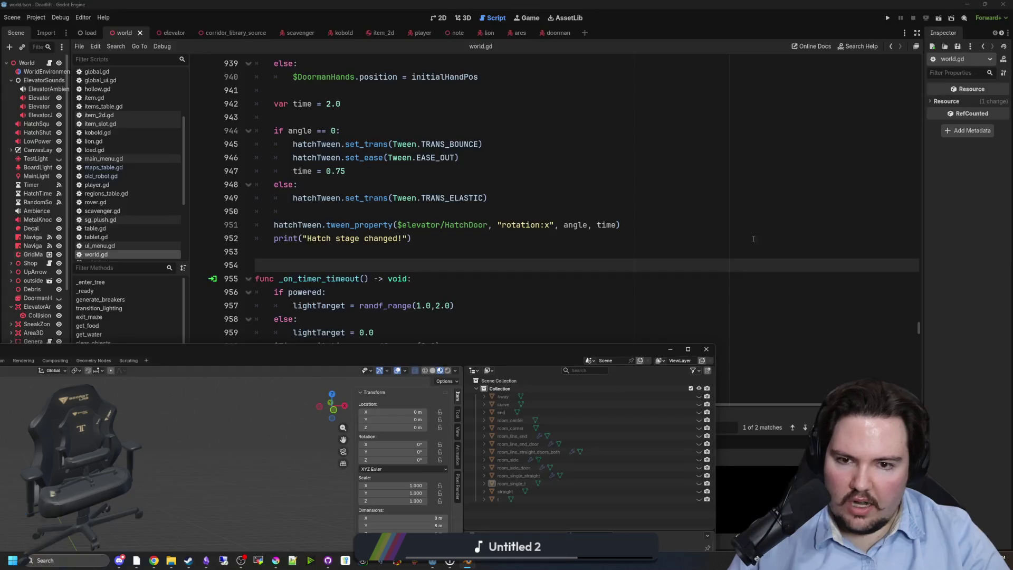
pyautogui.moveTo(70, 288); pyautogui.dragTo(146, 288)
pyautogui.moveTo(73, 453); pyautogui.dragTo(74, 376)
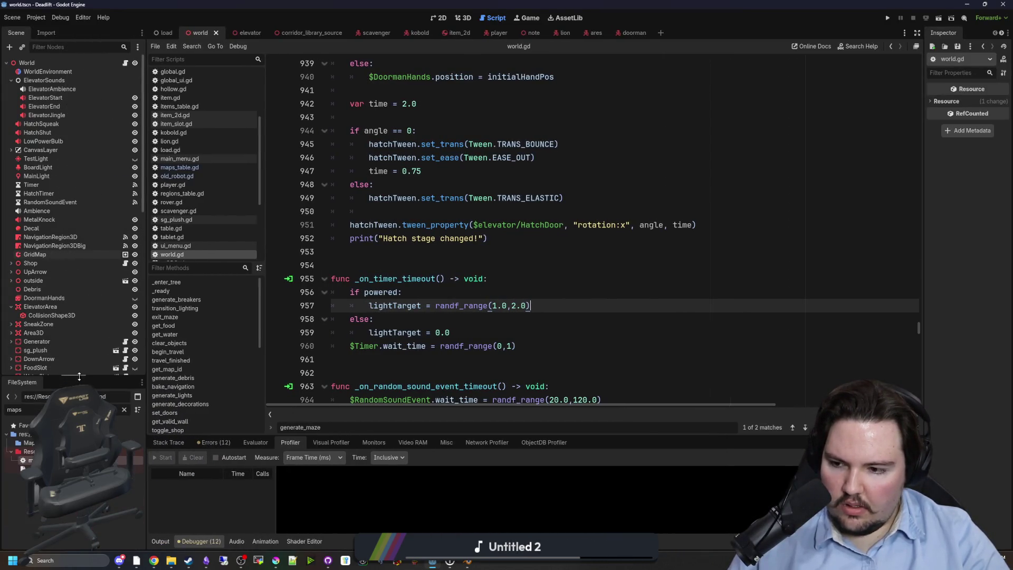
pyautogui.click(124, 410)
# Filter the project files for 'corr' and open the corridor_library_source scene in 3D.
pyautogui.write('corr')
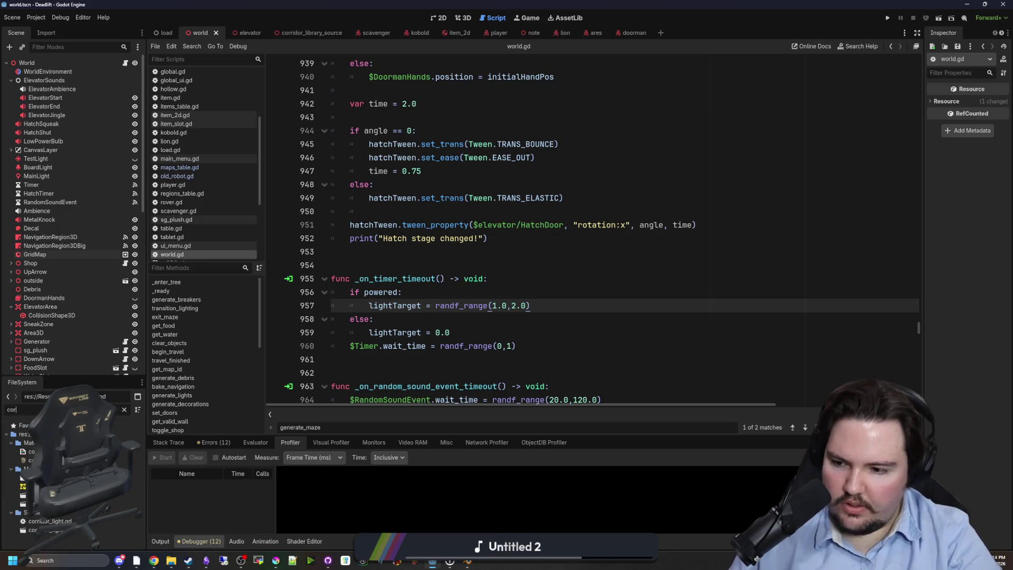
pyautogui.click(301, 33)
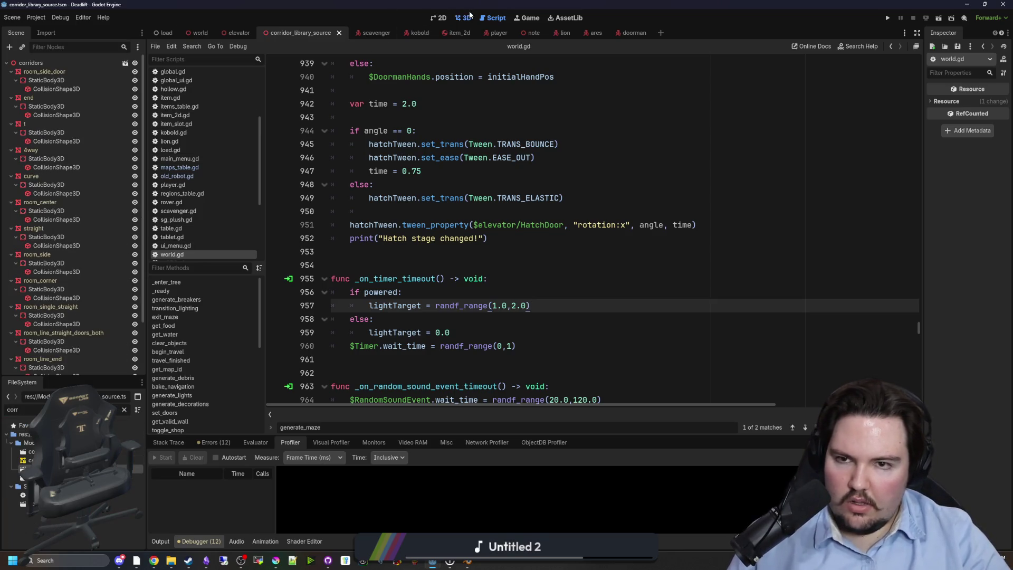
pyautogui.click(463, 18)
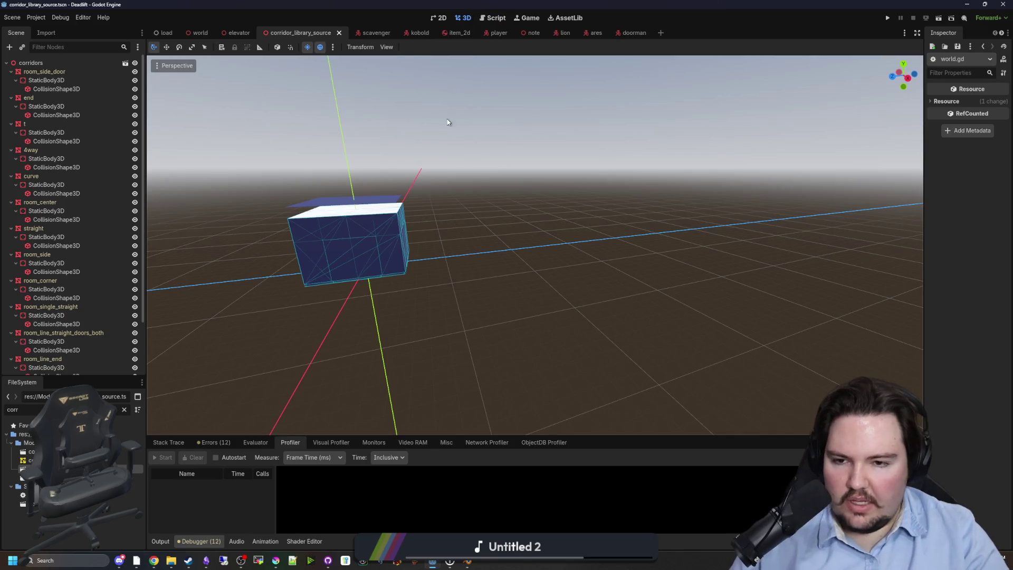
# Hide the room_side_door, end, t, t corridor, 4way, curve, room_center and straight pieces.
pyautogui.click(45, 72)
pyautogui.click(134, 71)
pyautogui.click(11, 97)
pyautogui.click(28, 97)
pyautogui.click(134, 98)
pyautogui.click(134, 107)
pyautogui.click(135, 133)
pyautogui.click(135, 158)
pyautogui.click(134, 185)
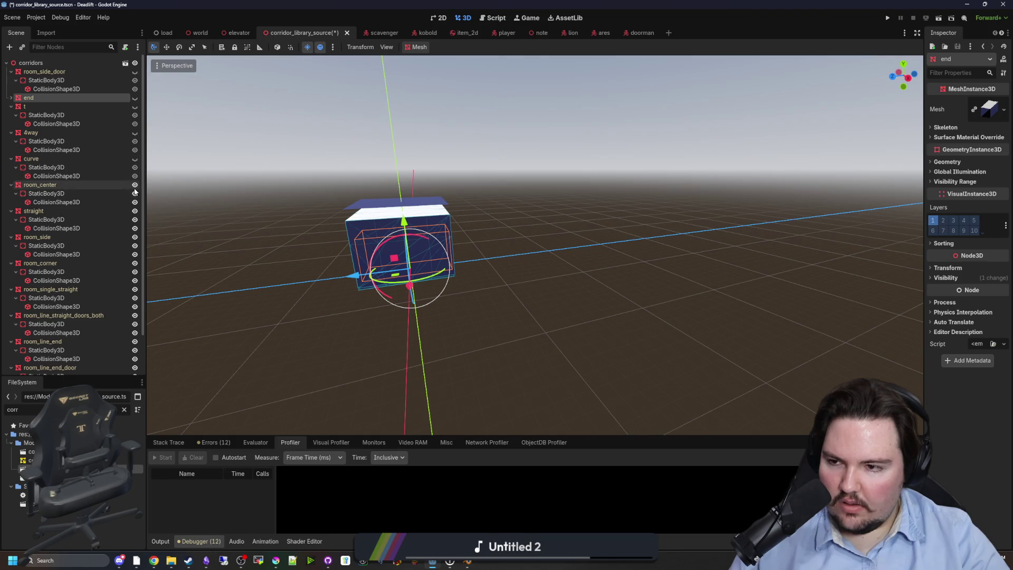
pyautogui.click(134, 211)
# Hide room_side, room_corner, room_single_straight and room_line_end, leaving only room_line_end_door visible.
pyautogui.click(134, 237)
pyautogui.click(135, 263)
pyautogui.click(135, 289)
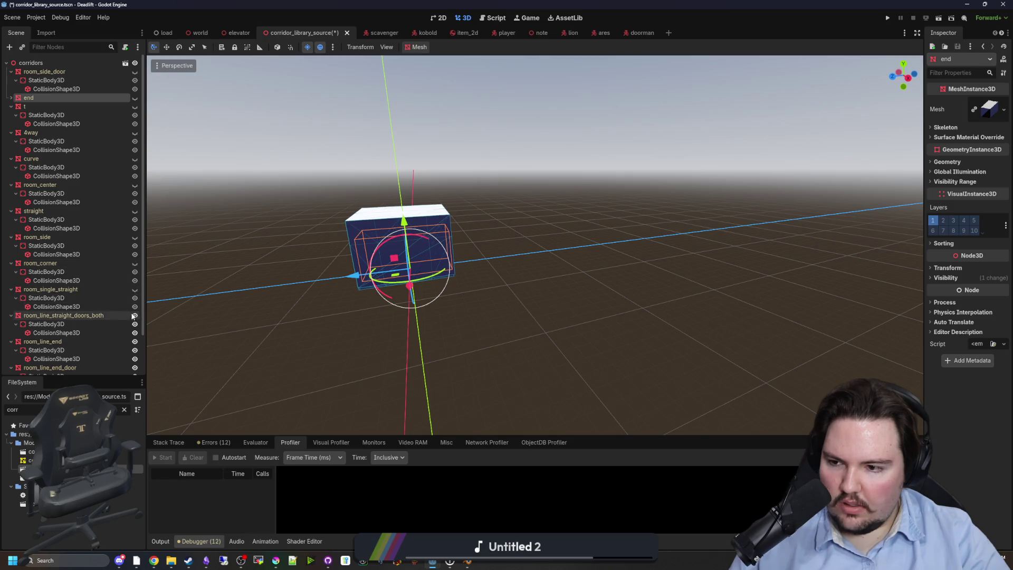
pyautogui.click(135, 341)
pyautogui.scroll(-2, 135, 348)
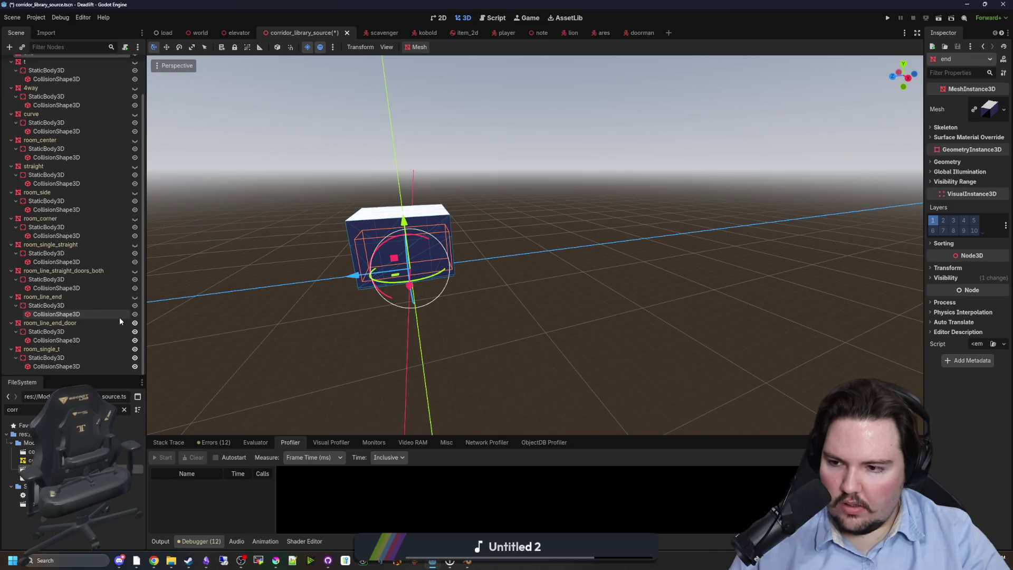
pyautogui.click(134, 323)
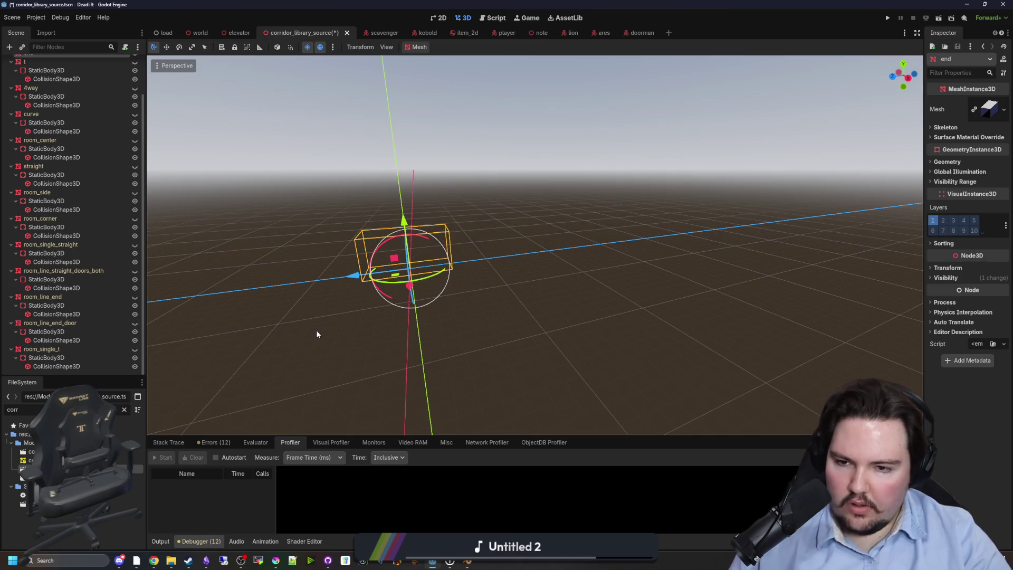
pyautogui.press('f')
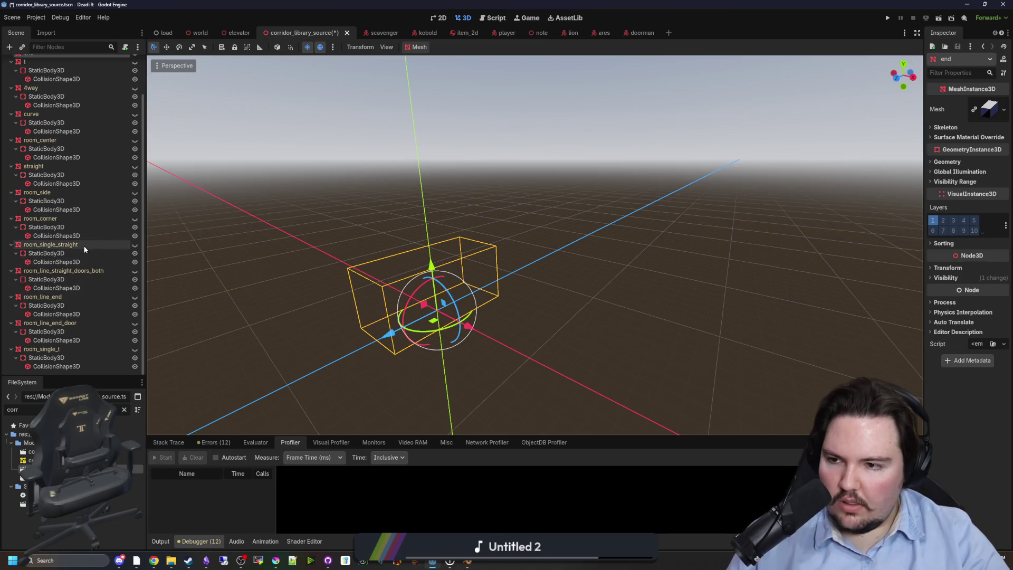
pyautogui.scroll(2, 89, 241)
pyautogui.scroll(-2, 89, 241)
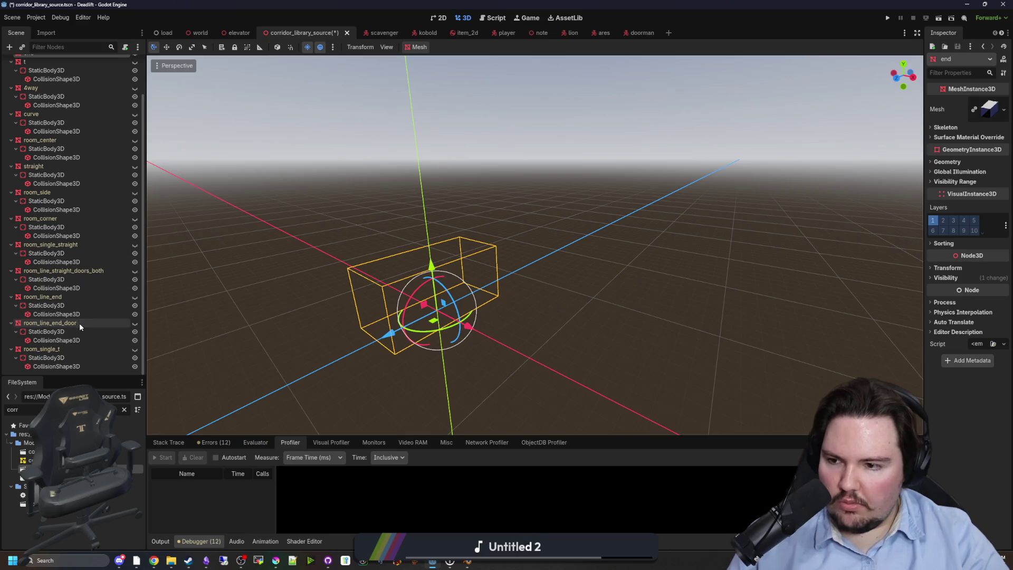
pyautogui.click(135, 323)
pyautogui.click(267, 300)
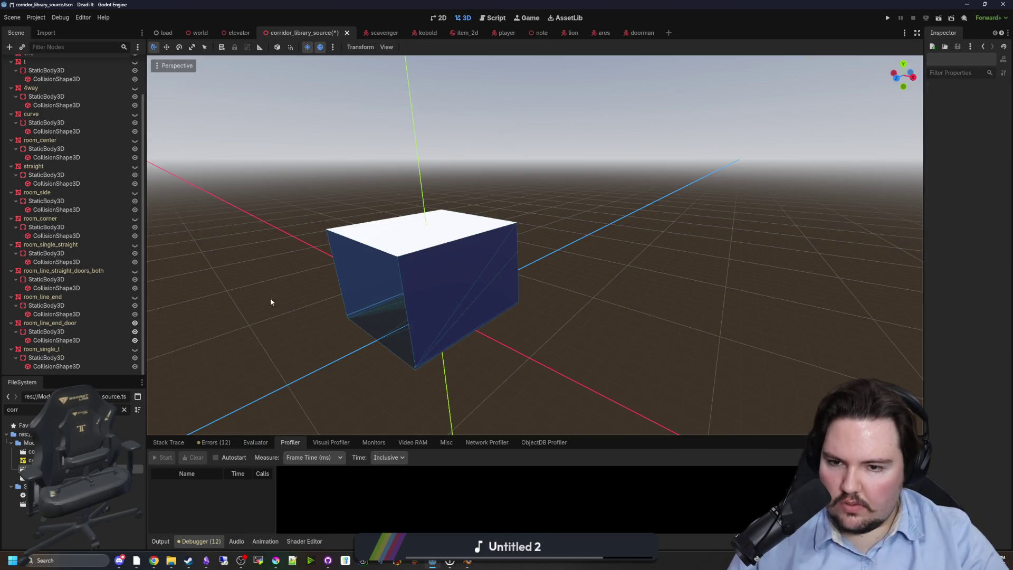
pyautogui.scroll(5, 535, 245)
pyautogui.scroll(-6, 306, 277)
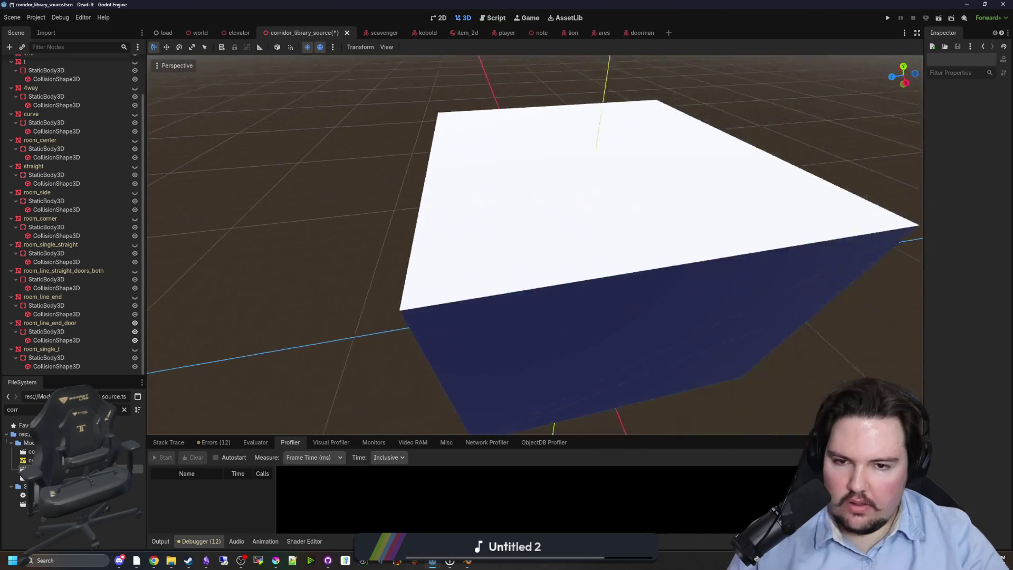
# Return room_line_end_door to position 0, 0, 0, save the scene, and filter files for 'world'.
pyautogui.click(414, 262)
pyautogui.moveTo(430, 260); pyautogui.dragTo(536, 254)
pyautogui.click(948, 268)
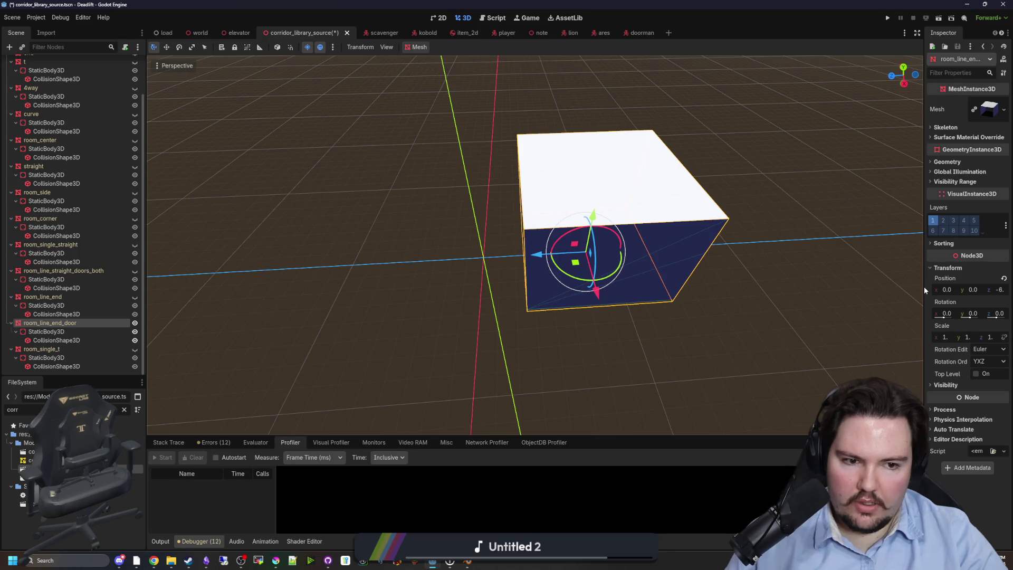
pyautogui.moveTo(924, 280); pyautogui.dragTo(861, 280)
pyautogui.hotkey('ctrl', 'z')
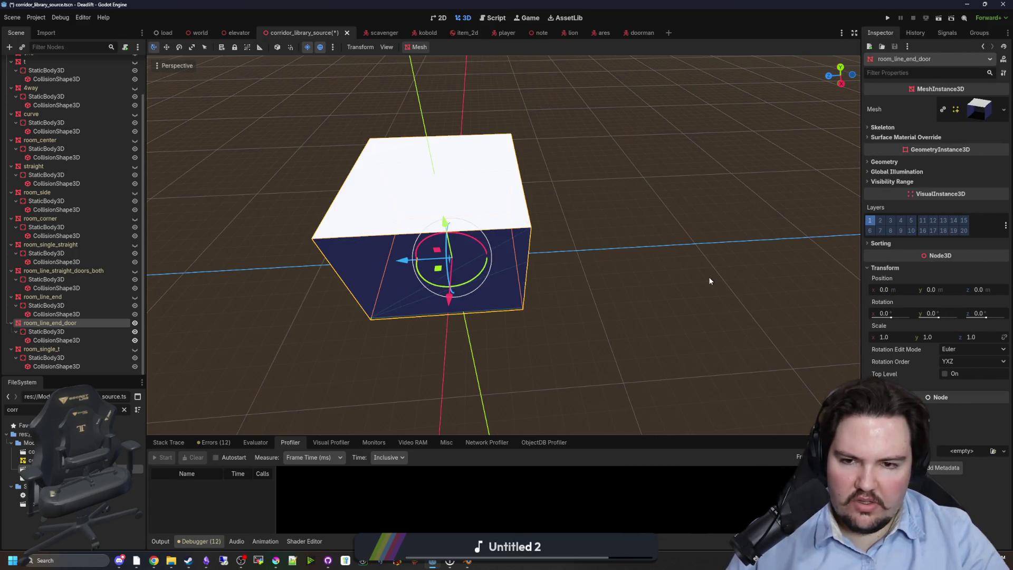
pyautogui.hotkey('ctrl', 's')
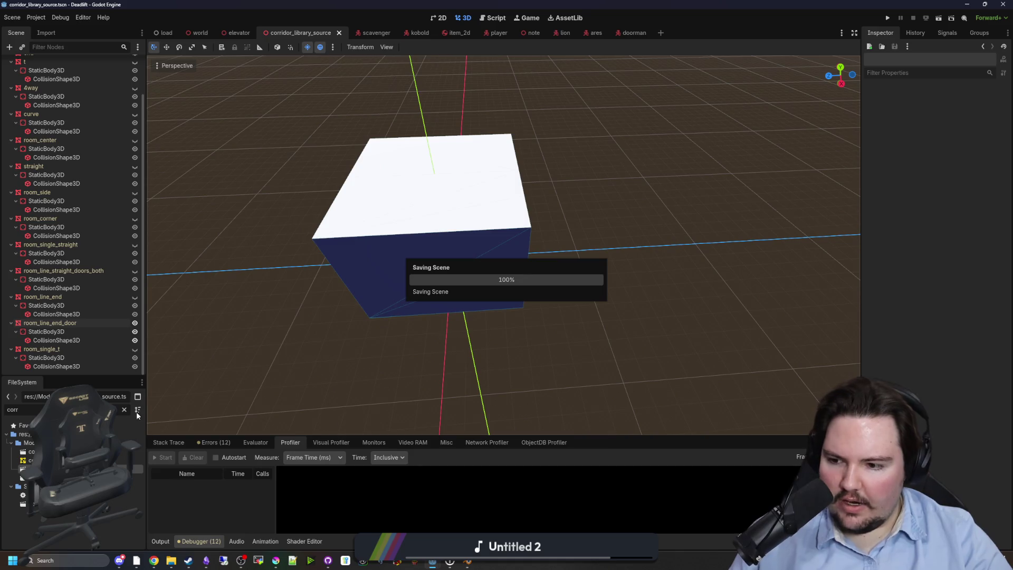
pyautogui.click(125, 410)
pyautogui.write('world')
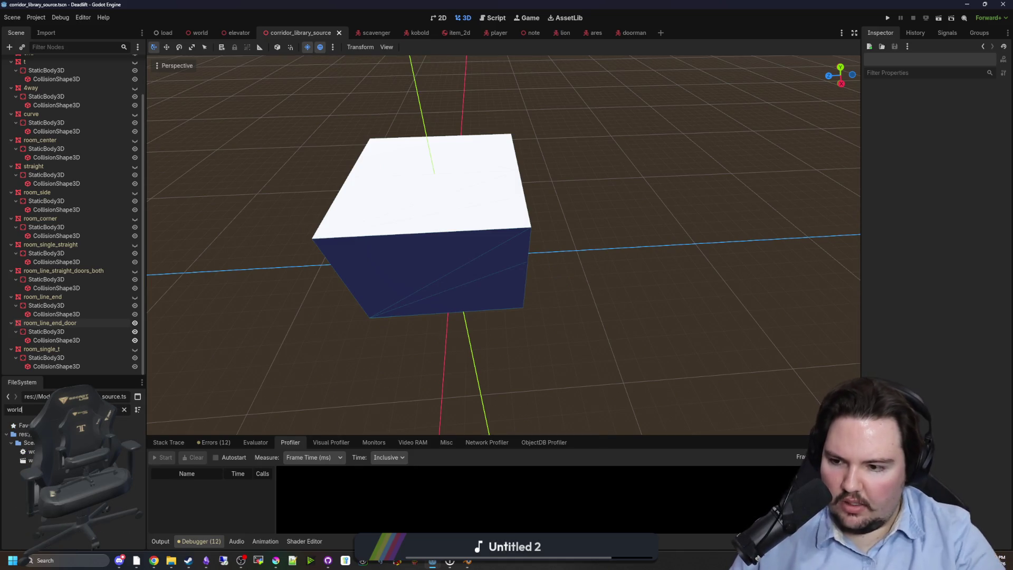
# Open world.gd and search it for generate_maze.
pyautogui.doubleClick(29, 451)
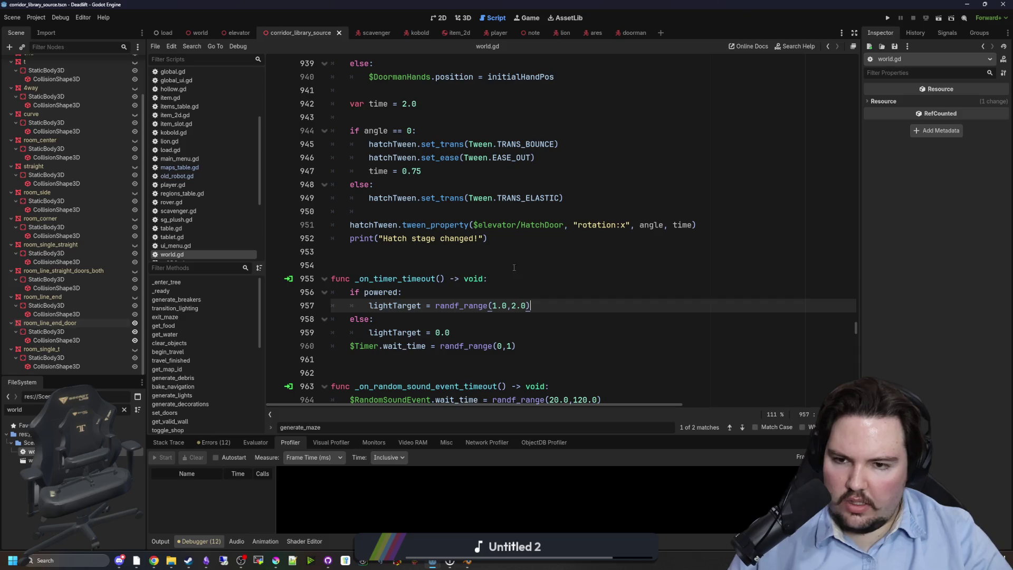
pyautogui.hotkey('ctrl', 'f')
pyautogui.write('g')
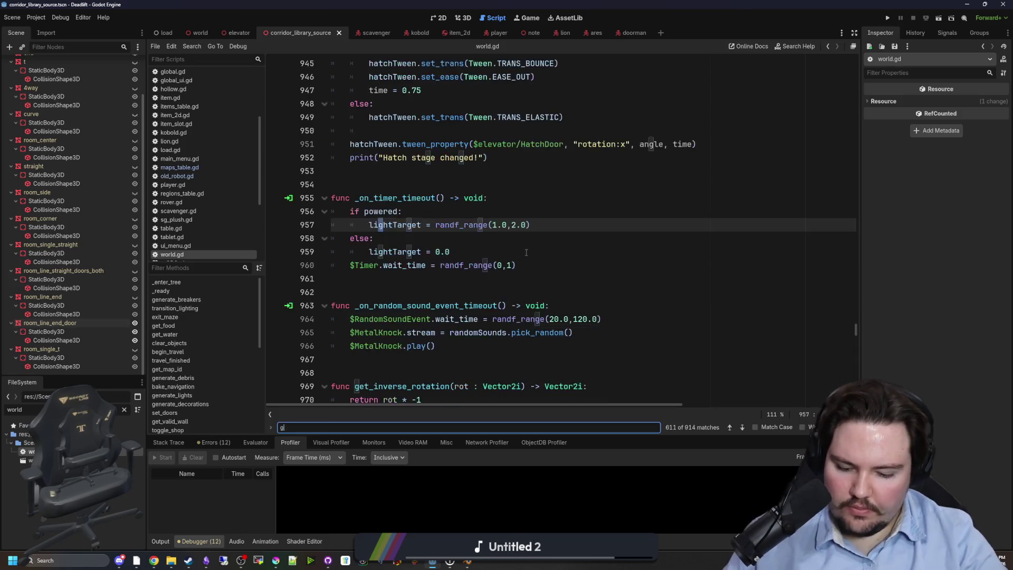
pyautogui.write('enerate_maze')
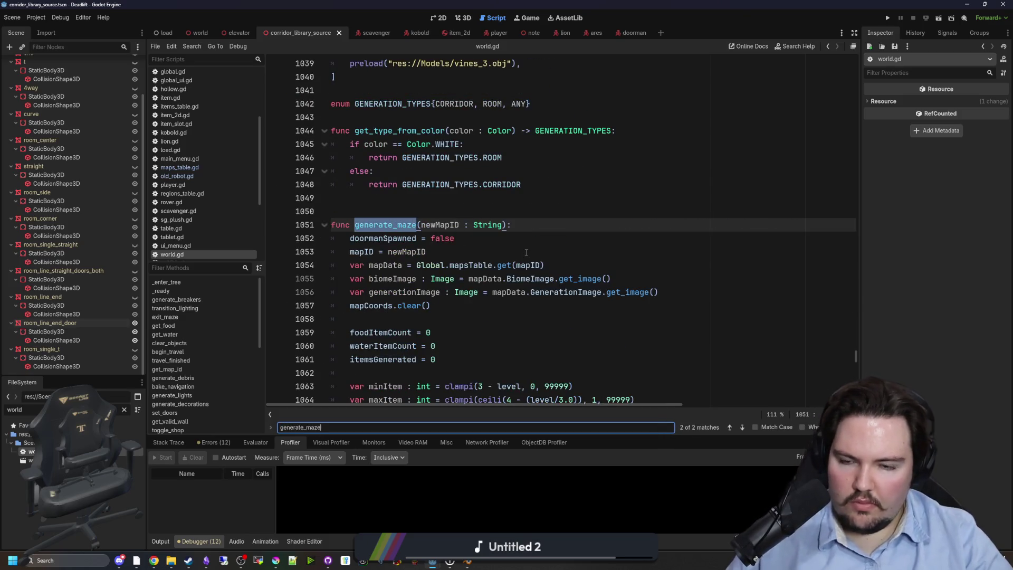
pyautogui.scroll(-7, 526, 253)
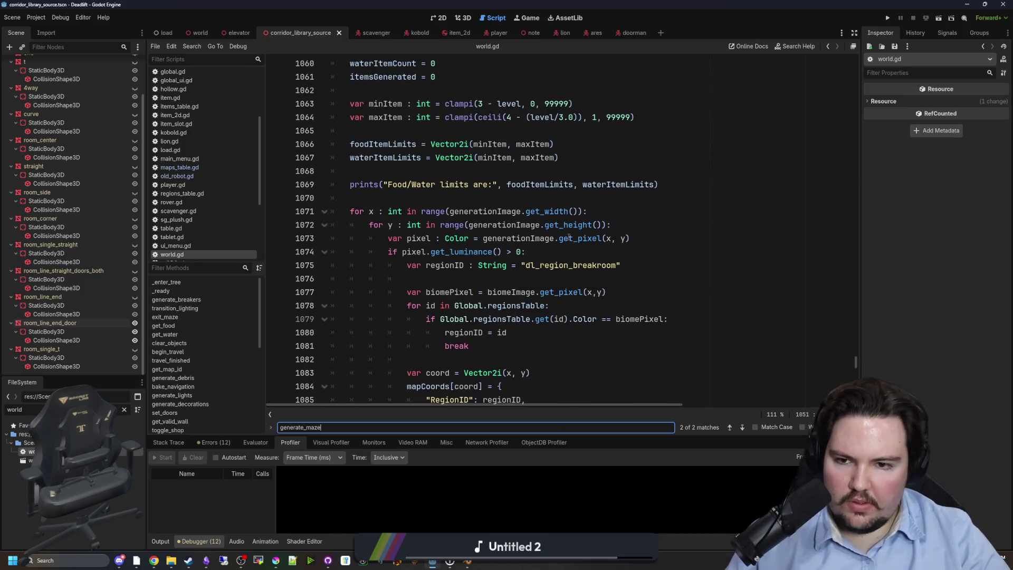
pyautogui.scroll(-9, 569, 236)
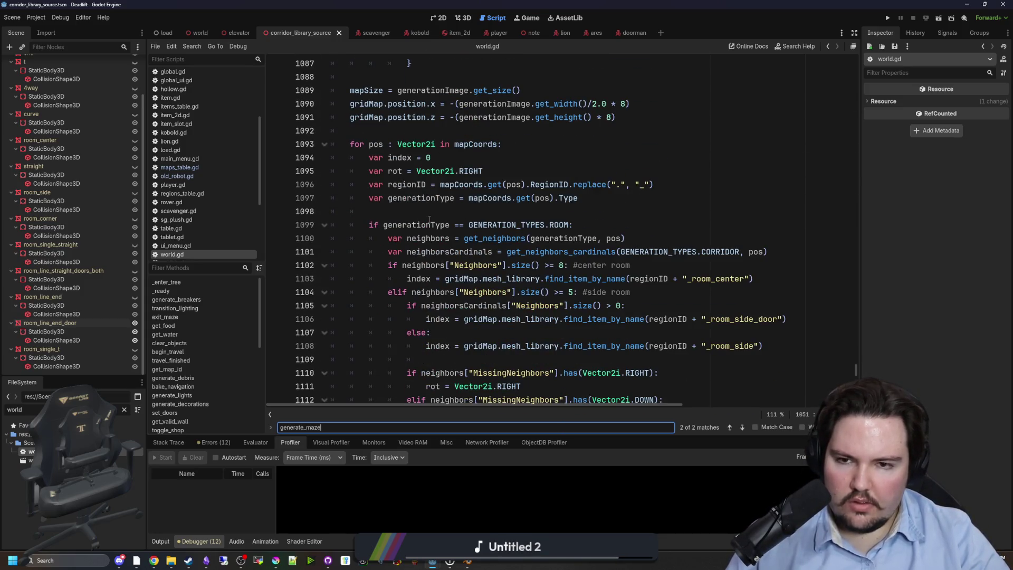
pyautogui.click(434, 212)
pyautogui.hotkey('ctrl', 's')
# Widen the code editor and select the end-room branch on lines 1133–1138.
pyautogui.scroll(-14, 434, 214)
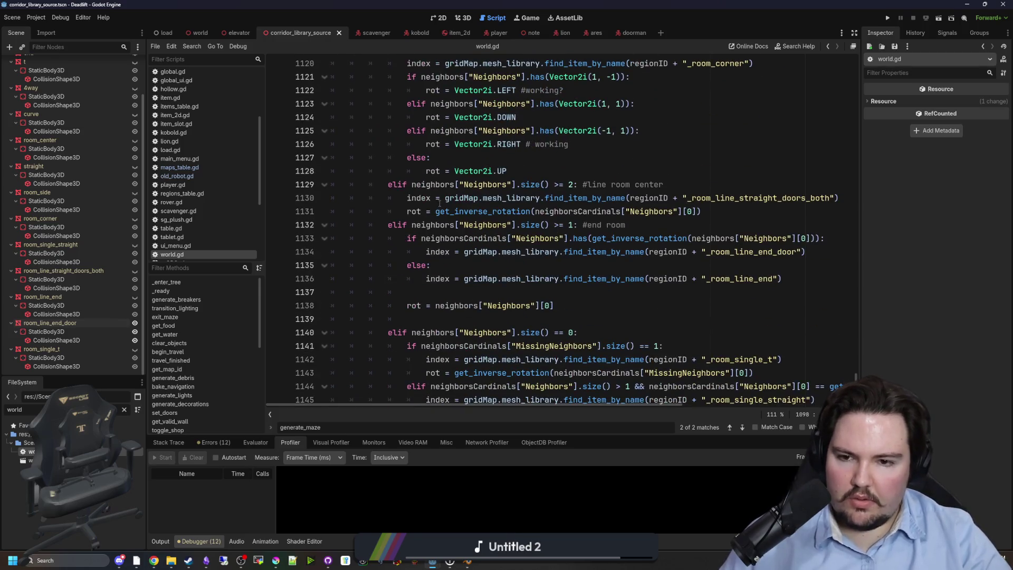
pyautogui.scroll(-3, 459, 320)
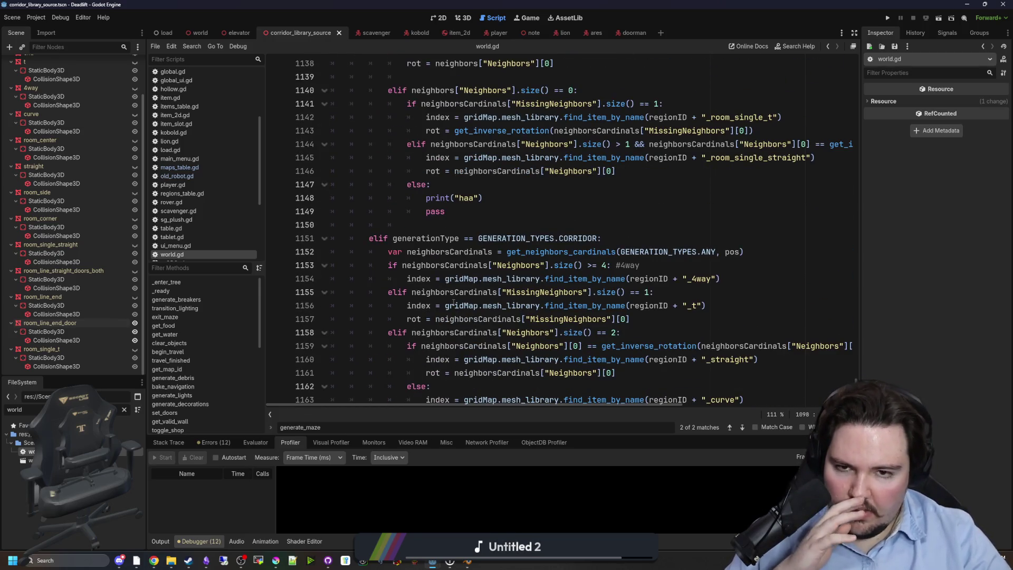
pyautogui.scroll(7, 460, 302)
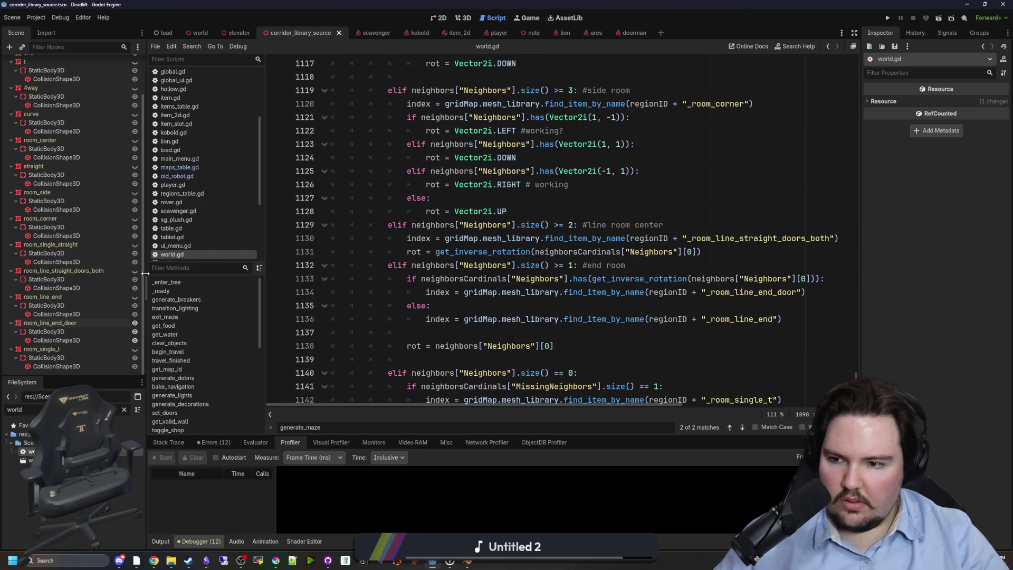
pyautogui.moveTo(148, 285); pyautogui.dragTo(70, 285)
pyautogui.click(542, 211)
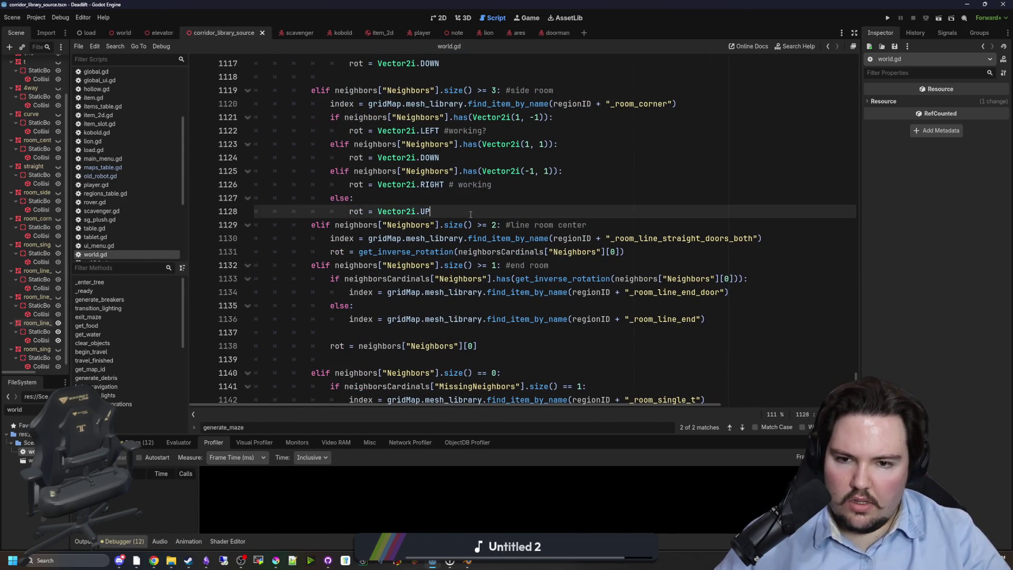
pyautogui.scroll(-2, 542, 207)
pyautogui.moveTo(496, 260)
pyautogui.mouseDown()
pyautogui.moveTo(527, 185)
pyautogui.moveTo(503, 185)
pyautogui.mouseUp()
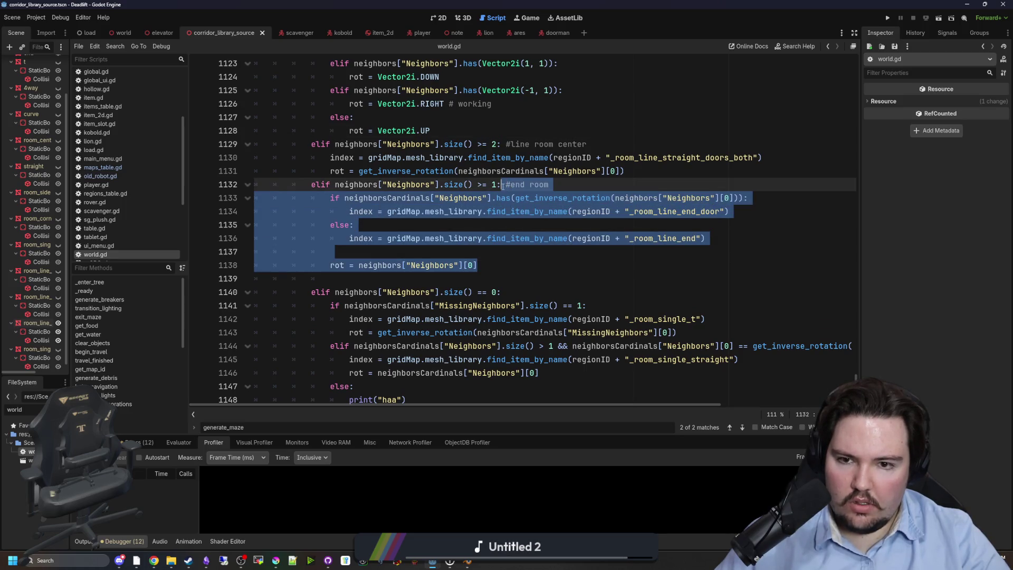
# Inspect neighborsCardinals and fix the rot assignment's indentation in the else branch.
pyautogui.click(416, 271)
pyautogui.doubleClick(394, 198)
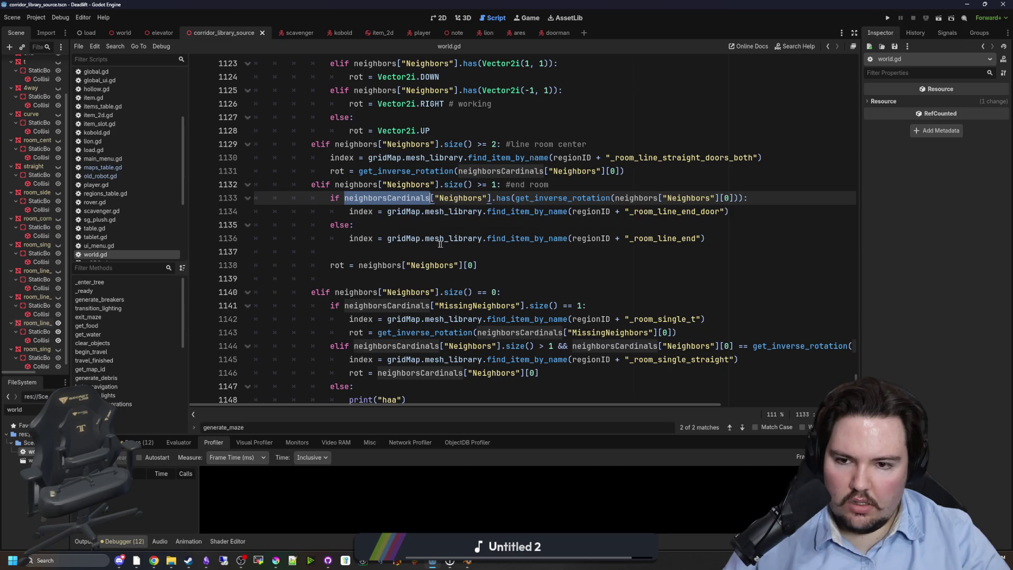
pyautogui.click(364, 252)
pyautogui.click(358, 265)
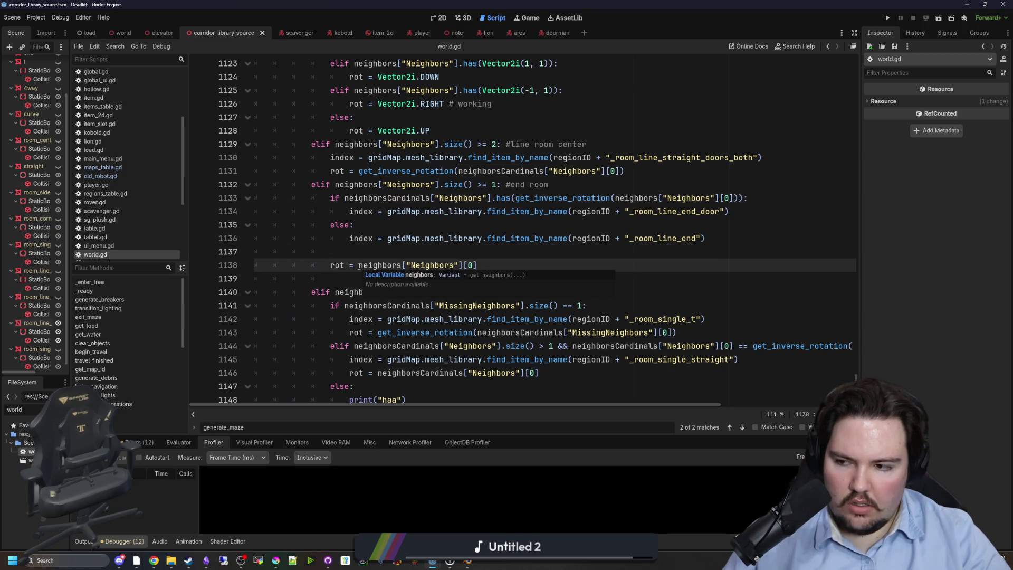
pyautogui.click(377, 256)
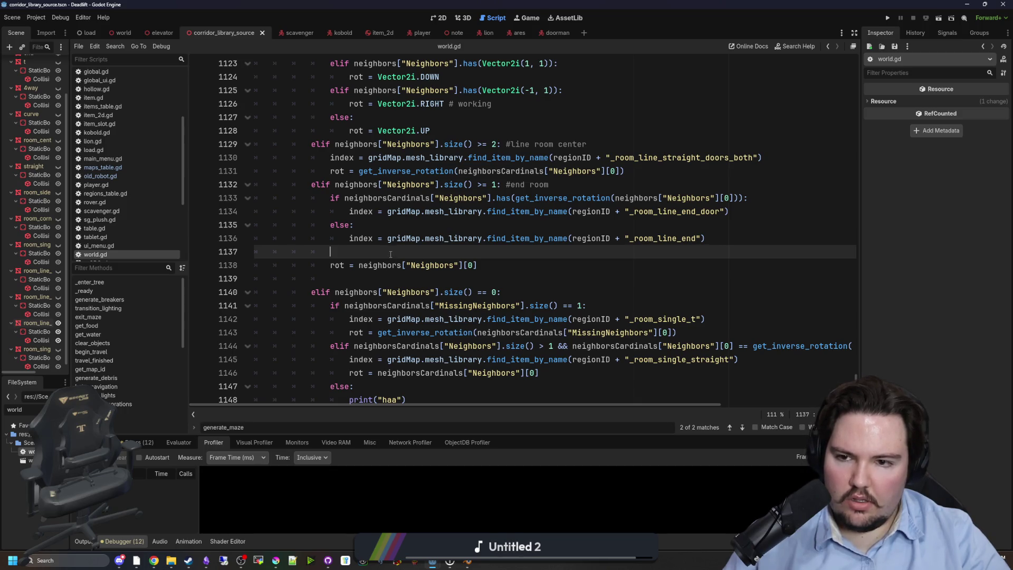
pyautogui.click(430, 228)
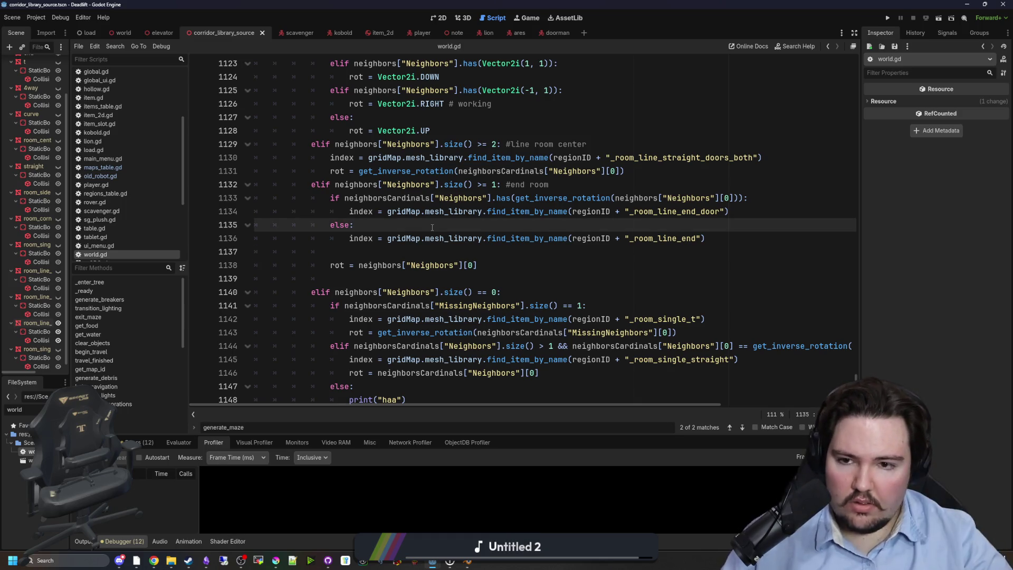
pyautogui.hscroll(2, 433, 228)
pyautogui.press('Down')
pyautogui.press('Down')
pyautogui.press('Down')
pyautogui.press('Home')
pyautogui.press('Tab')
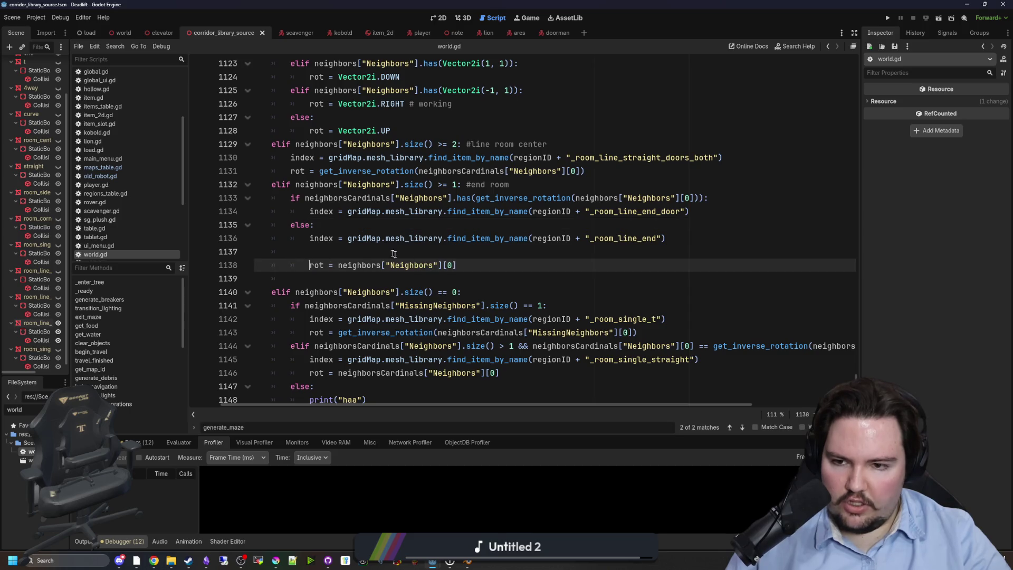
pyautogui.click(400, 255)
pyautogui.press('BackSpace')
# Copy the rot assignment onto a new line under the end-door lookup on line 1134.
pyautogui.click(503, 251)
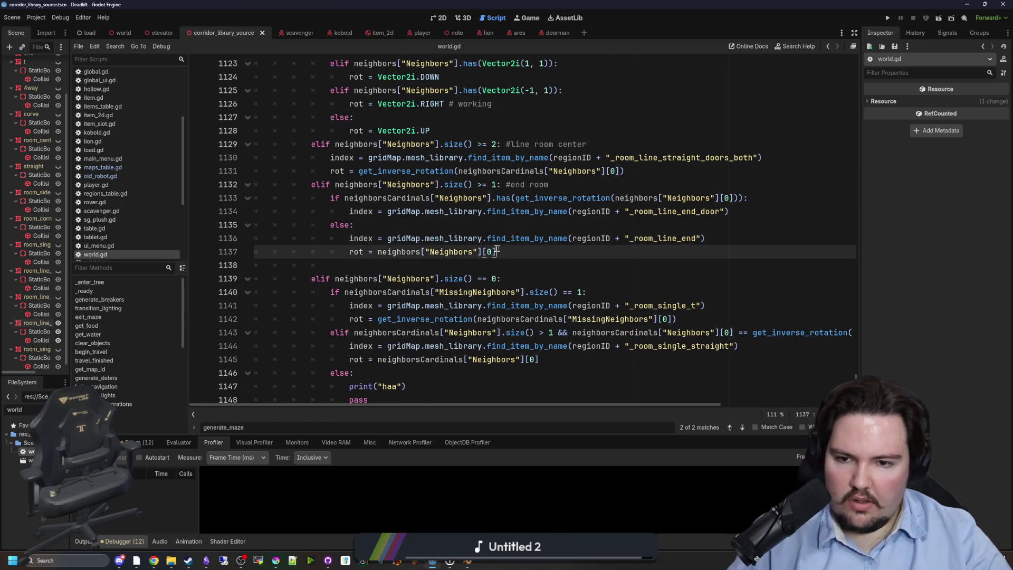
pyautogui.hotkey('shift', 'Home')
pyautogui.hotkey('ctrl', 'c')
pyautogui.click(743, 214)
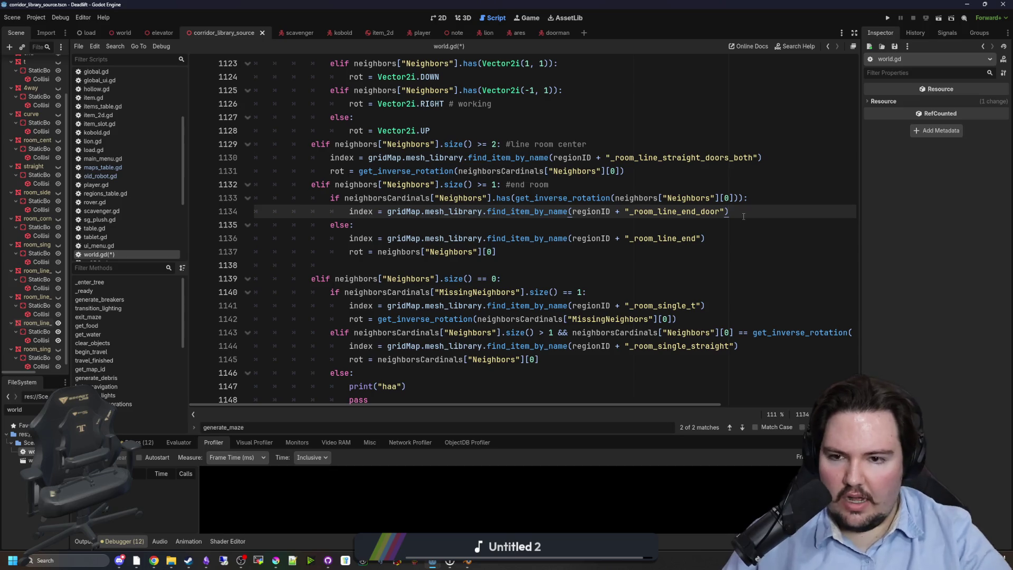
pyautogui.press('Return')
pyautogui.hotkey('ctrl', 'v')
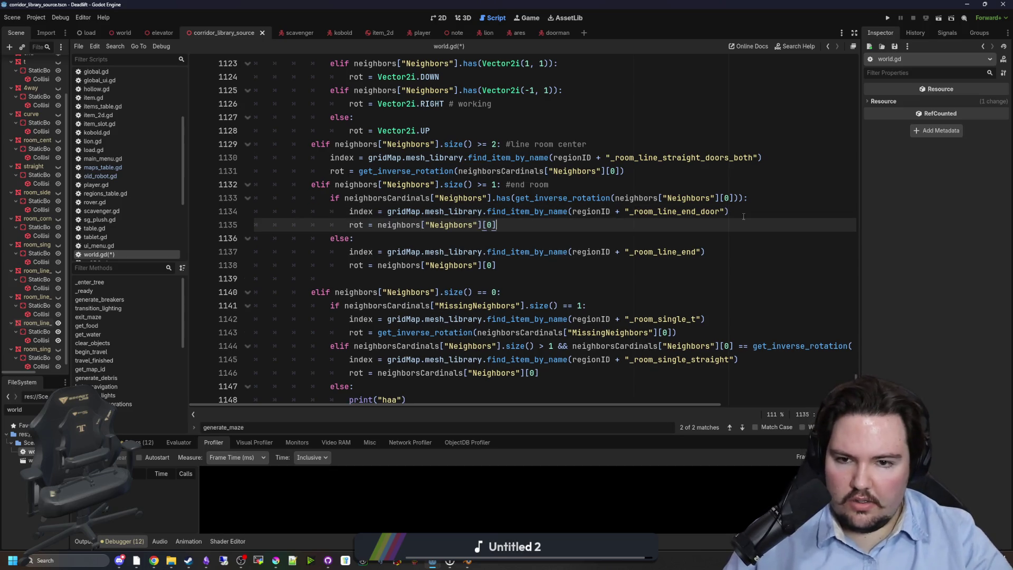
# Make line 1135 read rot = neighborsCardinals["Neighbors"], save world.gd, and run the project.
pyautogui.click(410, 199)
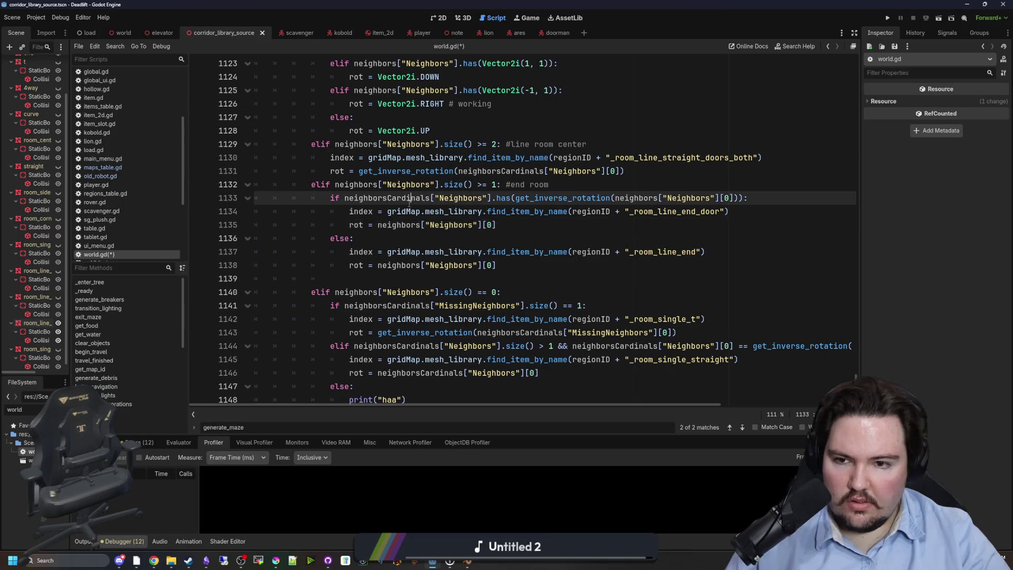
pyautogui.doubleClick(410, 198)
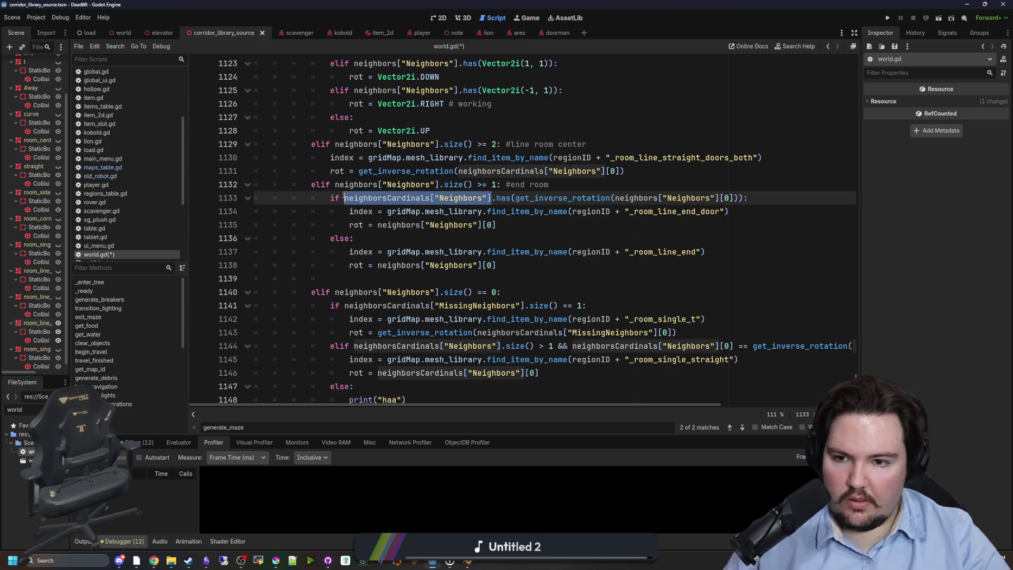
pyautogui.click(496, 225)
pyautogui.moveTo(496, 225); pyautogui.dragTo(378, 225)
pyautogui.hotkey('ctrl', 'v')
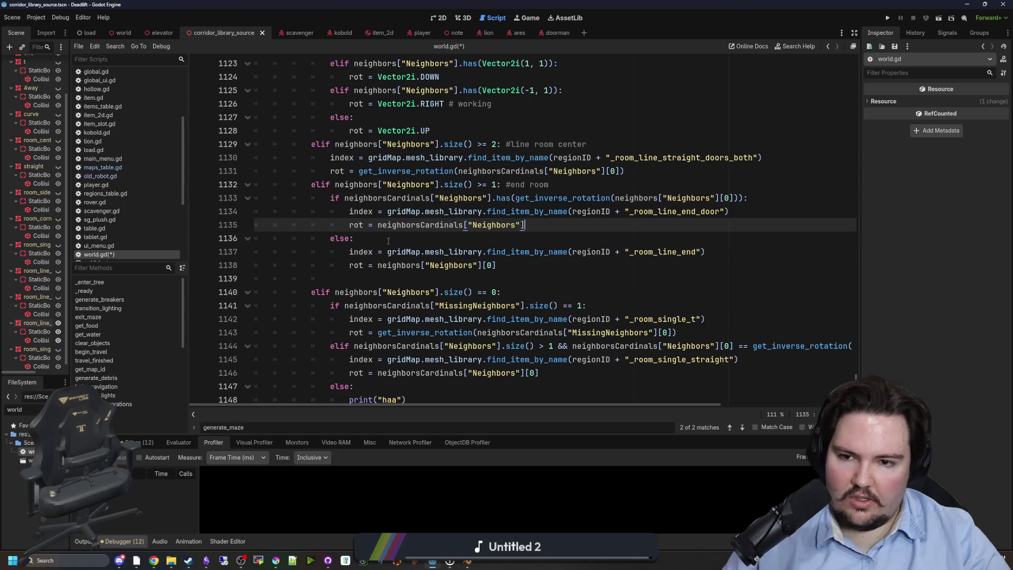
pyautogui.click(411, 240)
pyautogui.hotkey('ctrl', 's')
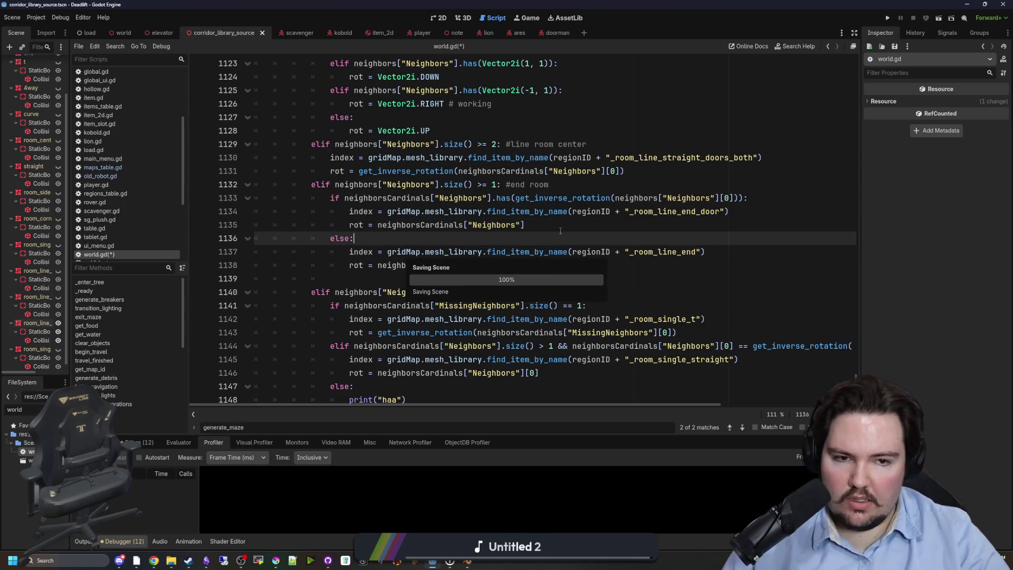
pyautogui.click(560, 231)
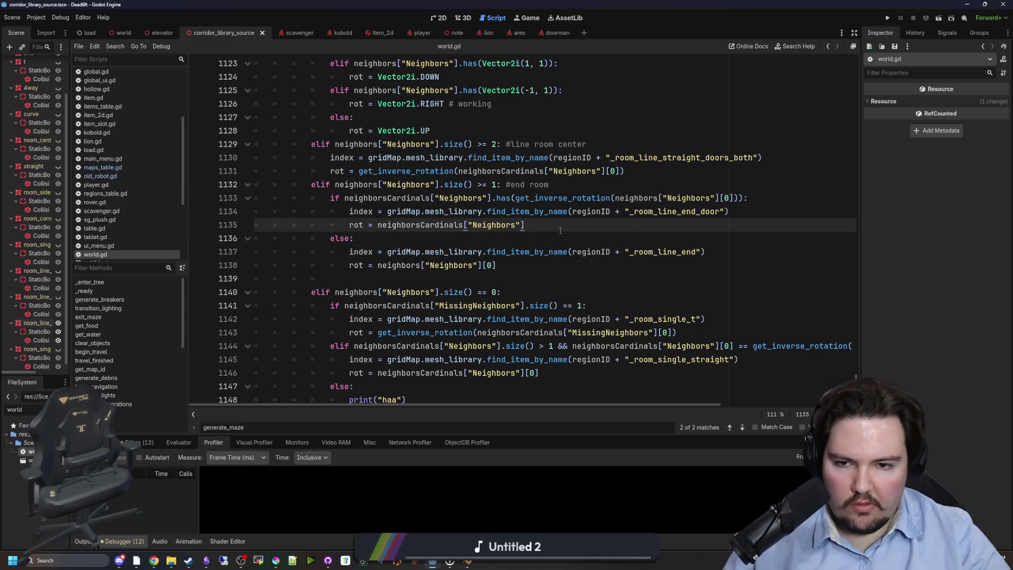
pyautogui.click(889, 18)
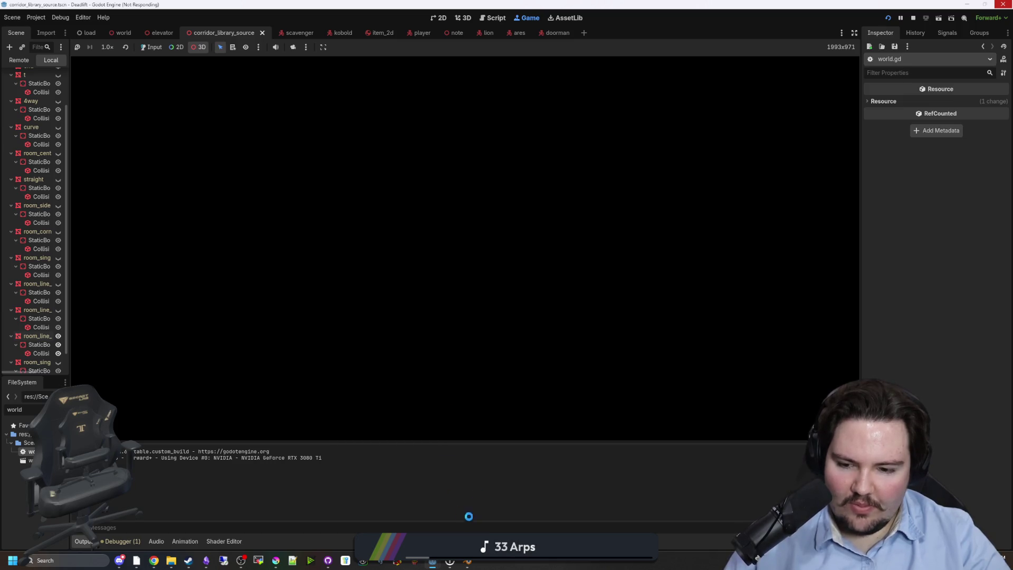
# Start a game from the main menu, walk into the room, and press E to descend.
pyautogui.click(411, 335)
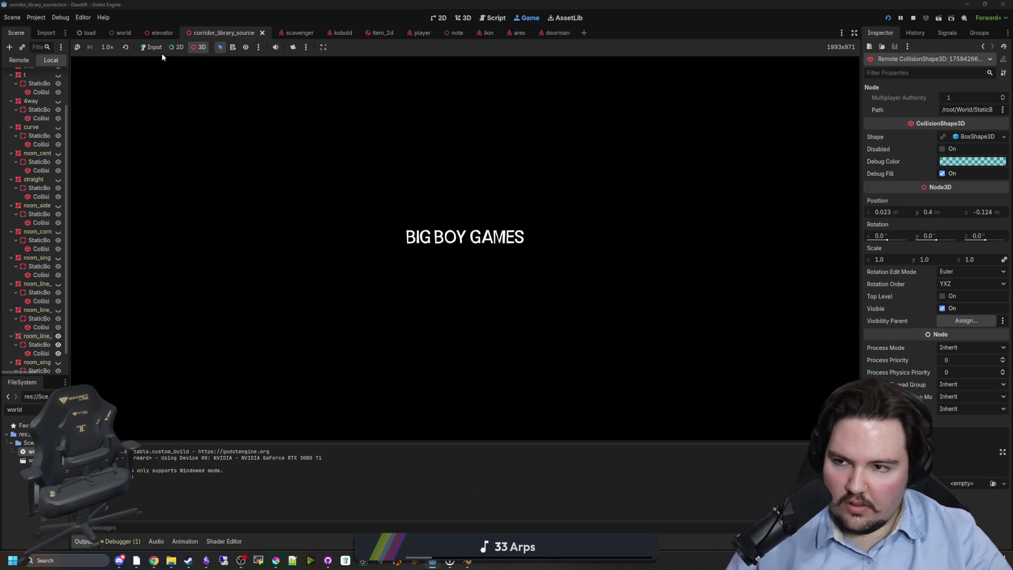
pyautogui.click(152, 47)
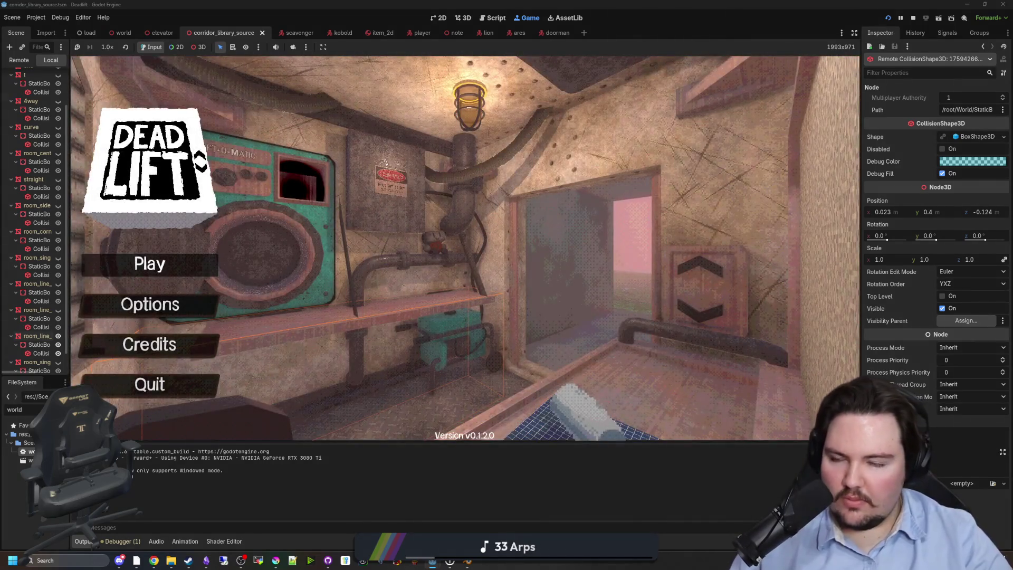
pyautogui.click(149, 264)
pyautogui.press('Escape')
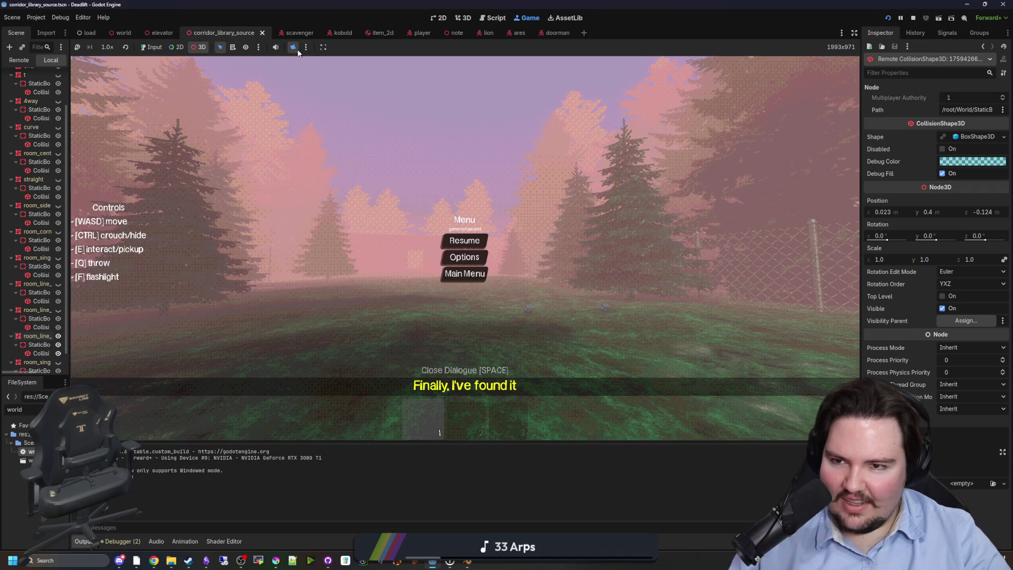
pyautogui.click(151, 47)
pyautogui.click(479, 241)
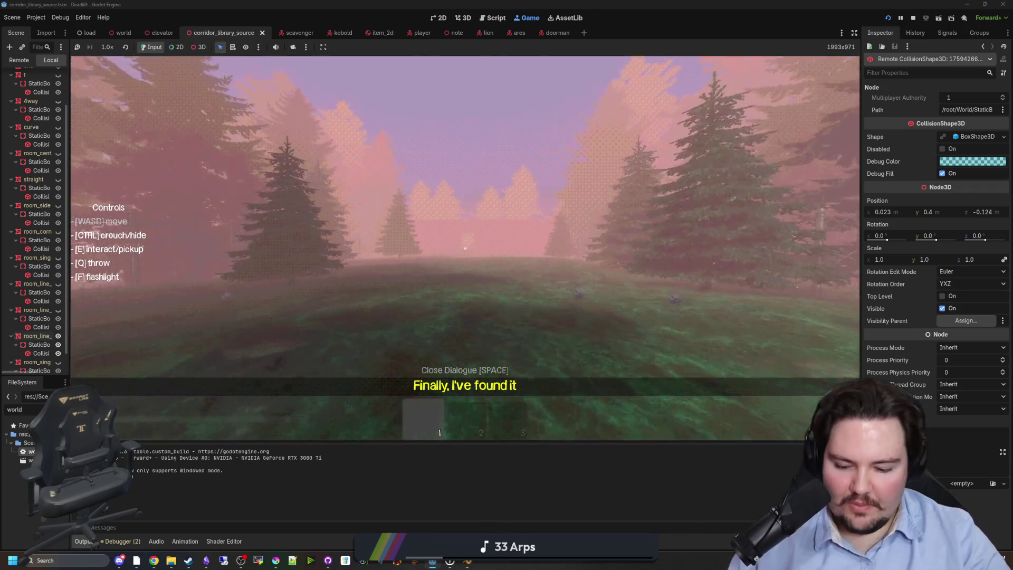
pyautogui.press('w')
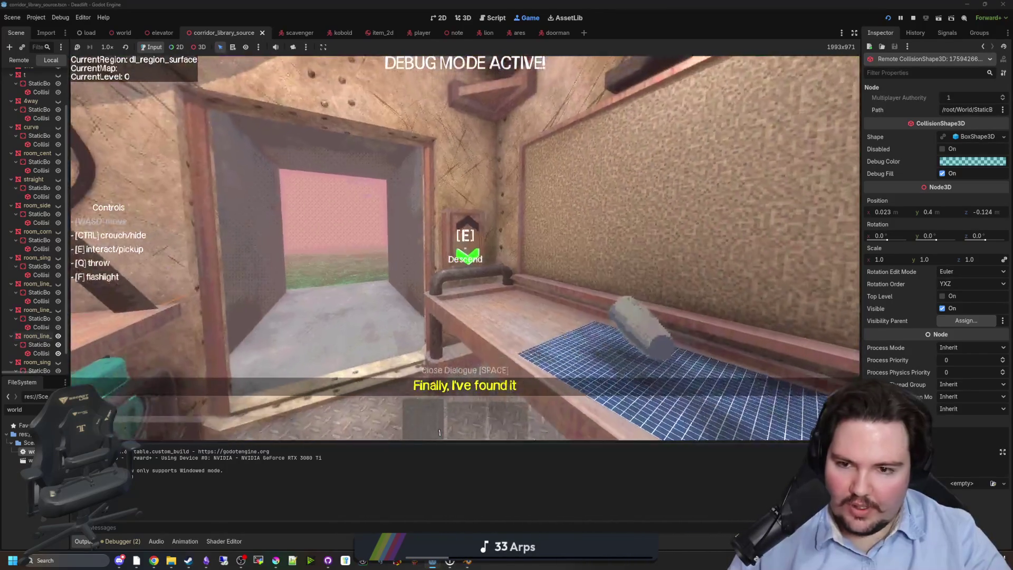
pyautogui.press('e')
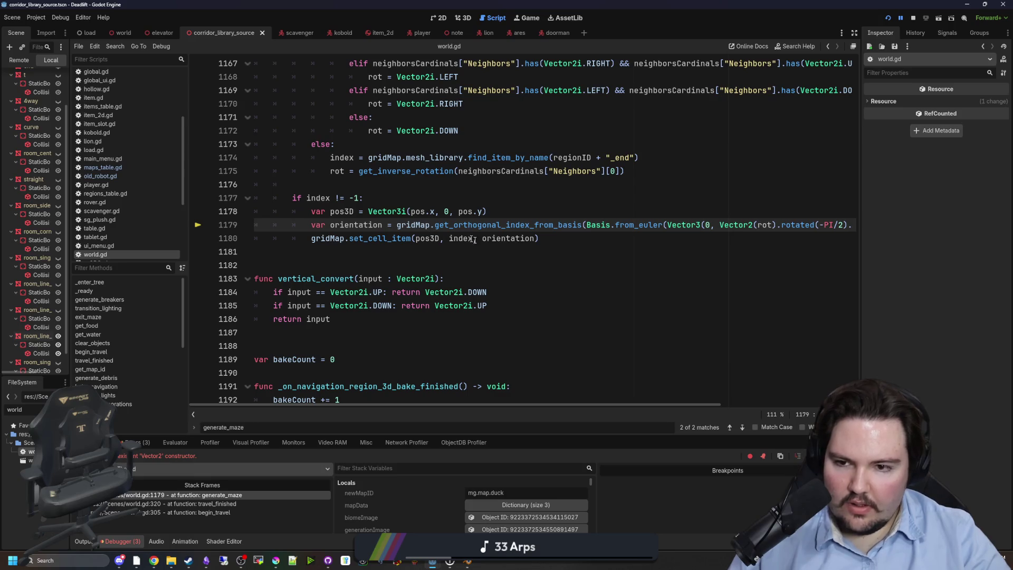
# Append [0] to line 1135 so rot uses neighborsCardinals["Neighbors"][0], and save.
pyautogui.scroll(3, 400, 375)
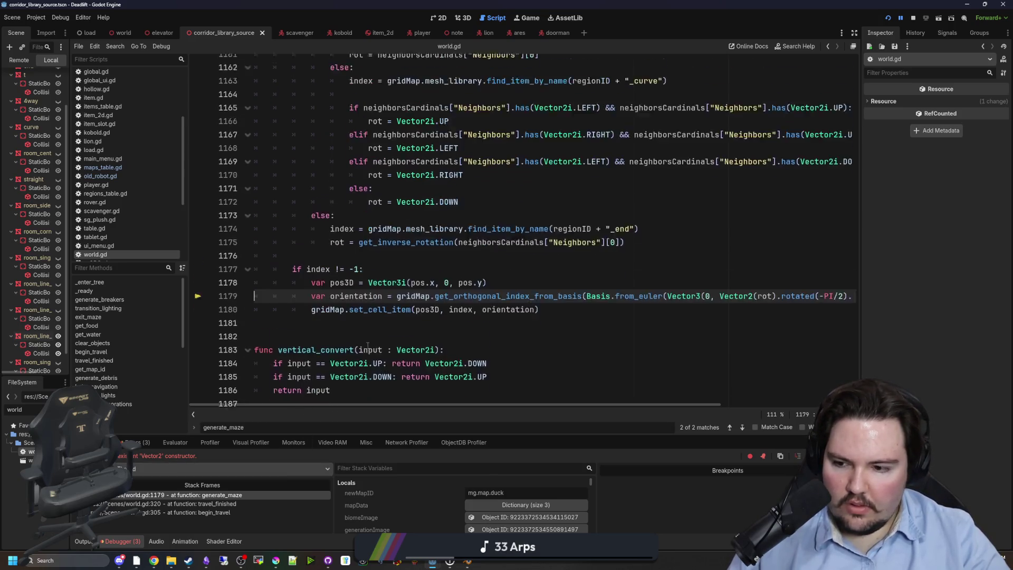
pyautogui.scroll(9, 404, 327)
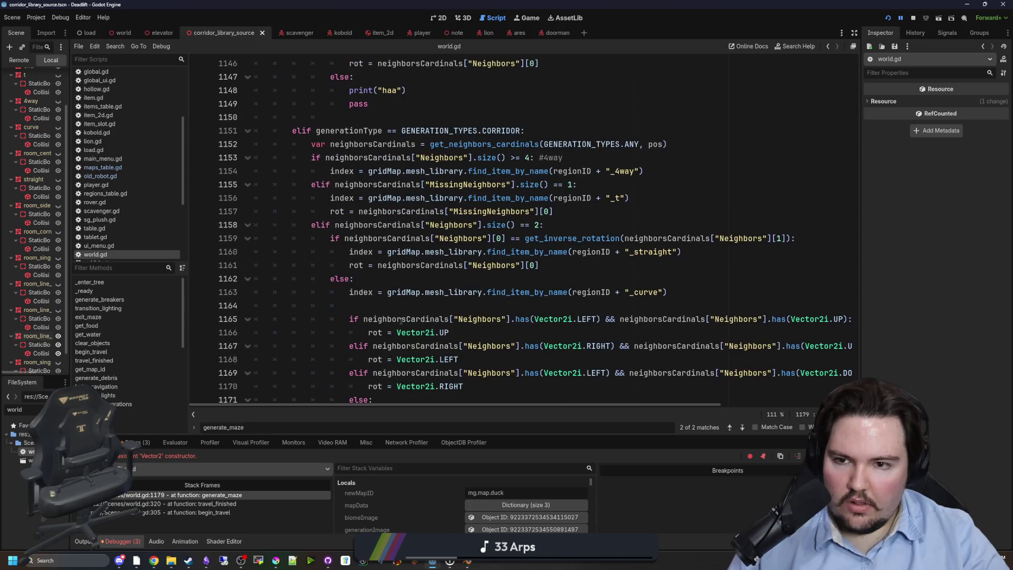
pyautogui.scroll(4, 401, 321)
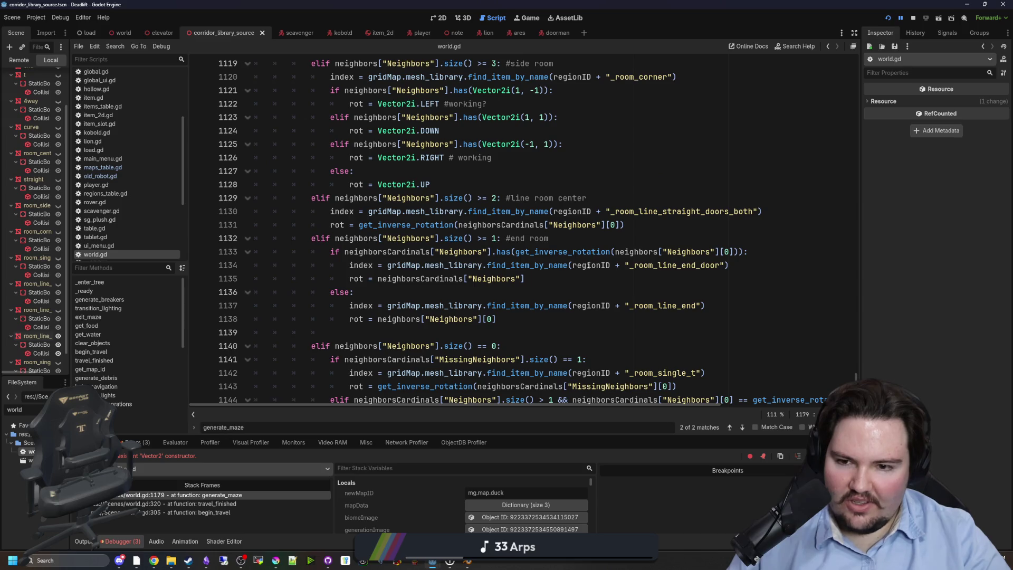
pyautogui.click(431, 294)
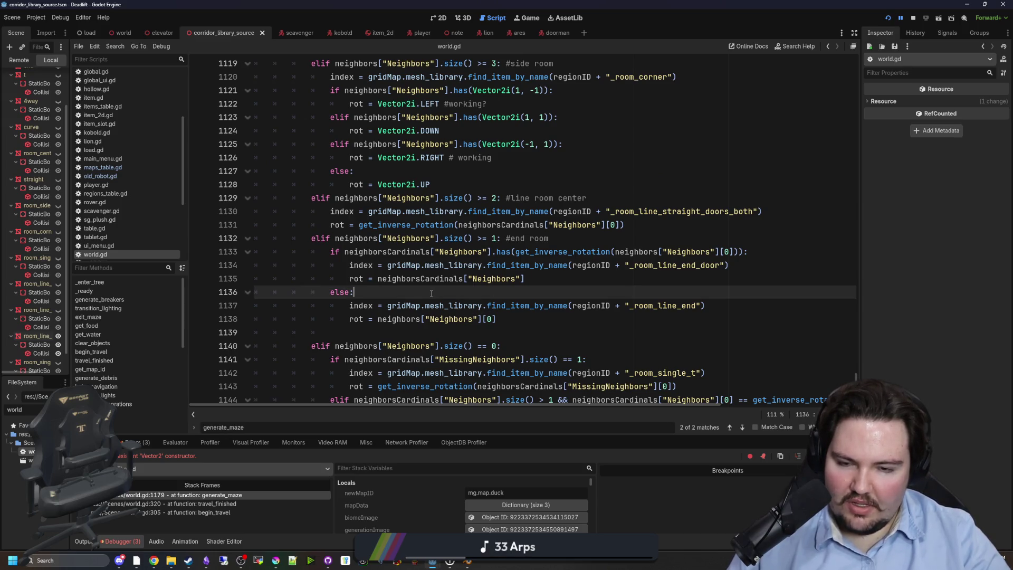
pyautogui.click(536, 279)
pyautogui.write('[0]')
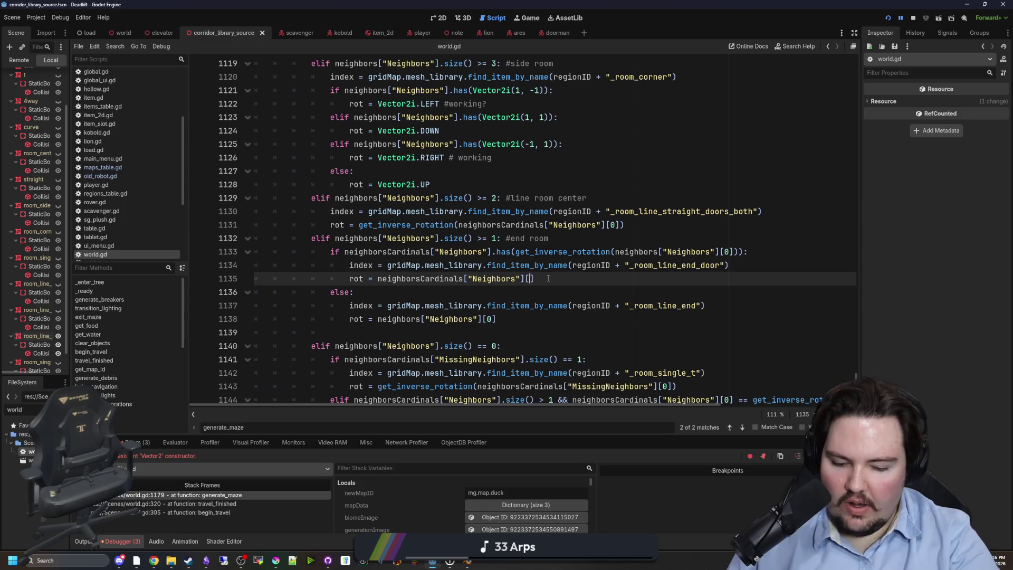
pyautogui.hotkey('ctrl', 's')
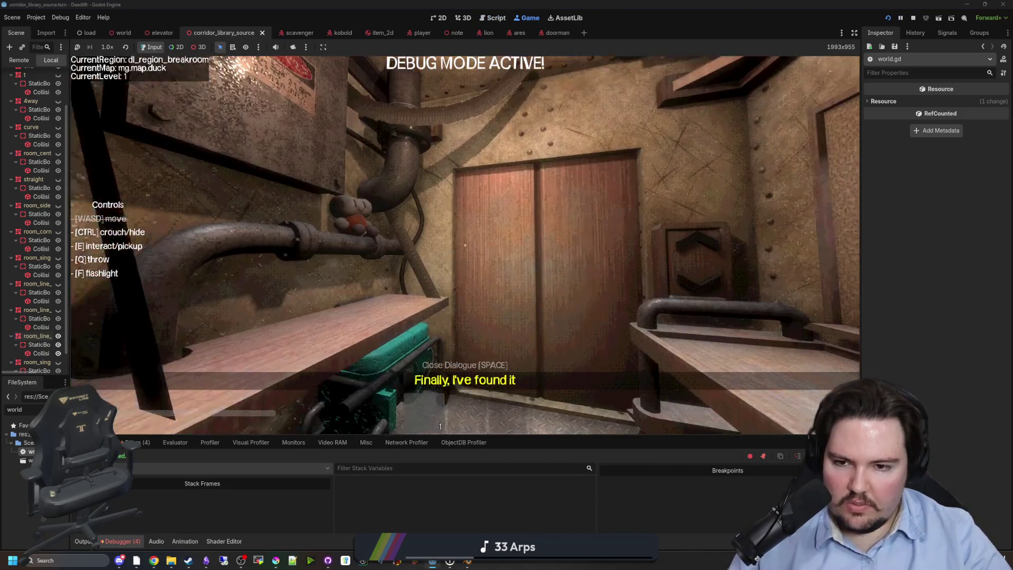
# Restart the game from the title screen and set the in-game FPS Limit to 0.0.
pyautogui.press('Escape')
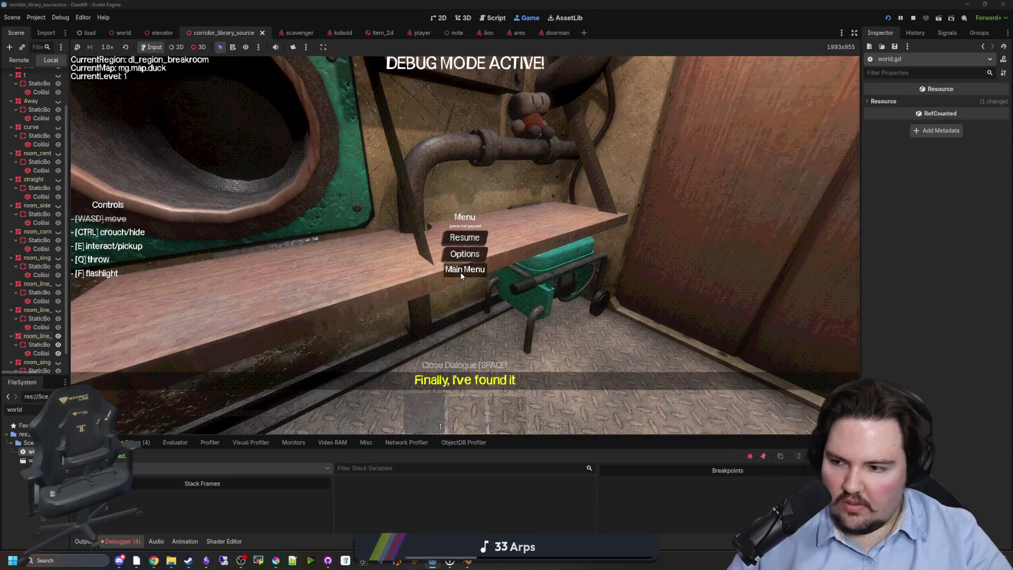
pyautogui.click(461, 271)
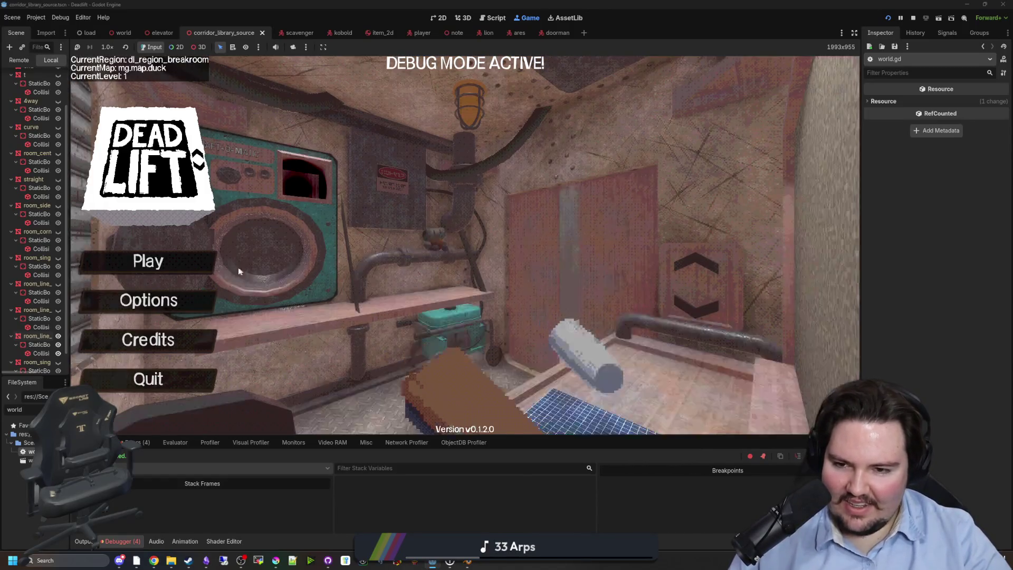
pyautogui.click(199, 268)
pyautogui.press('Escape')
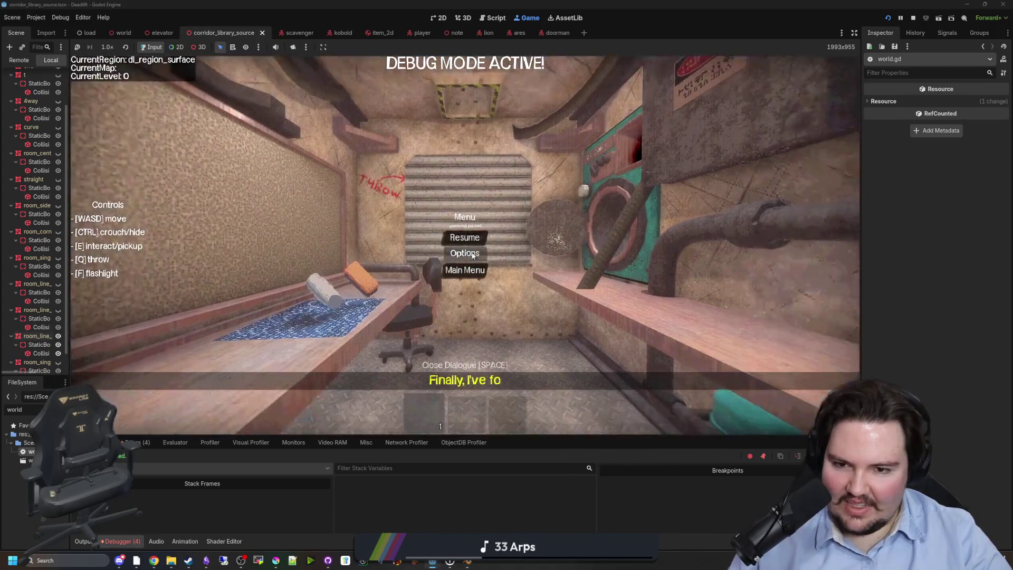
pyautogui.click(471, 255)
pyautogui.moveTo(435, 191); pyautogui.dragTo(311, 190)
pyautogui.press('Escape')
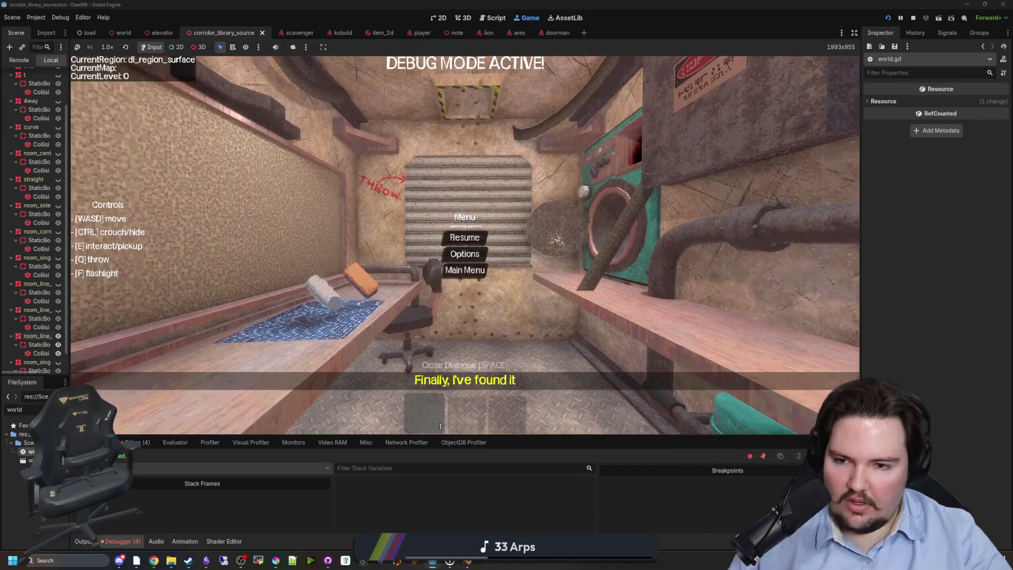
pyautogui.press('Escape')
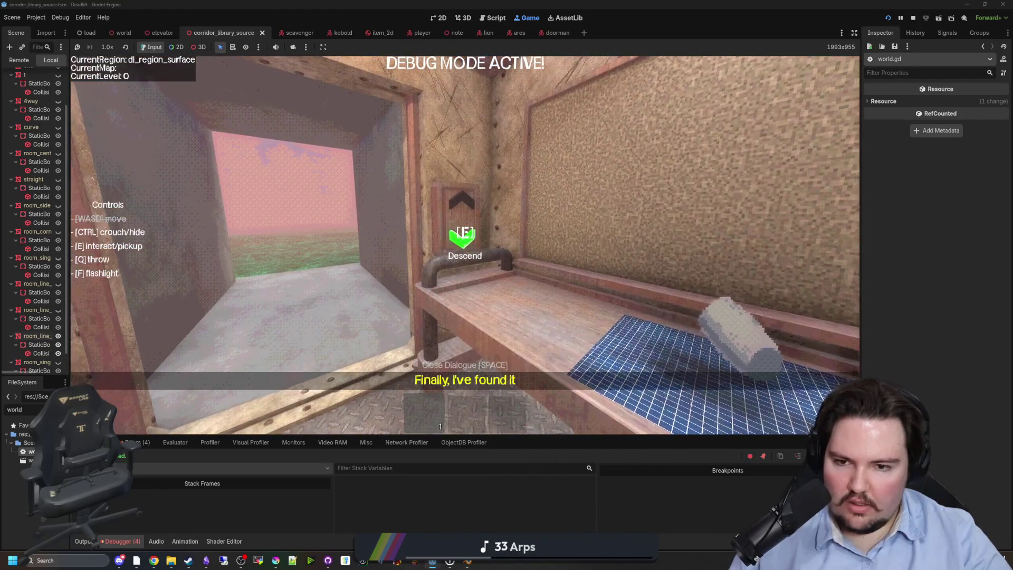
# Descend to the next generated level and take free control of the game camera overhead.
pyautogui.press('e')
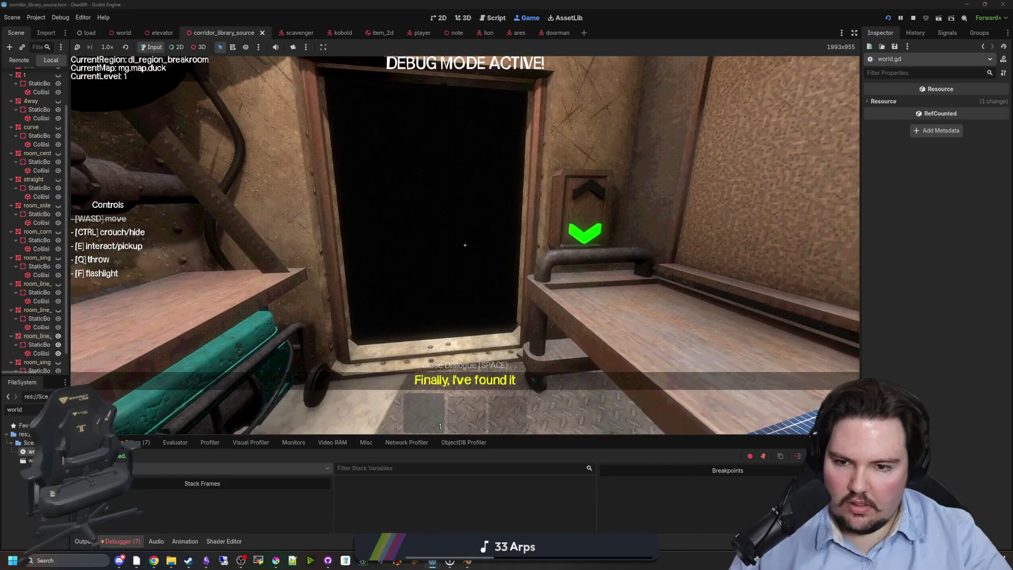
pyautogui.press('Escape')
pyautogui.click(204, 47)
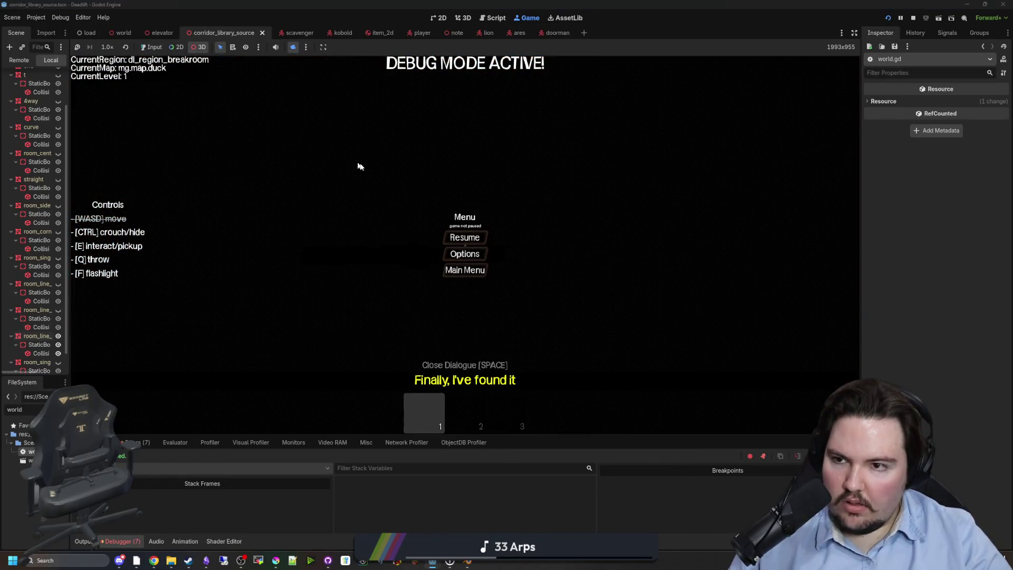
pyautogui.click(306, 47)
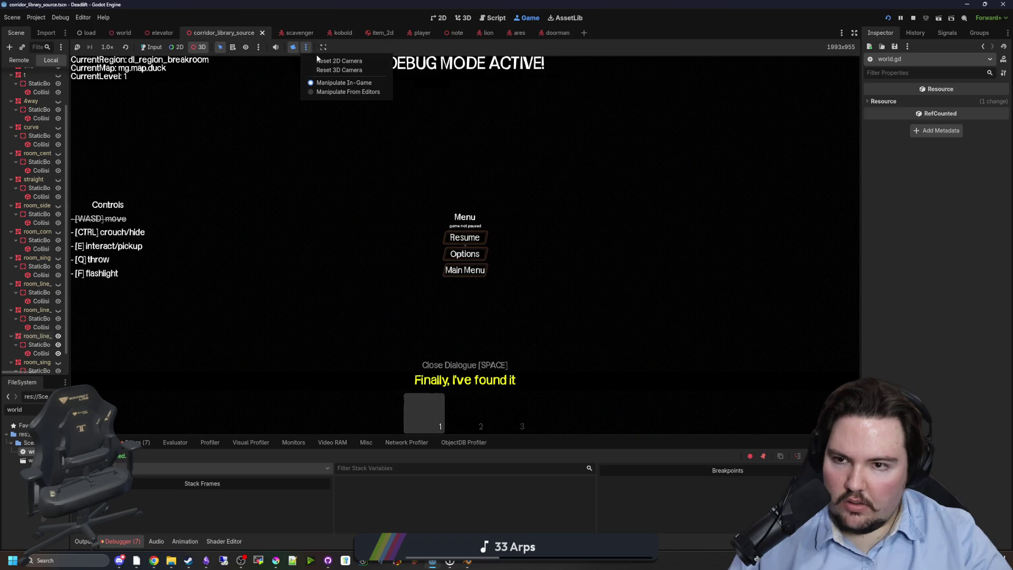
pyautogui.click(324, 68)
pyautogui.moveTo(406, 151)
pyautogui.mouseDown()
pyautogui.moveTo(443, 175)
pyautogui.moveTo(459, 217)
pyautogui.moveTo(448, 227)
pyautogui.moveTo(432, 206)
pyautogui.mouseUp()
# Survey the regenerated level's rooms from above, then bring world.gd back in the script editor.
pyautogui.scroll(-5, 465, 243)
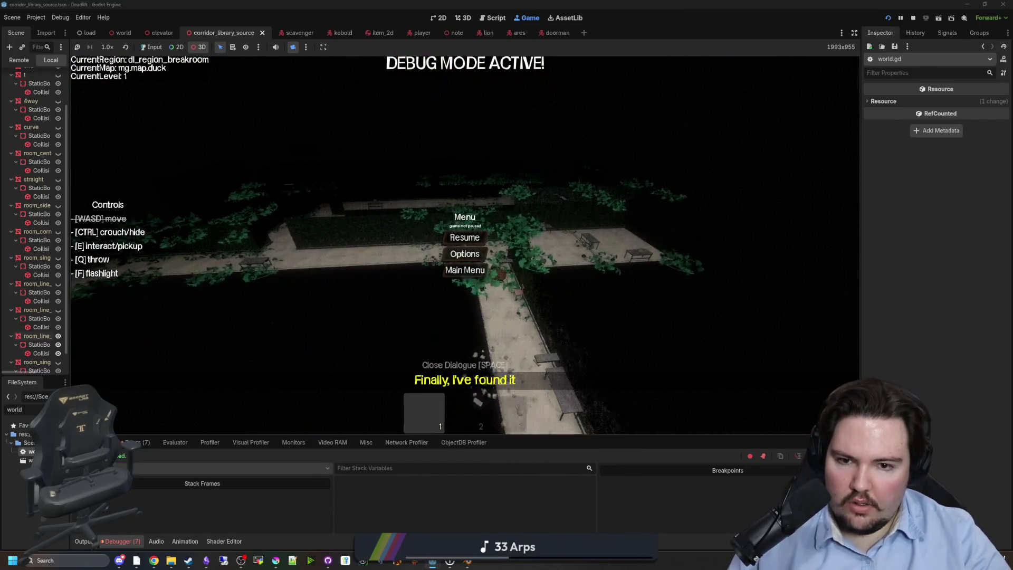
pyautogui.scroll(5, 464, 243)
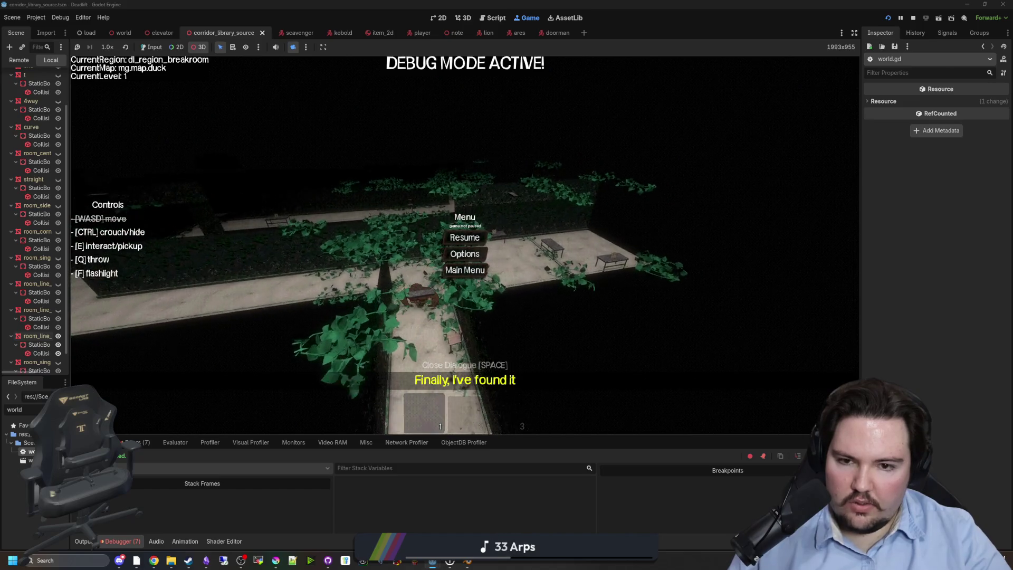
pyautogui.scroll(5, 465, 243)
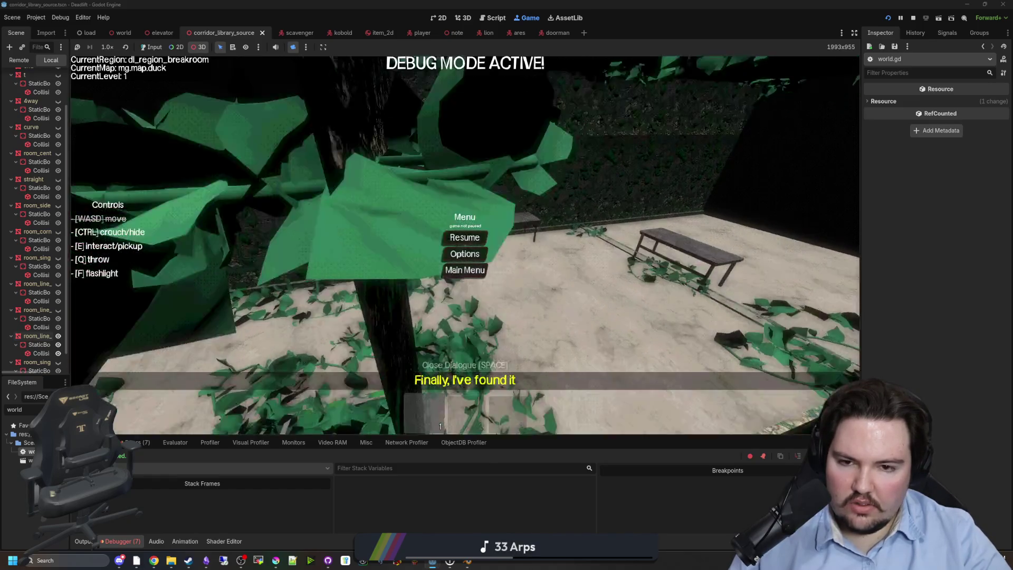
pyautogui.scroll(5, 464, 242)
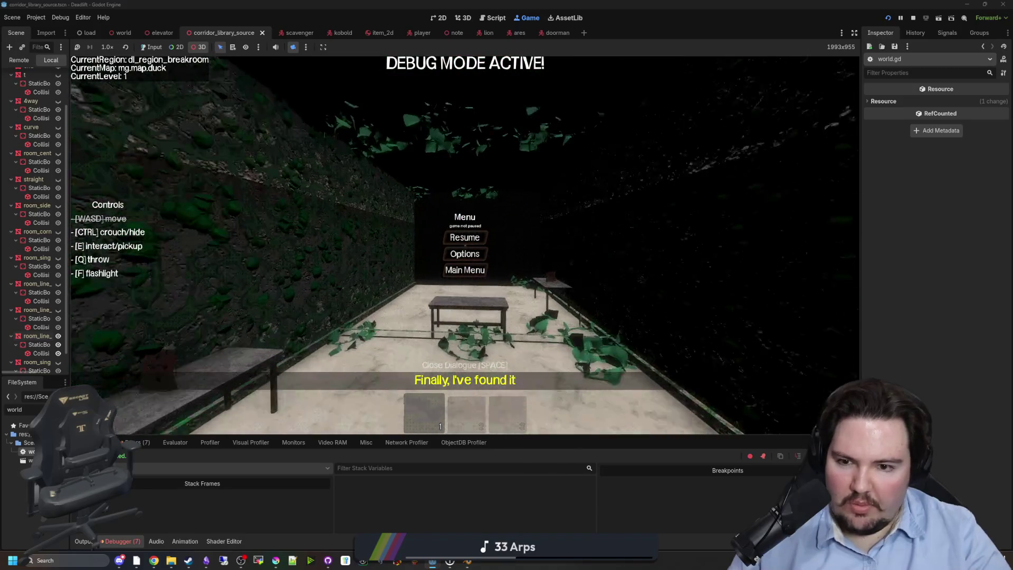
pyautogui.moveTo(464, 243); pyautogui.dragTo(464, 185)
pyautogui.scroll(-8, 464, 243)
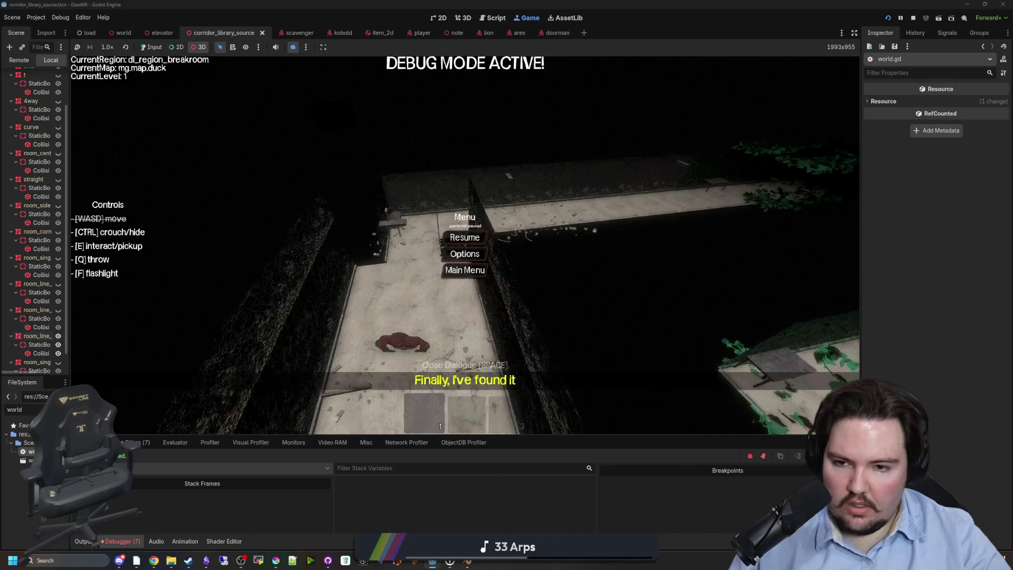
pyautogui.scroll(8, 464, 243)
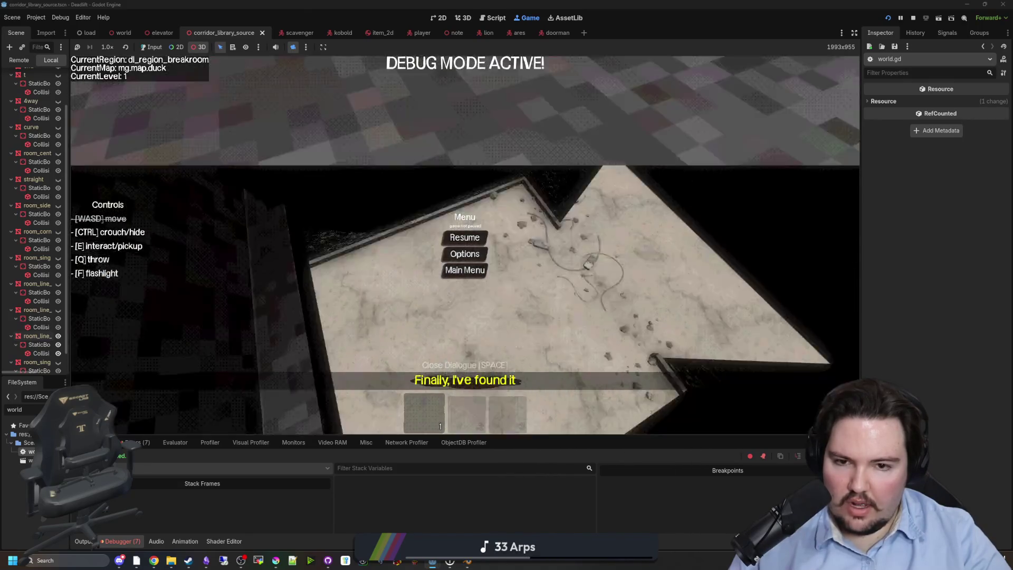
pyautogui.moveTo(465, 211)
pyautogui.mouseDown()
pyautogui.moveTo(464, 296)
pyautogui.moveTo(443, 306)
pyautogui.moveTo(321, 316)
pyautogui.moveTo(238, 290)
pyautogui.mouseUp()
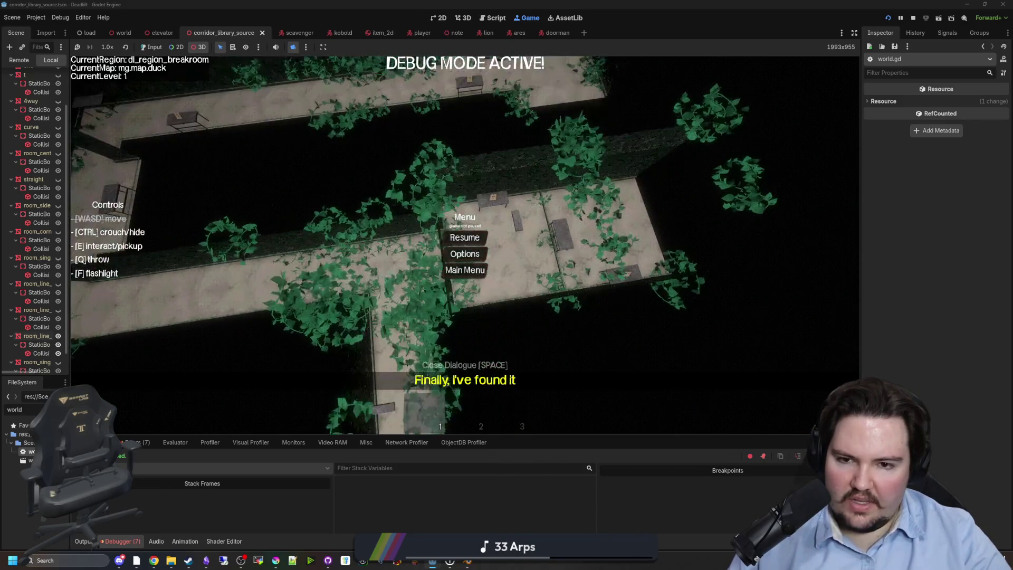
pyautogui.scroll(3, 44, 122)
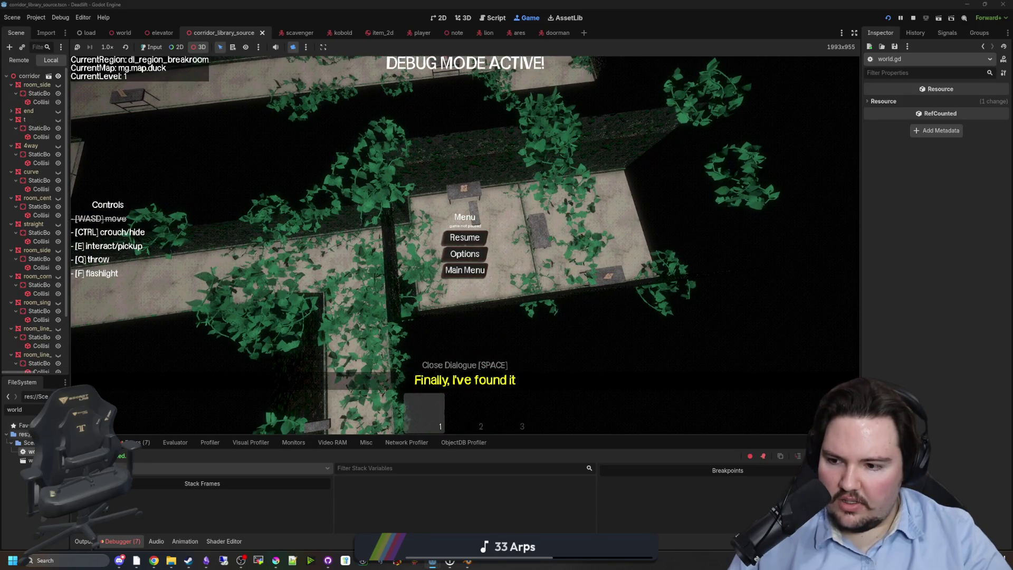
pyautogui.hotkey('ctrl', 'F3')
pyautogui.scroll(-15, 516, 305)
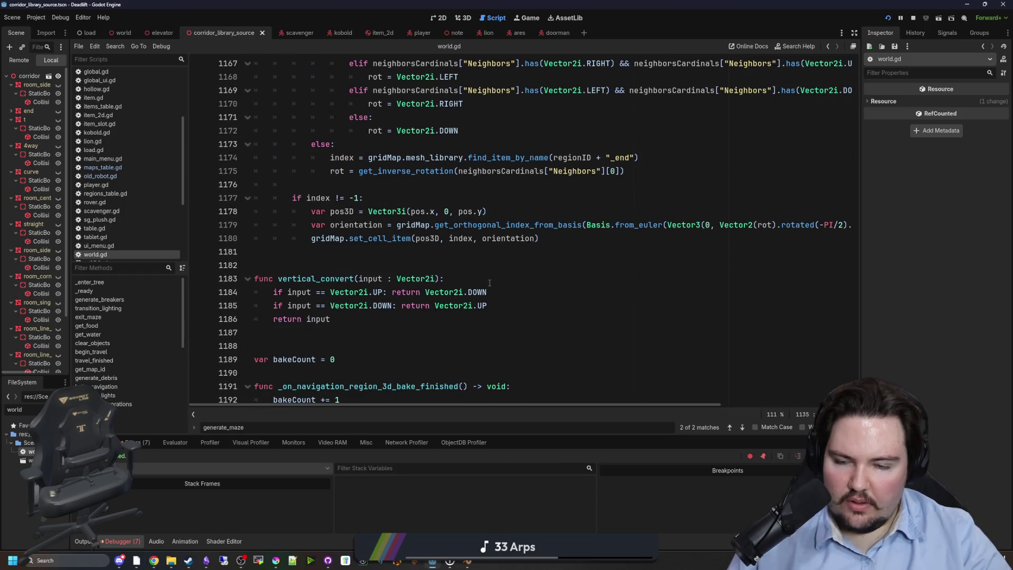
# Drag the script/Inspector splitter right so world.gd lines show in full, landing around line 1178.
pyautogui.scroll(1, 487, 282)
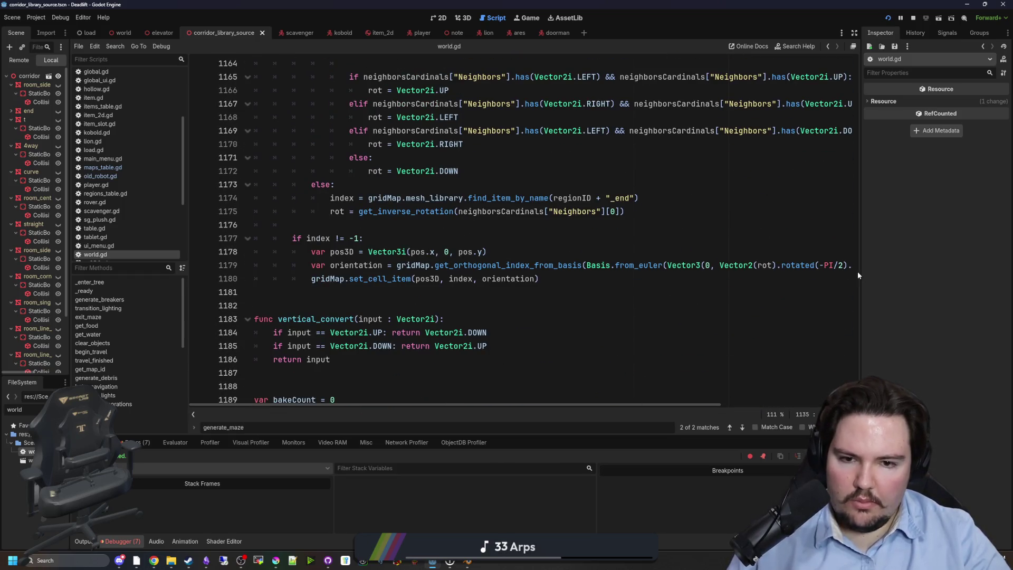
pyautogui.moveTo(859, 274); pyautogui.dragTo(1012, 289)
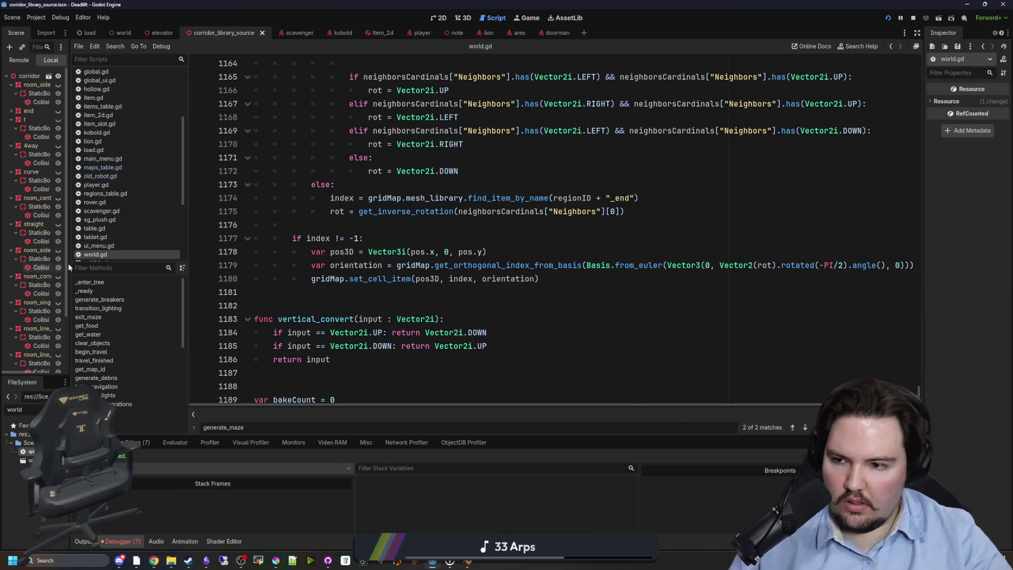
pyautogui.scroll(2, 724, 318)
pyautogui.click(725, 318)
pyautogui.scroll(-1, 725, 318)
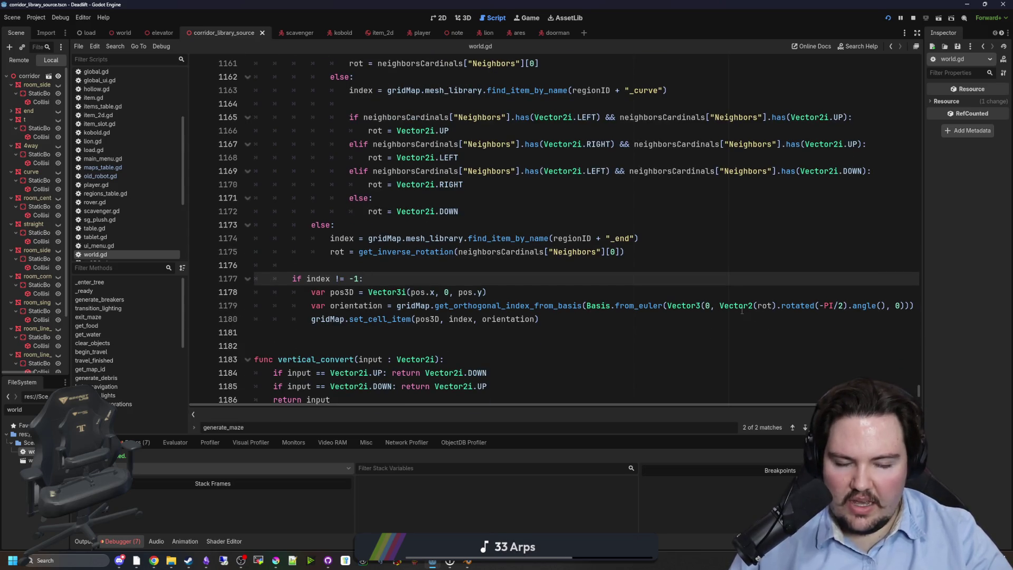
pyautogui.moveTo(742, 311)
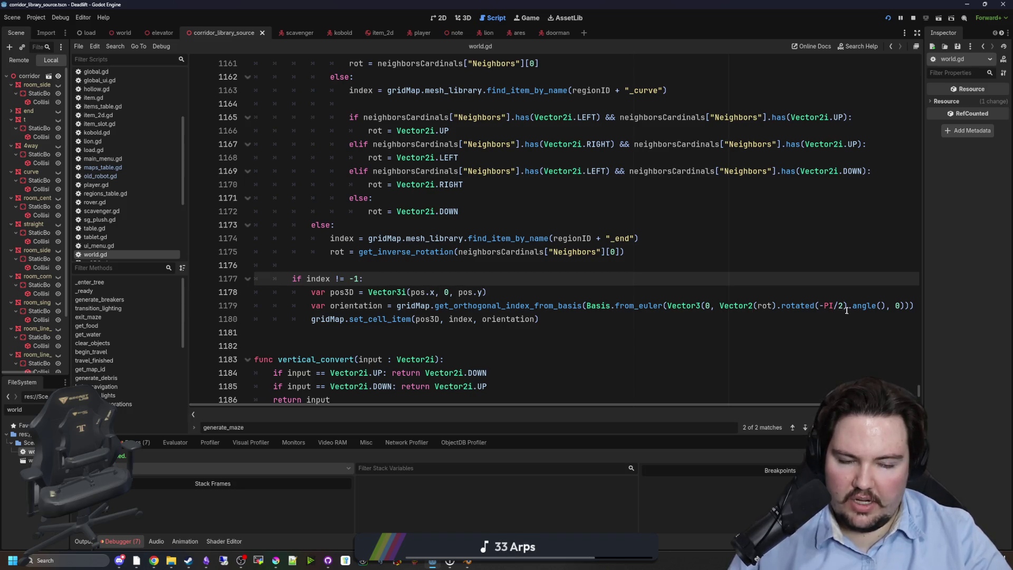
pyautogui.click(865, 296)
# Try deleting .rotated(-PI/2) on line 1179, then undo back to the original line.
pyautogui.moveTo(885, 305); pyautogui.dragTo(781, 306)
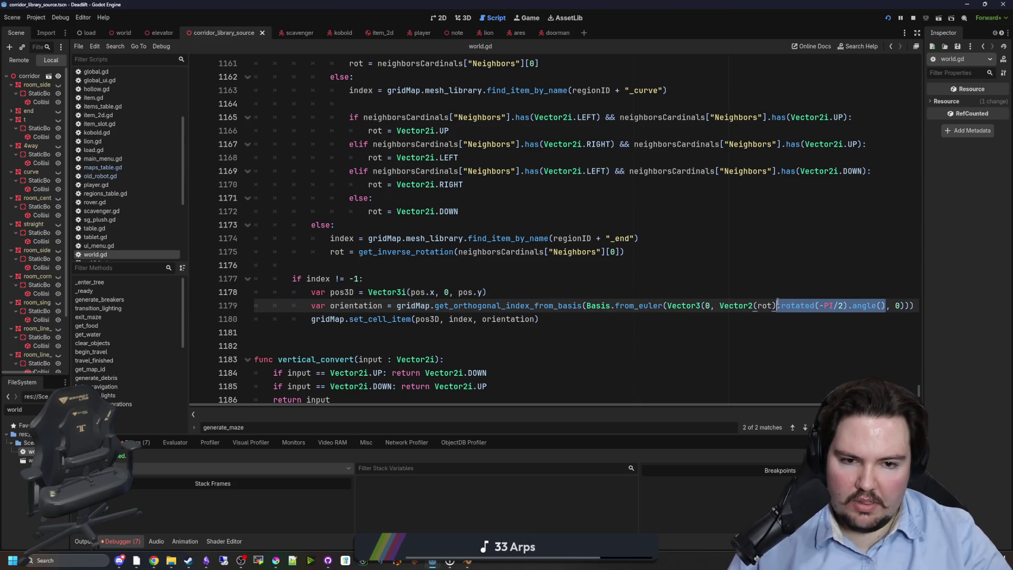
pyautogui.press('BackSpace')
pyautogui.click(392, 274)
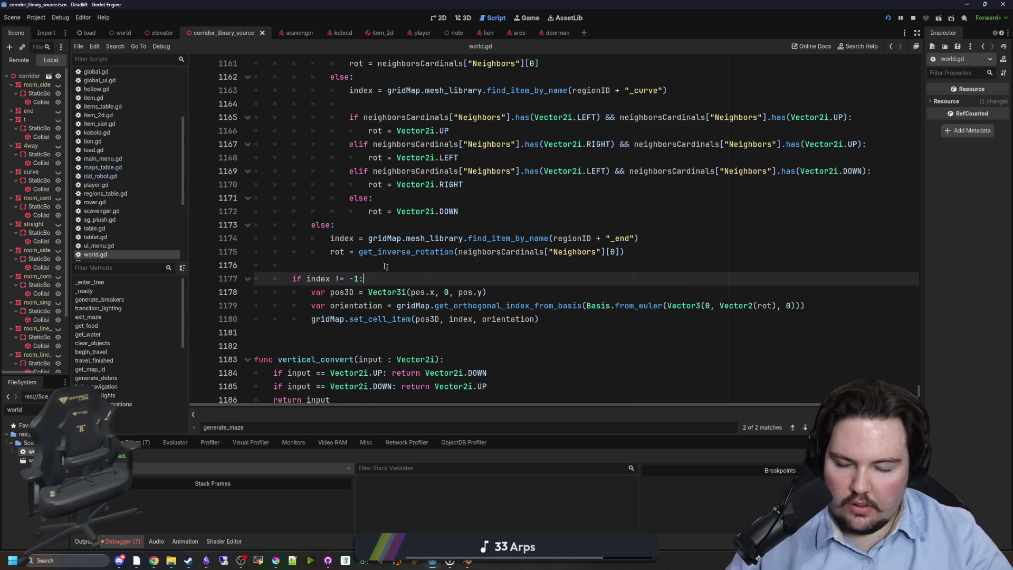
pyautogui.click(374, 261)
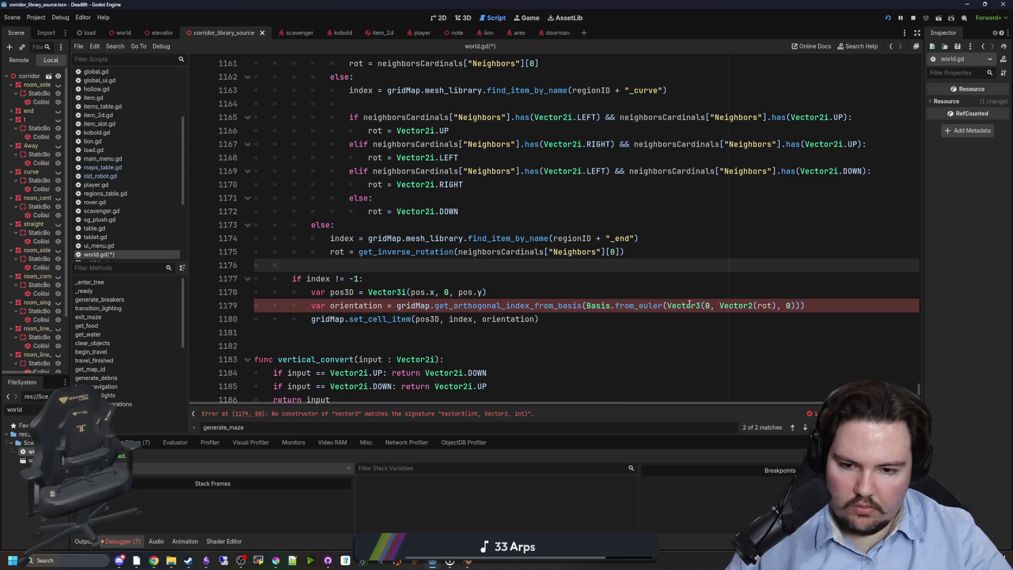
pyautogui.click(771, 306)
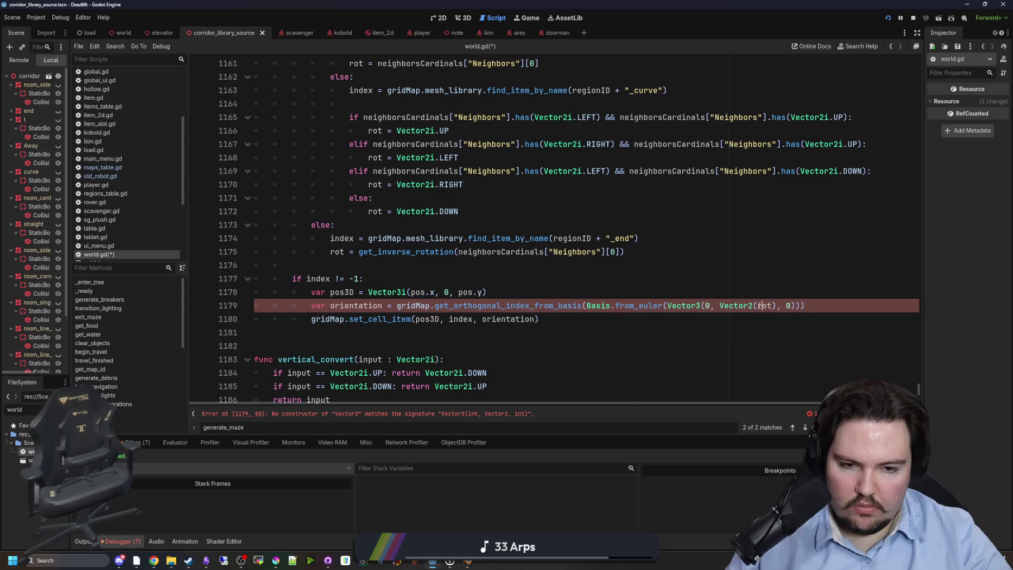
pyautogui.hotkey('ctrl', 'z')
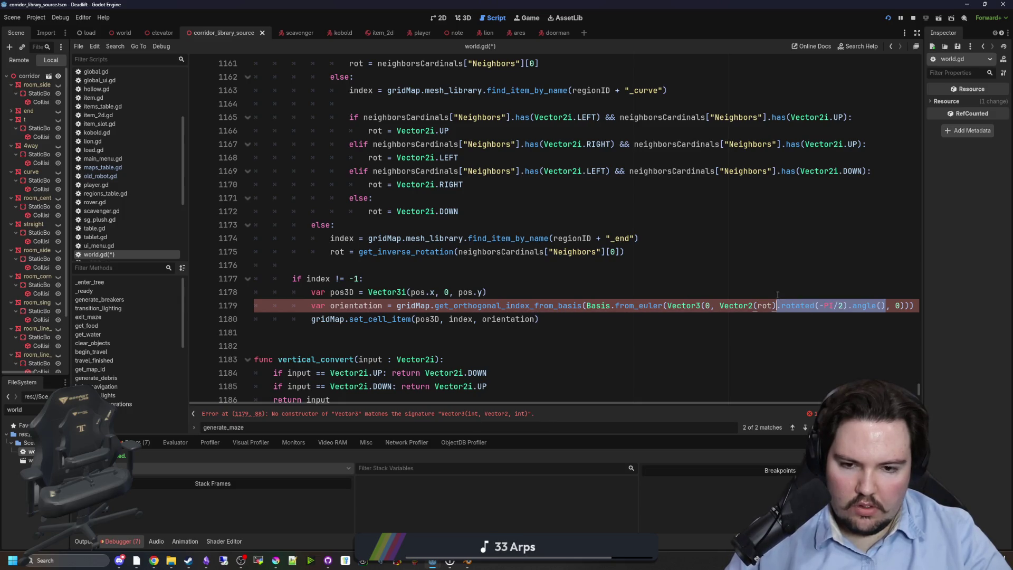
pyautogui.hotkey('ctrl', 'z')
pyautogui.hotkey('ctrl', 'z')
pyautogui.hotkey('ctrl', 'z')
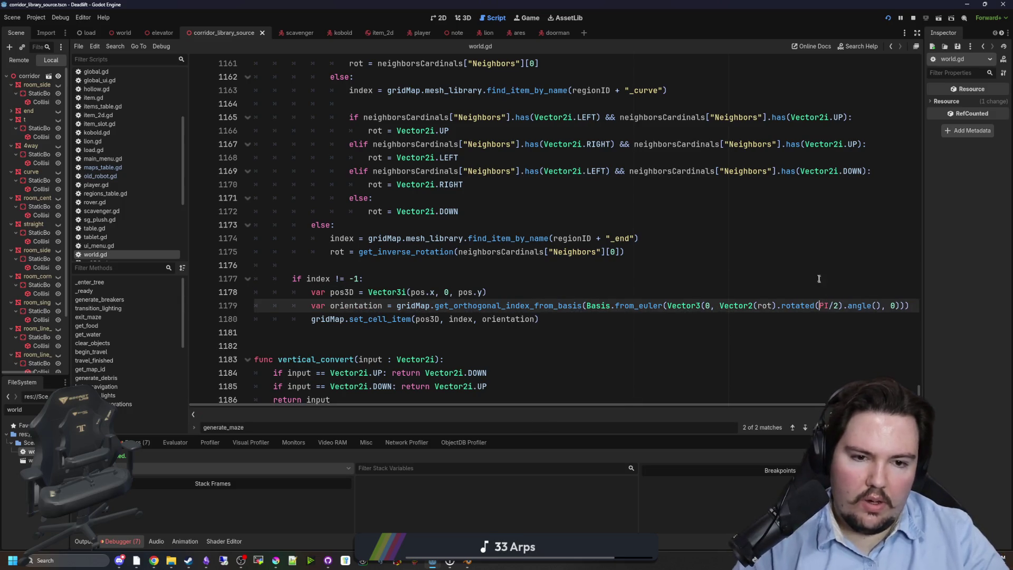
# Change the rotation on line 1179 to .rotated(0).
pyautogui.hotkey('ctrl', 'y')
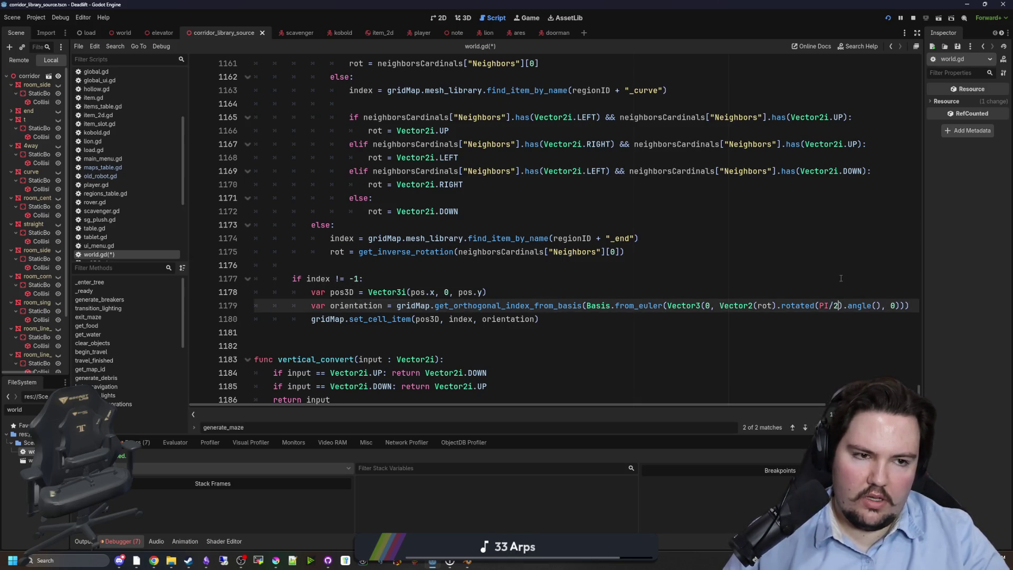
pyautogui.press('BackSpace')
pyautogui.press('BackSpace')
pyautogui.press('BackSpace')
pyautogui.write('0')
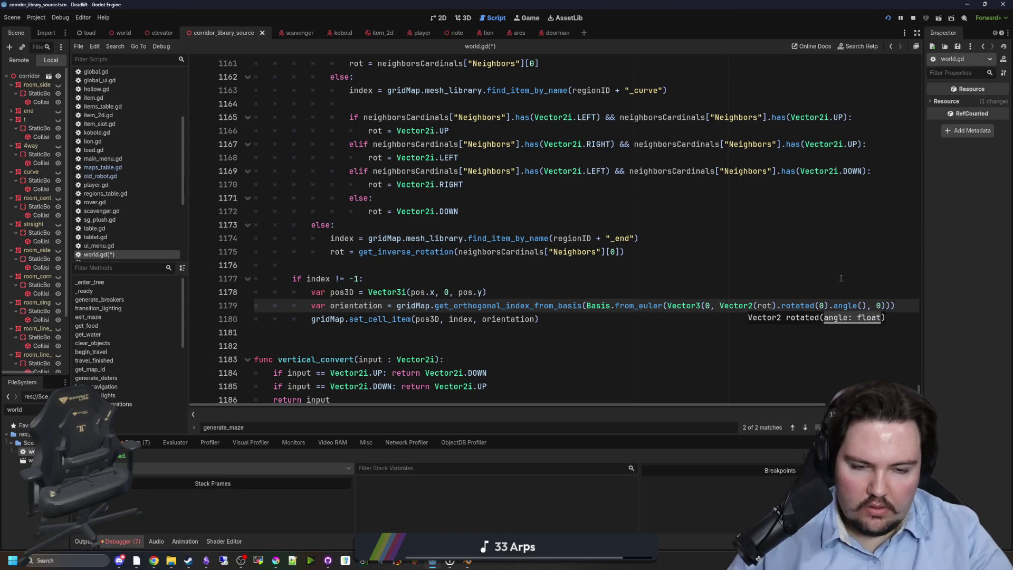
pyautogui.click(841, 278)
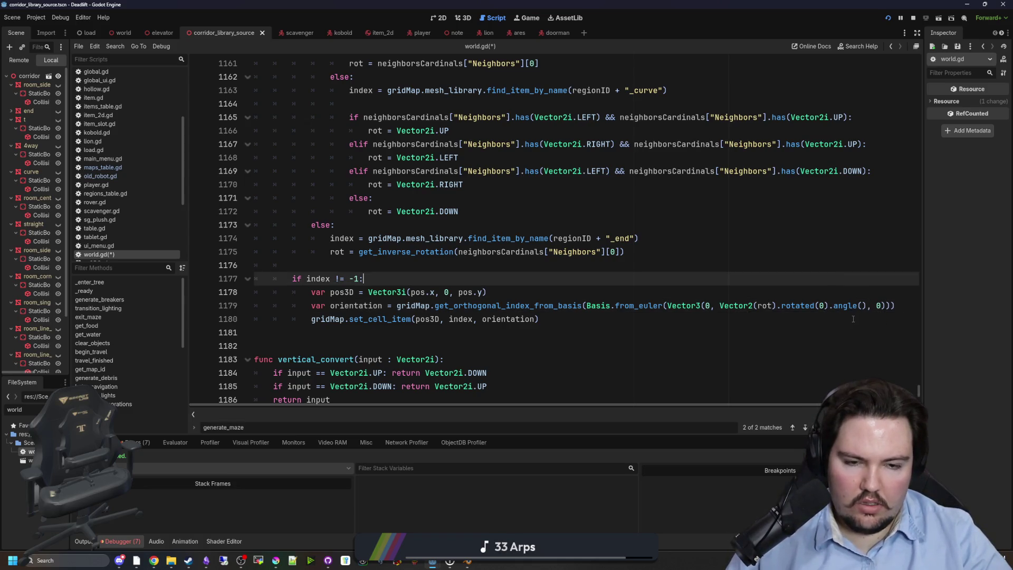
pyautogui.click(735, 291)
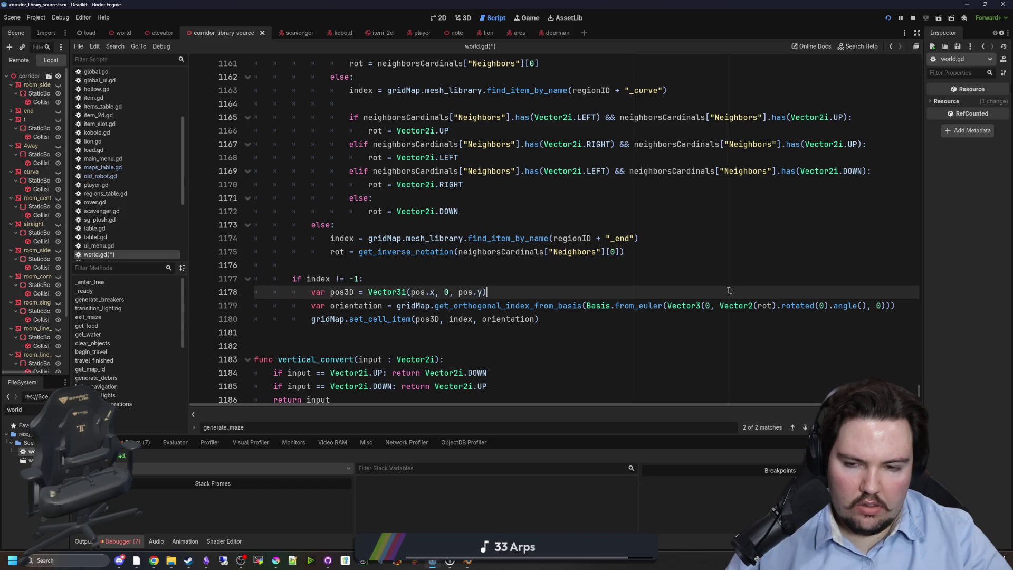
pyautogui.click(668, 278)
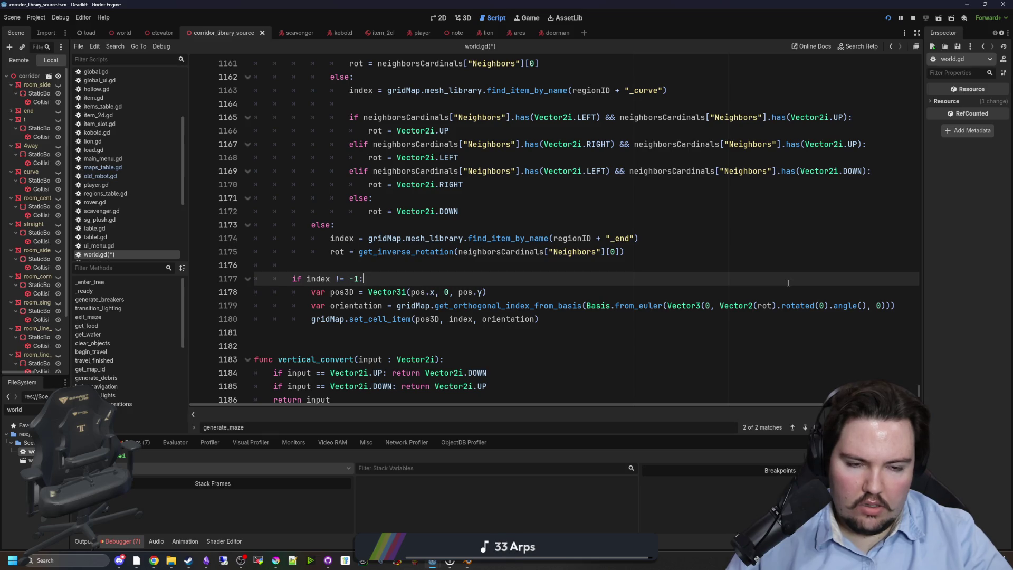
# Remove .rotated(0) so line 1179 reads Vector2(rot).angle(), and save world.gd.
pyautogui.moveTo(827, 305); pyautogui.dragTo(783, 306)
pyautogui.press('BackSpace')
pyautogui.press('Up')
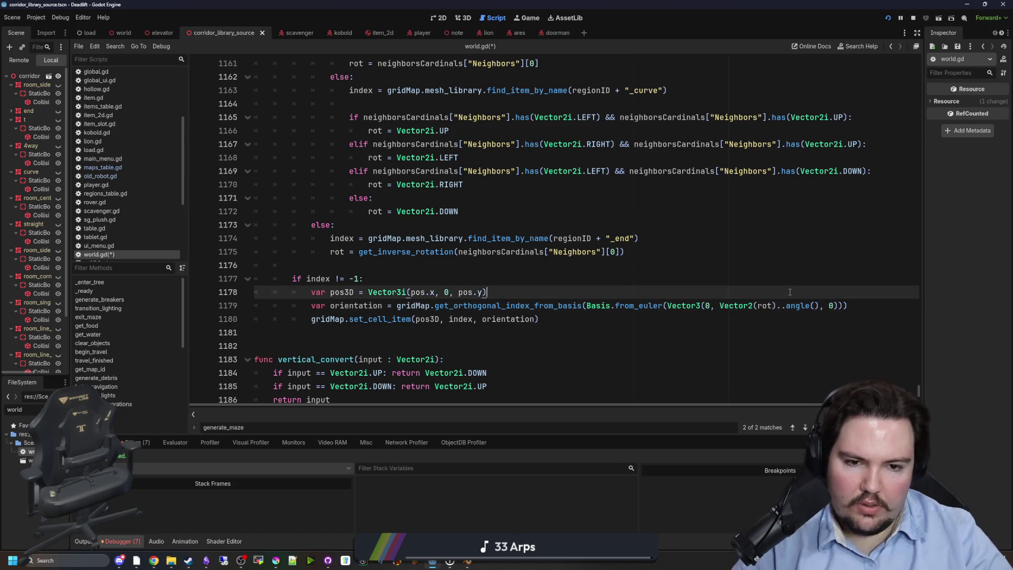
pyautogui.click(784, 305)
pyautogui.press('BackSpace')
pyautogui.press('Up')
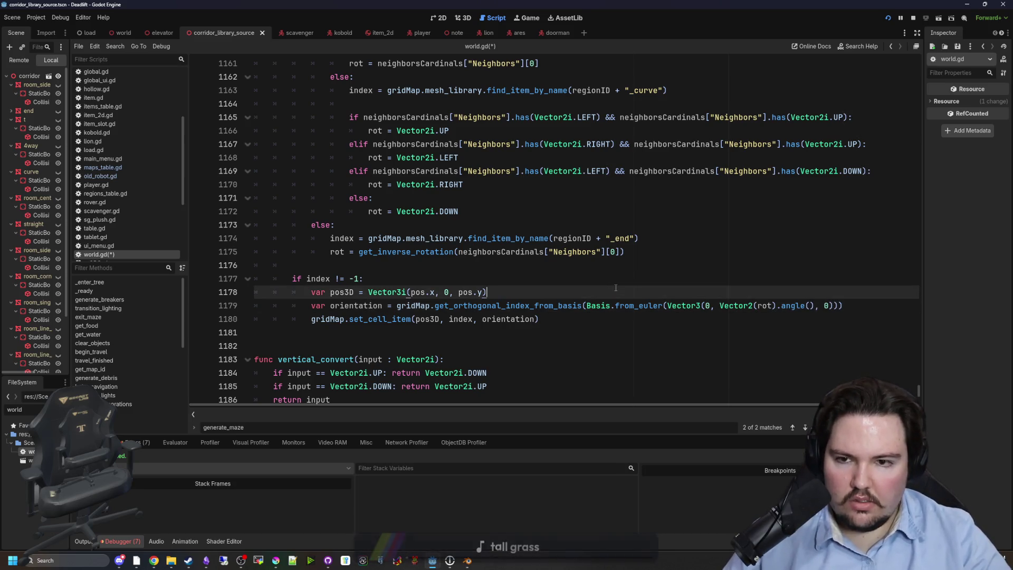
pyautogui.click(778, 306)
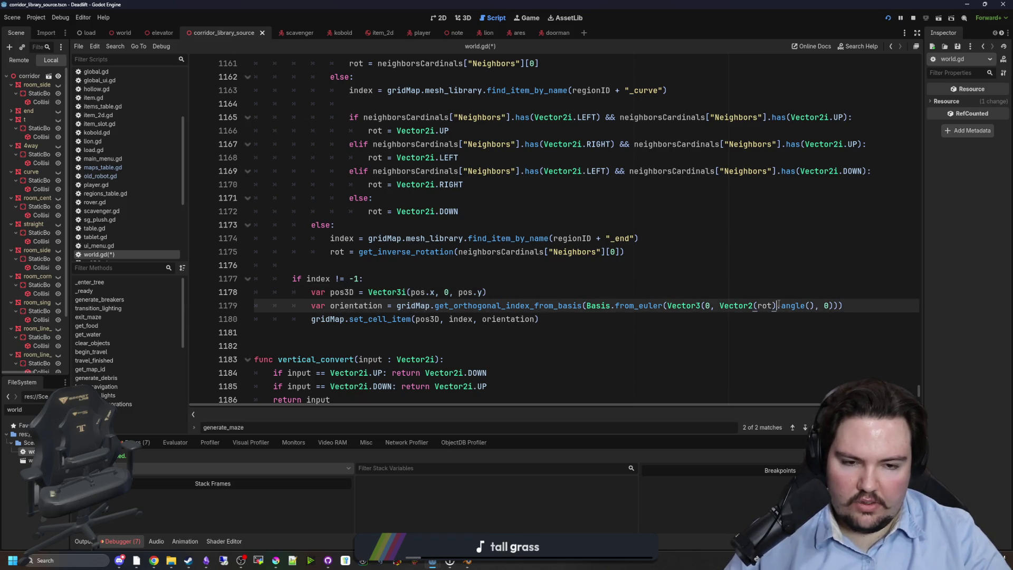
pyautogui.click(780, 291)
pyautogui.hotkey('ctrl', 's')
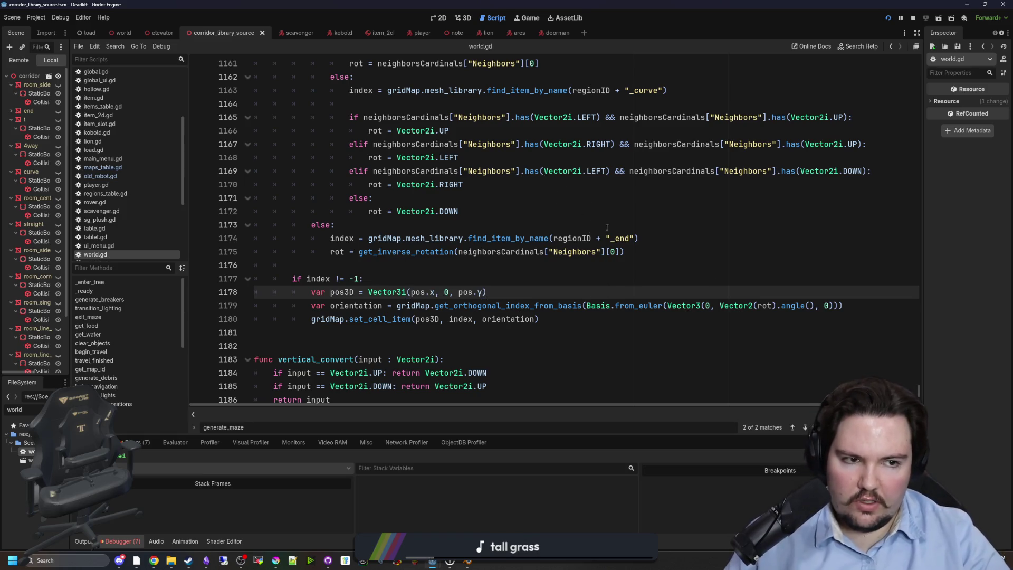
# Switch back to the running game view so it receives input.
pyautogui.click(651, 238)
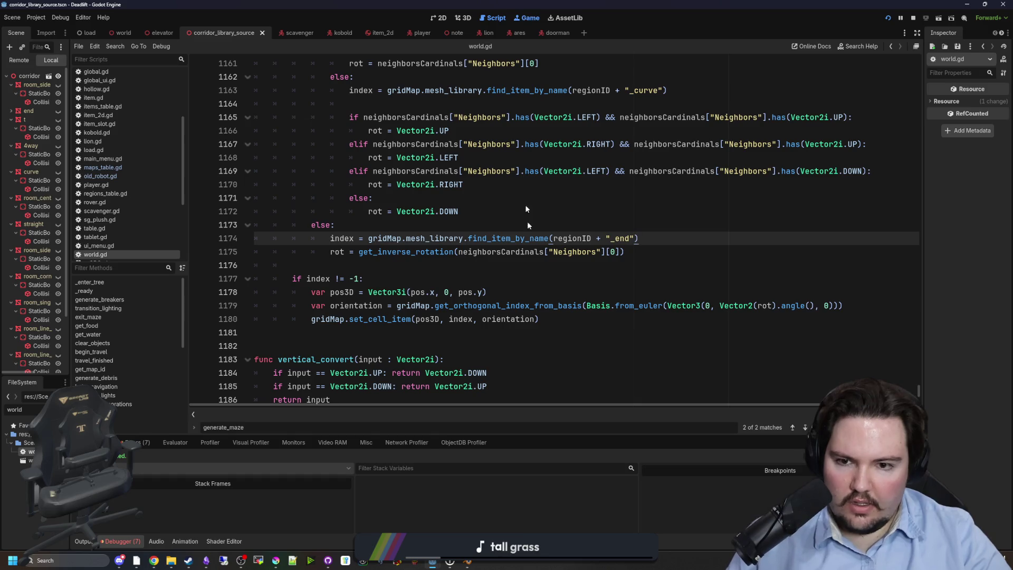
pyautogui.hotkey('ctrl', 'F4')
pyautogui.click(152, 47)
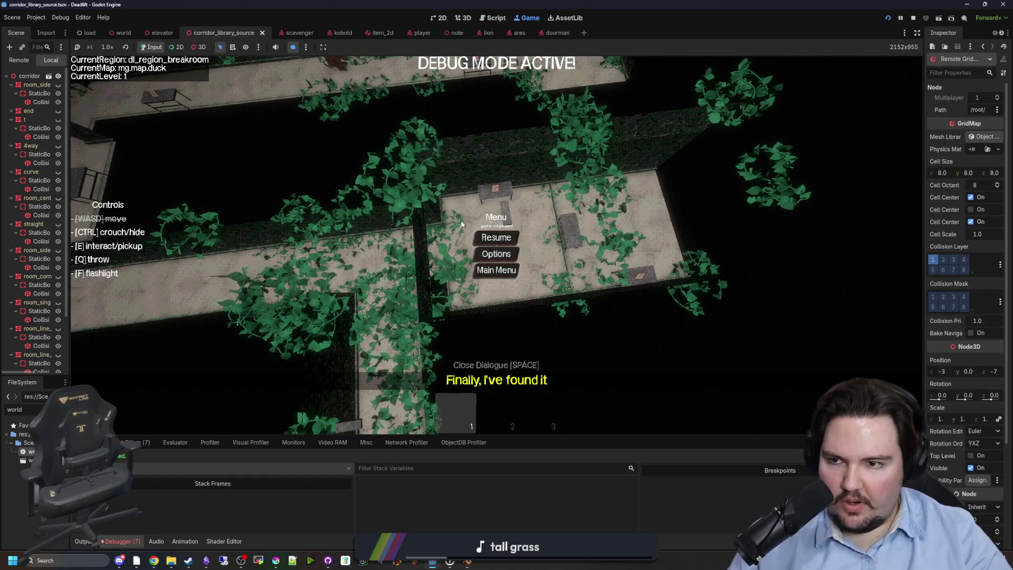
# Start a new game from the main menu and descend in the lift to level 1.
pyautogui.click(496, 270)
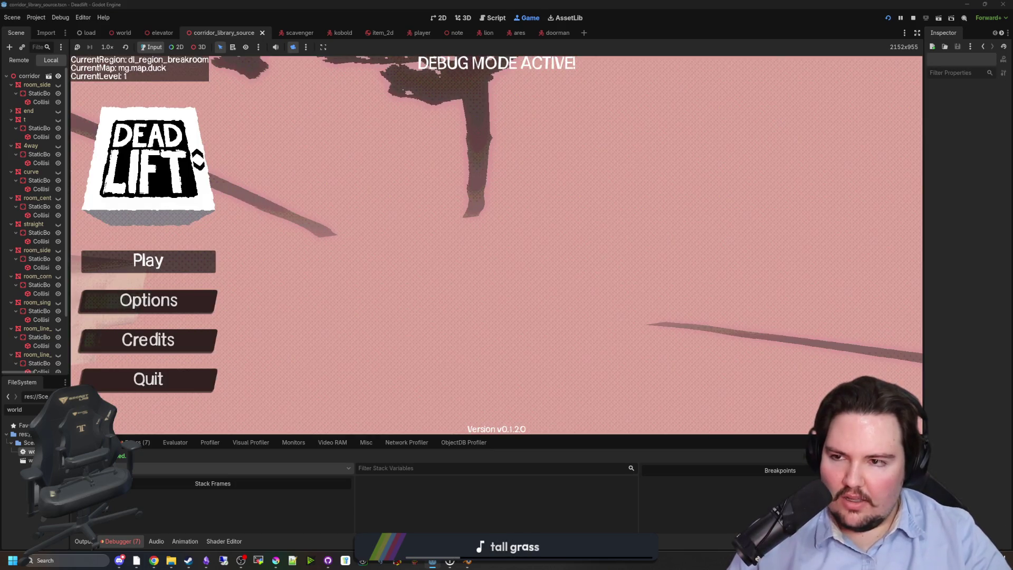
pyautogui.click(209, 258)
pyautogui.press('super')
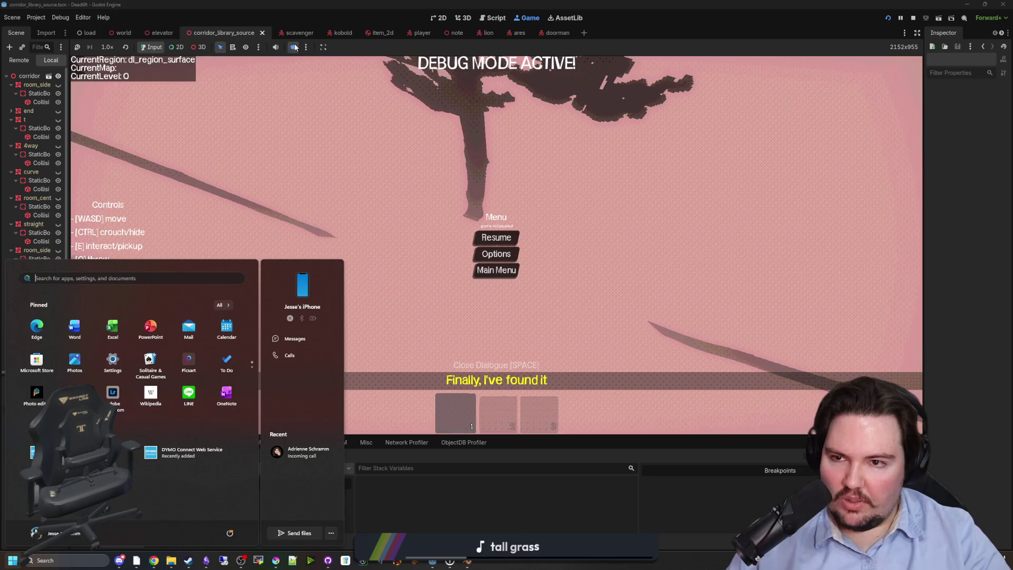
pyautogui.click(186, 58)
pyautogui.press('Escape')
pyautogui.press('w')
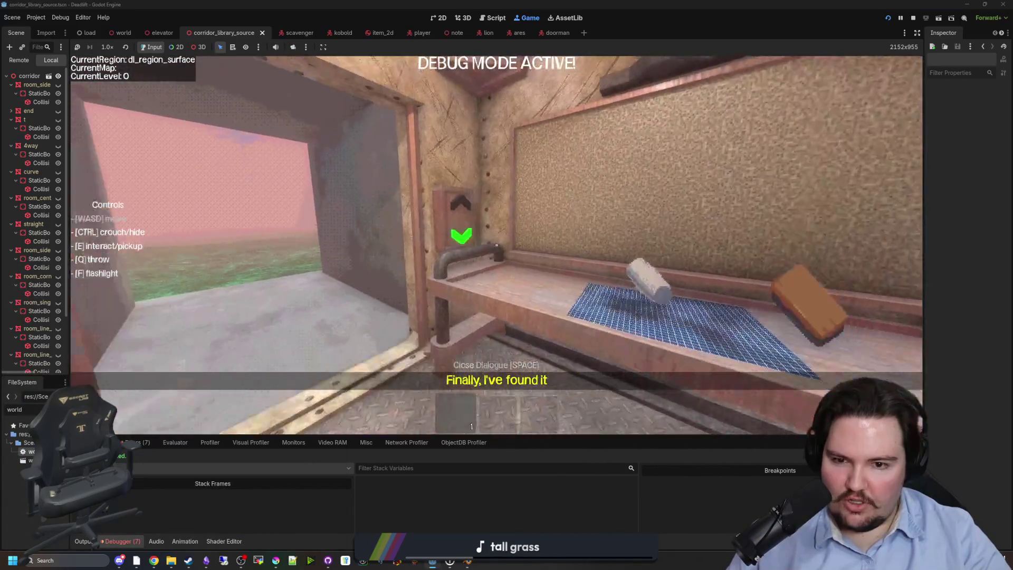
pyautogui.press('e')
# Pause and orbit a free overhead camera to look straight down on the rooms.
pyautogui.press('super')
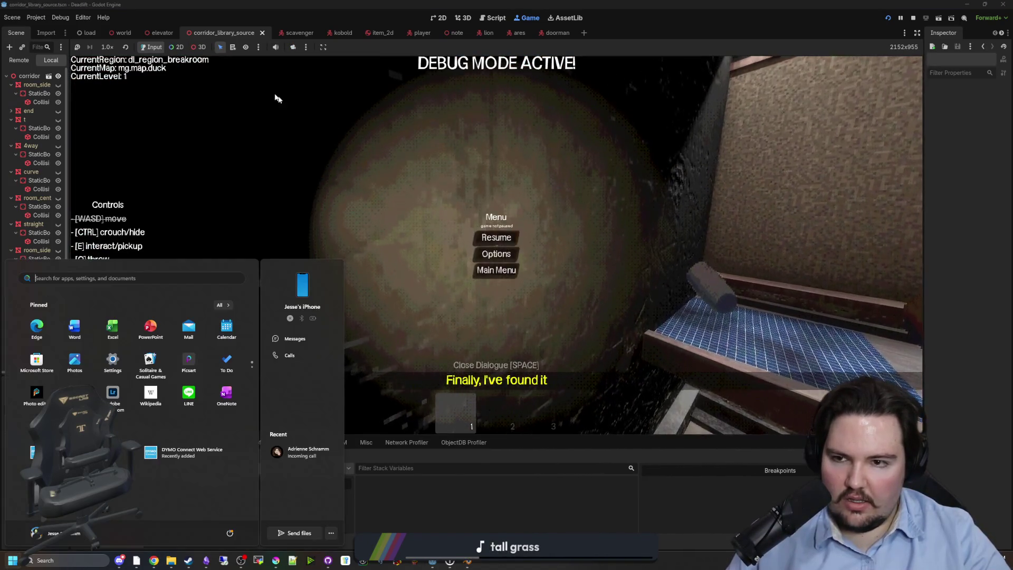
pyautogui.click(293, 47)
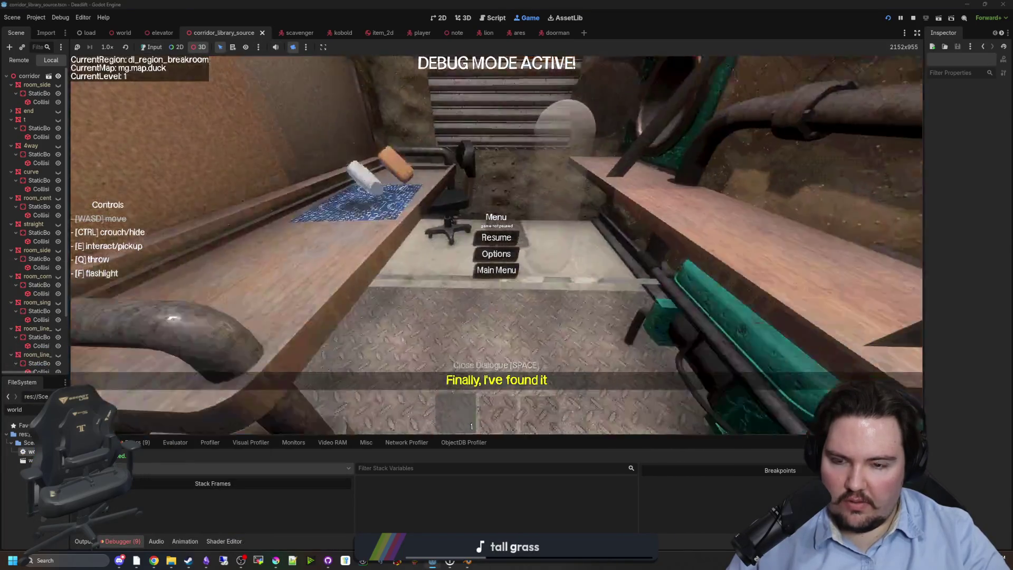
pyautogui.scroll(-10, 496, 238)
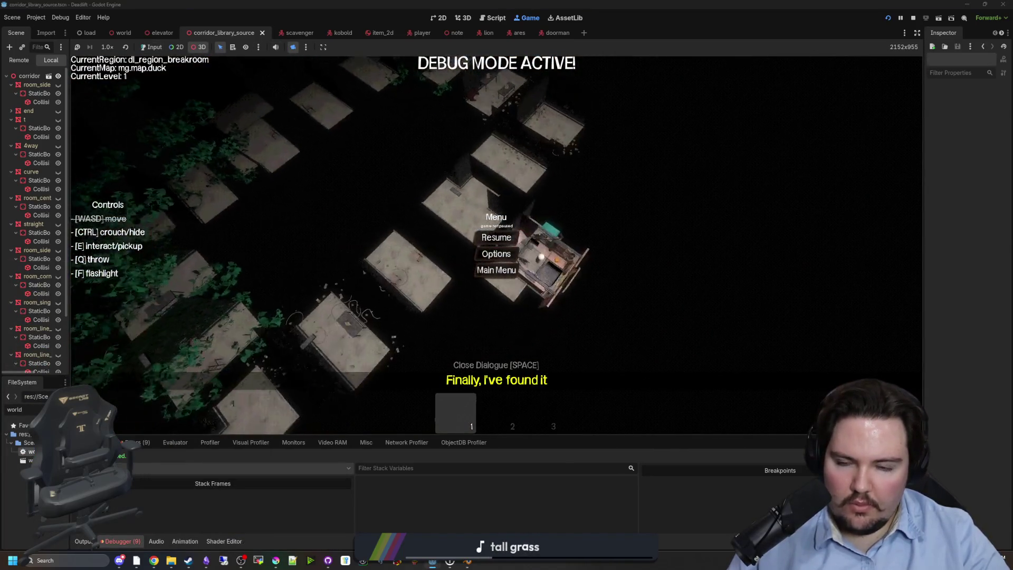
pyautogui.moveTo(496, 237)
pyautogui.mouseDown()
pyautogui.moveTo(448, 243)
pyautogui.moveTo(493, 233)
pyautogui.moveTo(472, 210)
pyautogui.moveTo(482, 238)
pyautogui.mouseUp()
pyautogui.scroll(3, 496, 238)
pyautogui.scroll(2, 496, 238)
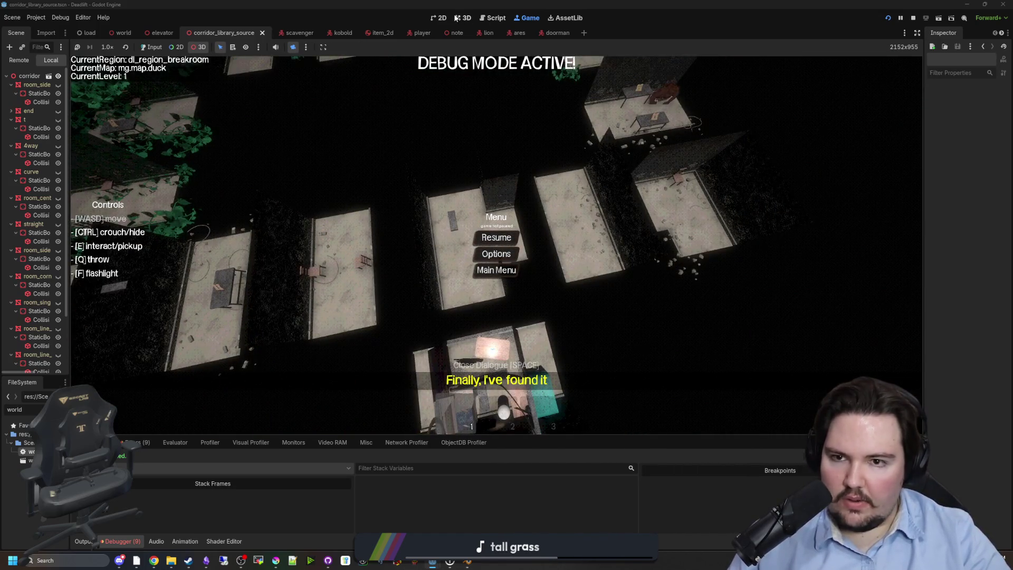
pyautogui.click(441, 18)
# Slide the 'straight' corridor piece beside the neighbouring box, undo the move, and open the world scene.
pyautogui.click(465, 19)
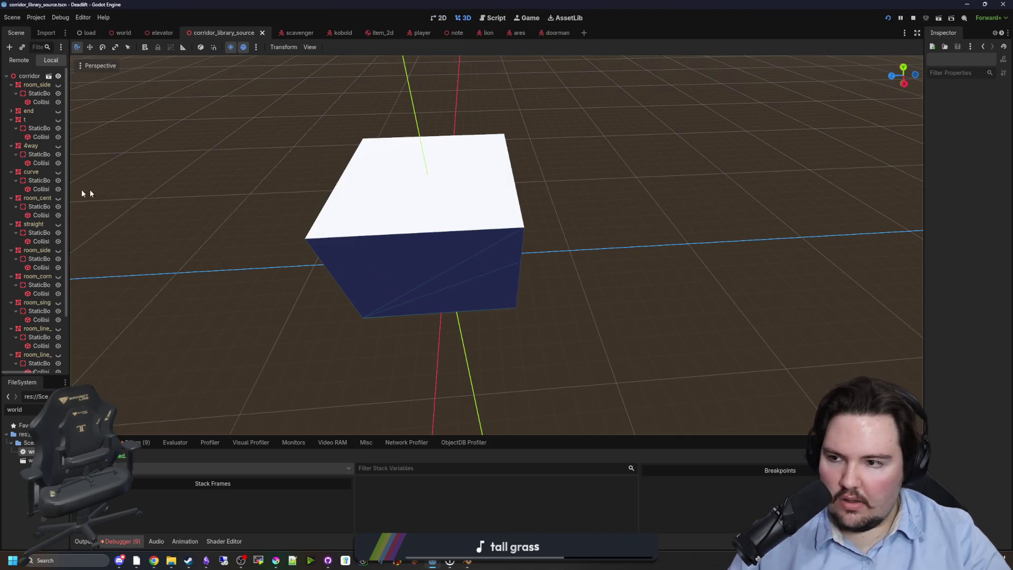
pyautogui.moveTo(68, 174)
pyautogui.mouseDown()
pyautogui.moveTo(124, 165)
pyautogui.moveTo(171, 175)
pyautogui.mouseUp()
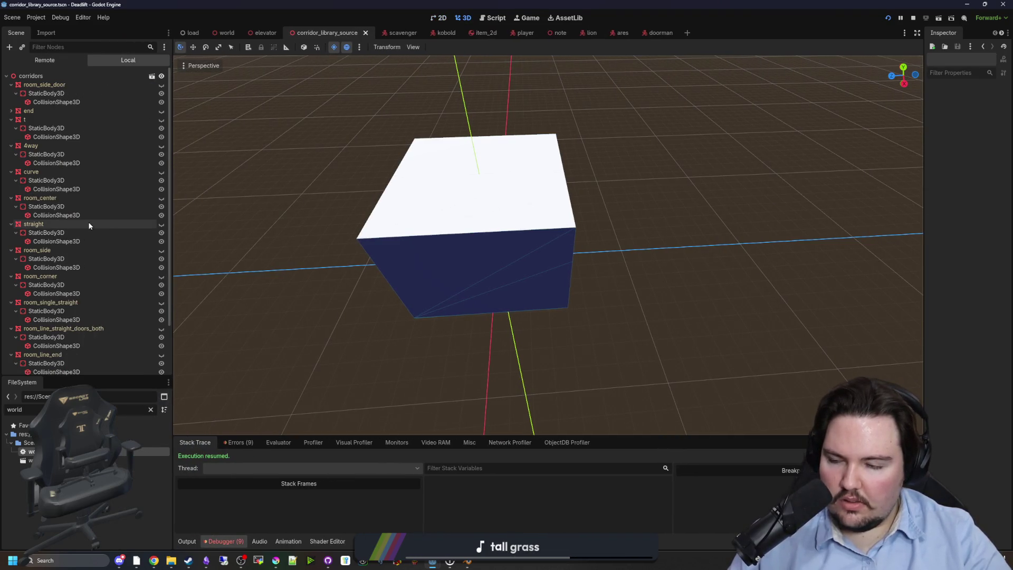
pyautogui.click(89, 226)
pyautogui.doubleClick(161, 223)
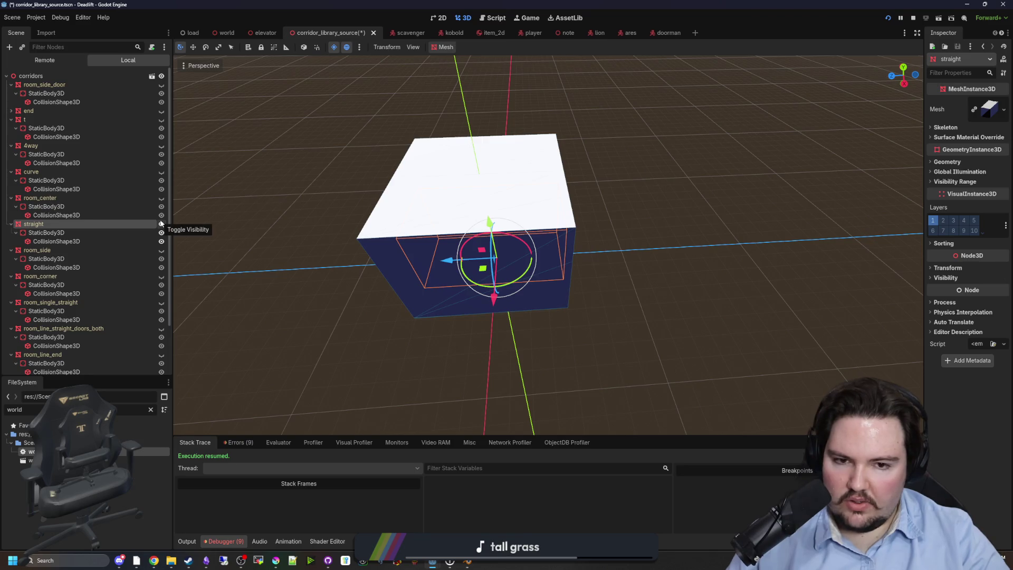
pyautogui.moveTo(432, 312); pyautogui.dragTo(391, 297)
pyautogui.moveTo(405, 263); pyautogui.dragTo(478, 278)
pyautogui.click(961, 269)
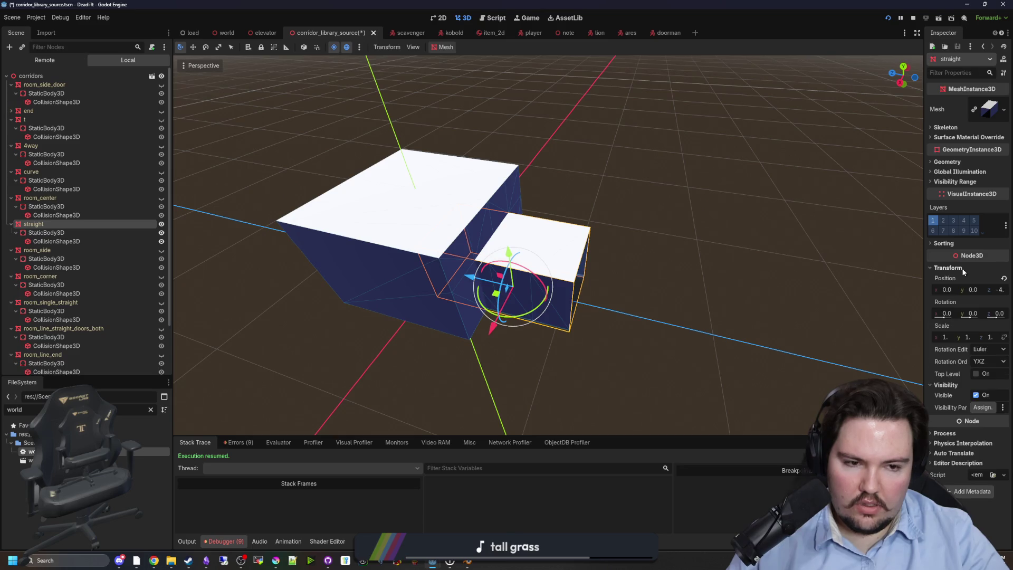
pyautogui.hotkey('ctrl', 'z')
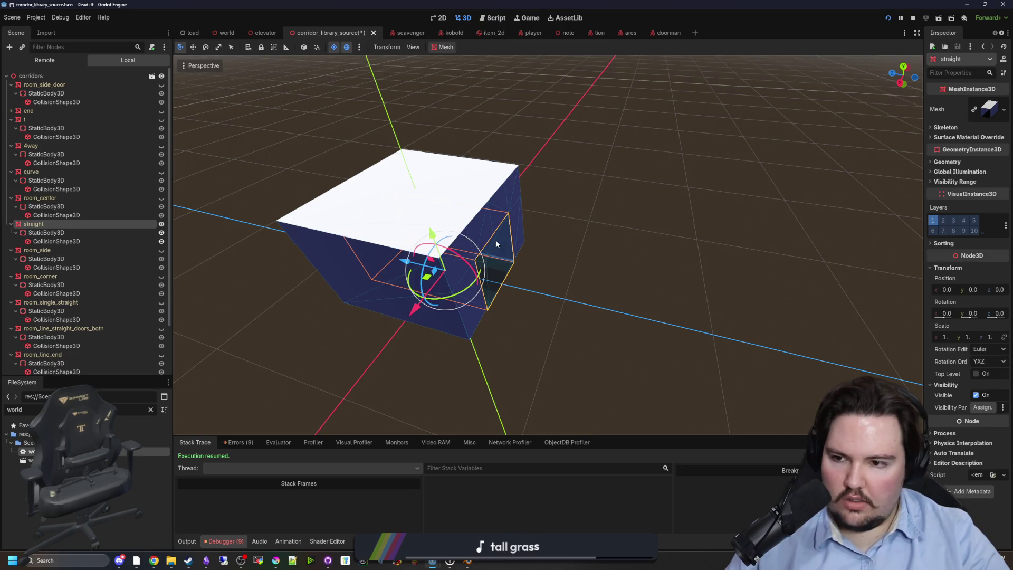
pyautogui.click(227, 32)
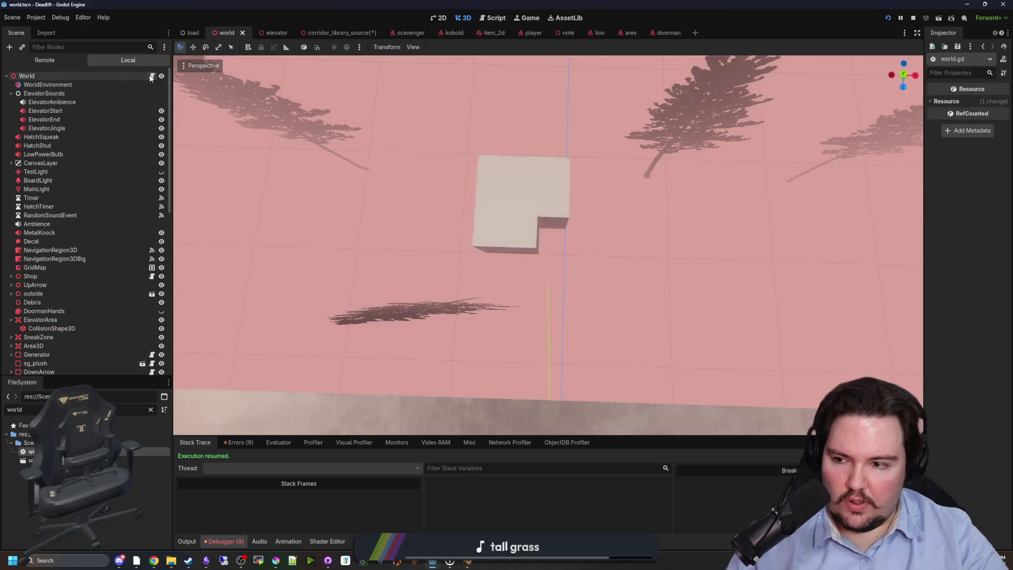
# Insert .rotated(PI/2) before .angle() on line 1179 of world.gd and save.
pyautogui.click(152, 76)
pyautogui.hscroll(3, 772, 335)
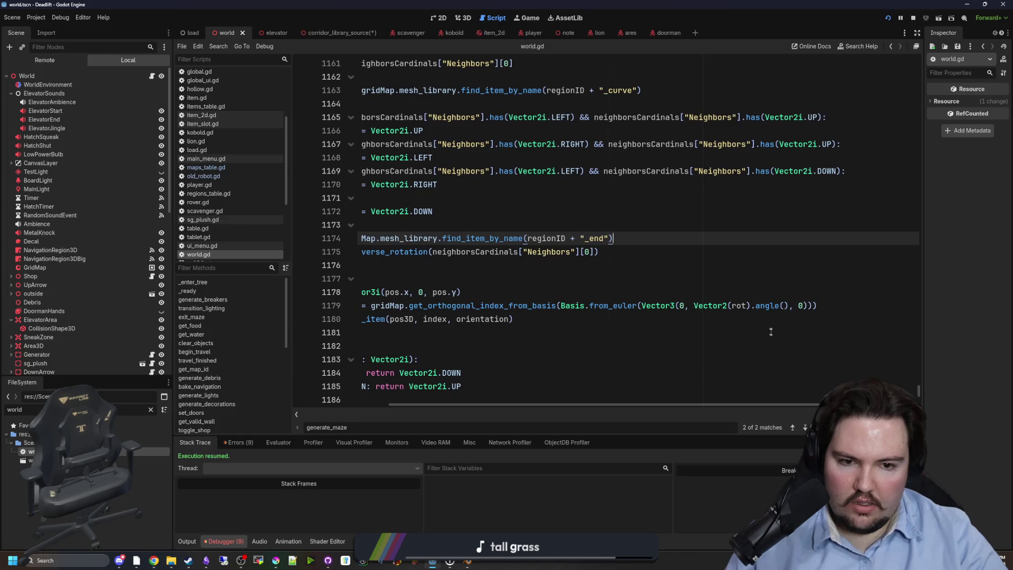
pyautogui.click(756, 307)
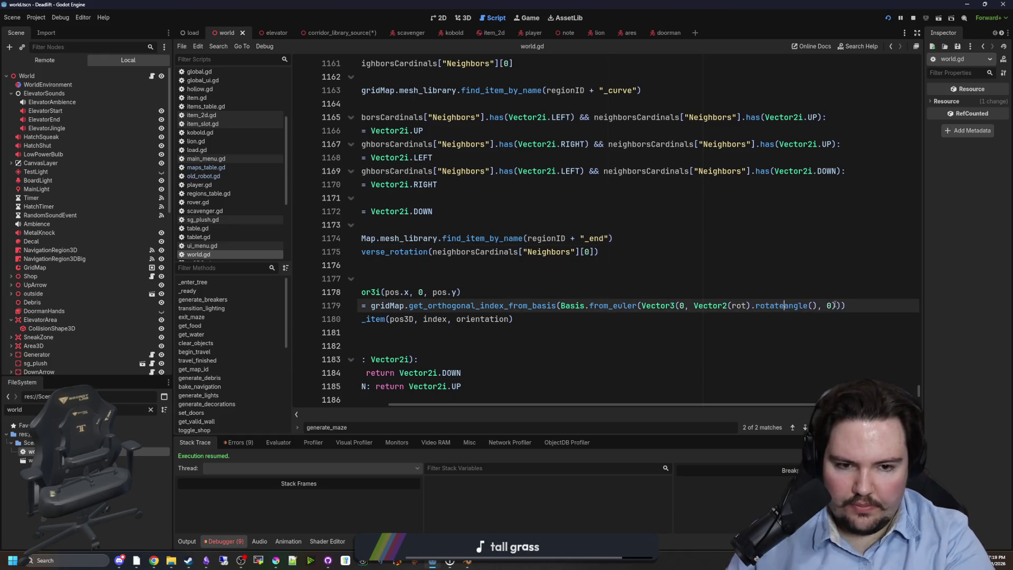
pyautogui.write('d(PI/2).')
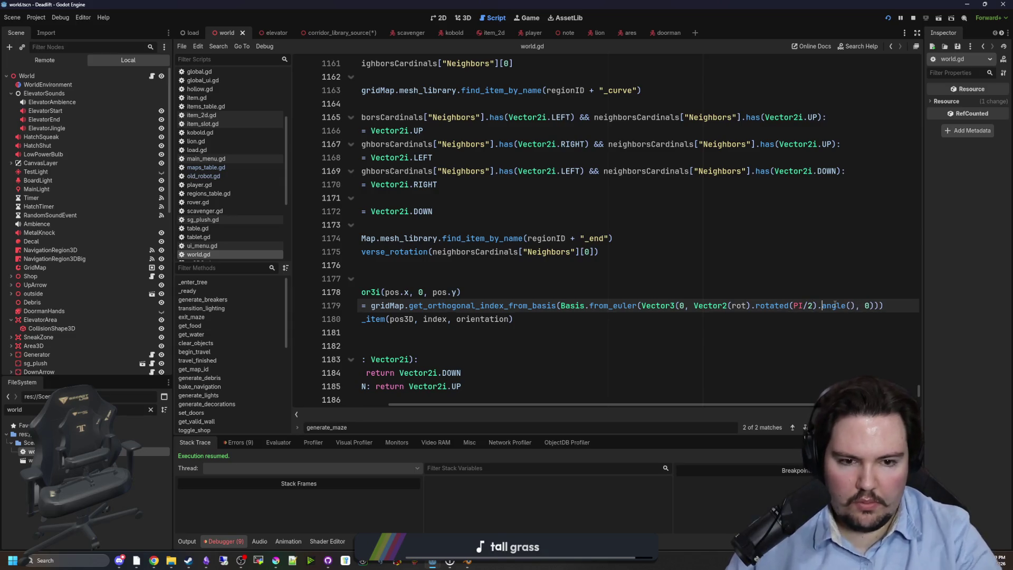
pyautogui.click(733, 280)
pyautogui.hotkey('ctrl', 's')
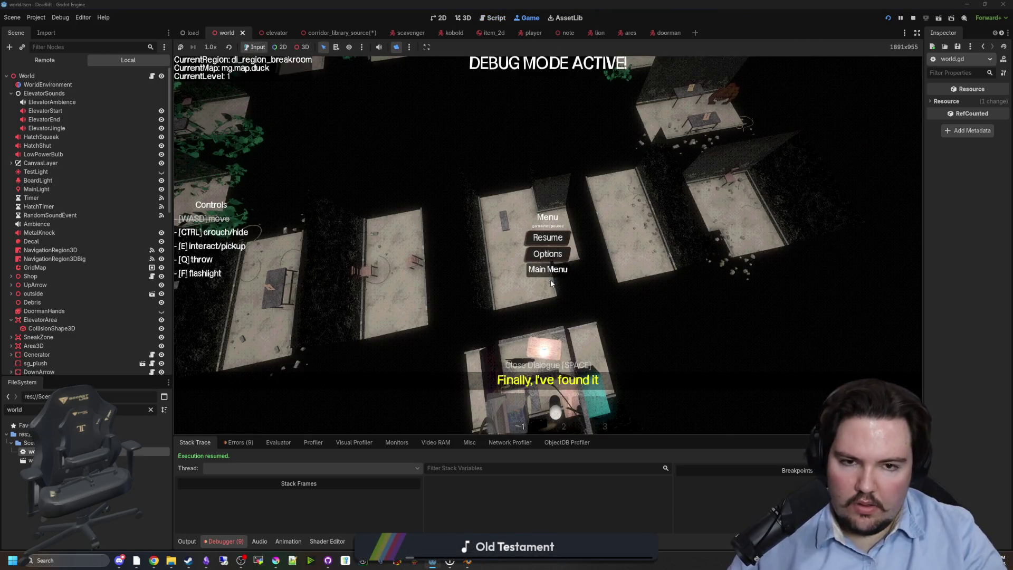
# Start a new game and descend the hatch to level 1.
pyautogui.click(531, 267)
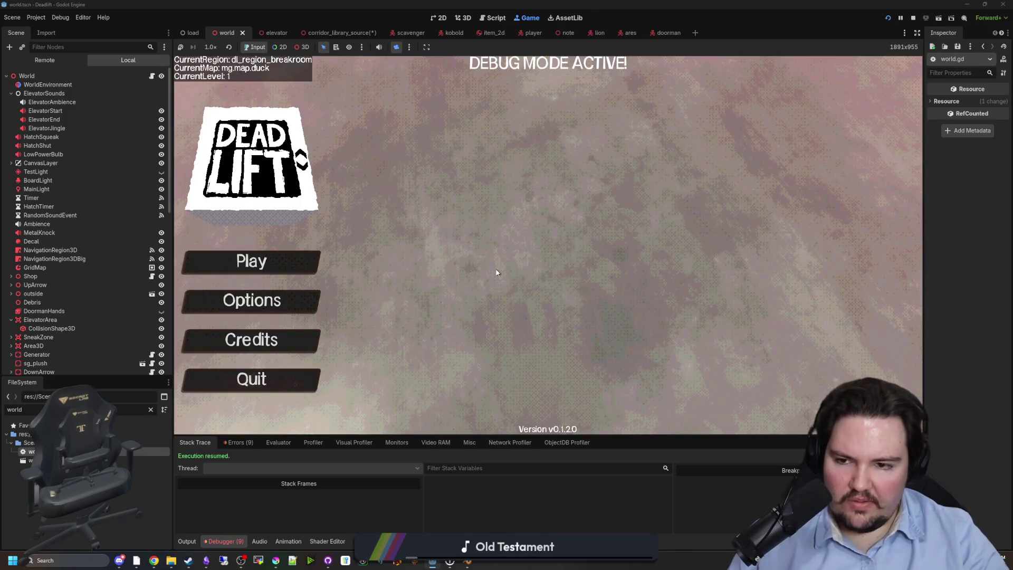
pyautogui.click(252, 261)
pyautogui.press('super')
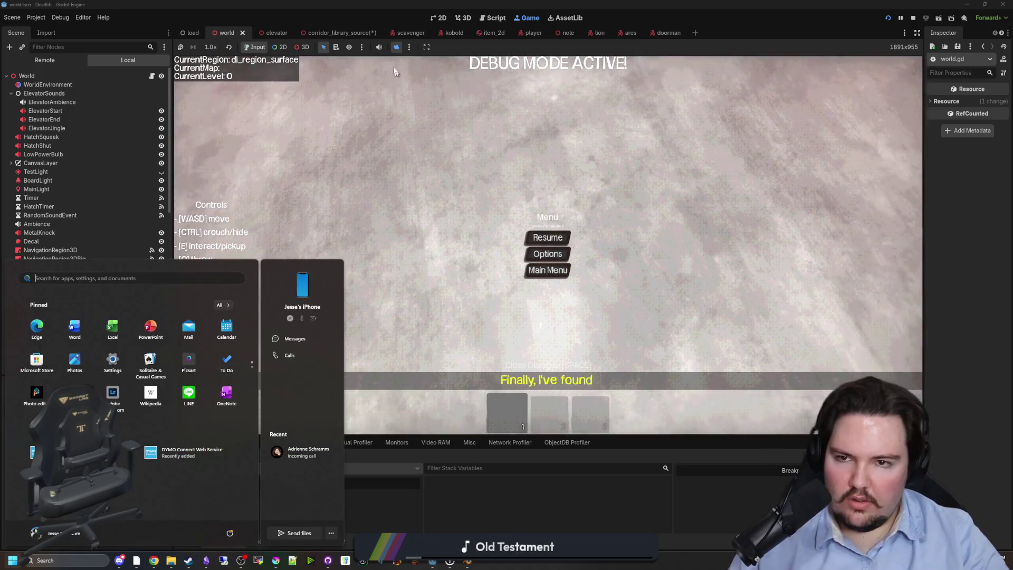
pyautogui.click(280, 65)
pyautogui.press('Escape')
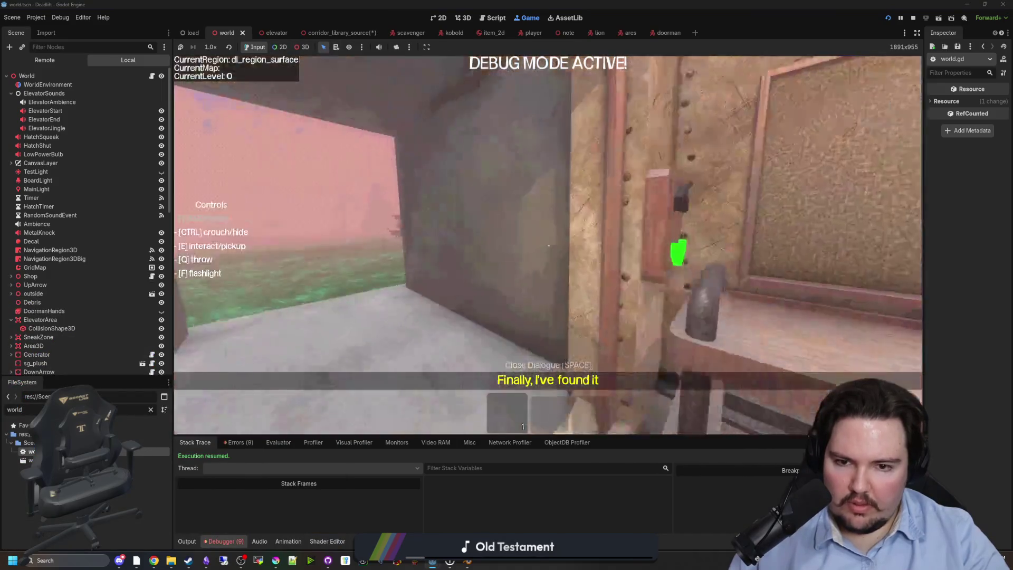
pyautogui.press('w')
pyautogui.press('e')
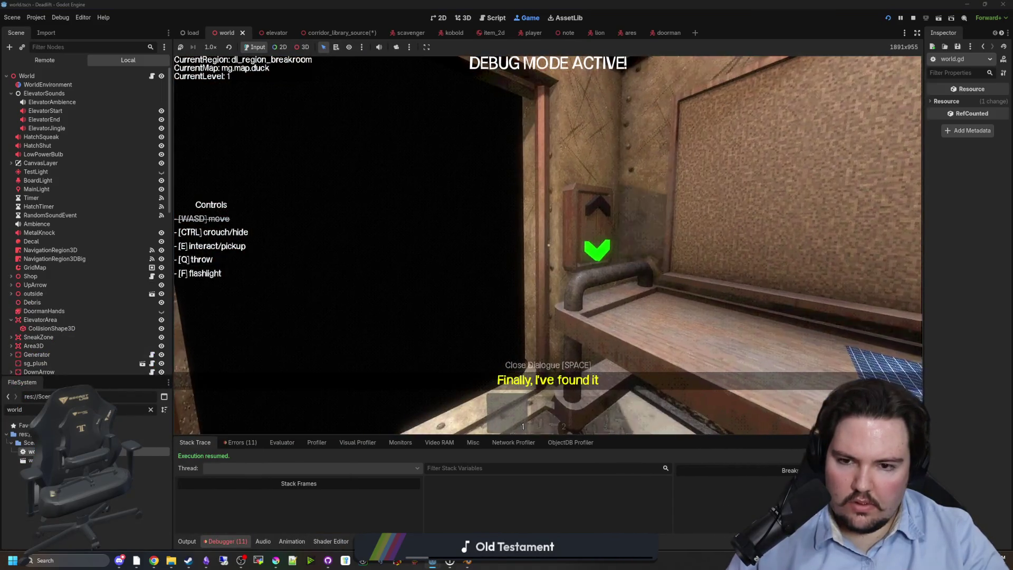
# Pause, orbit the free overhead camera over the maze's corridors, then reopen world.gd.
pyautogui.press('super')
pyautogui.click(397, 47)
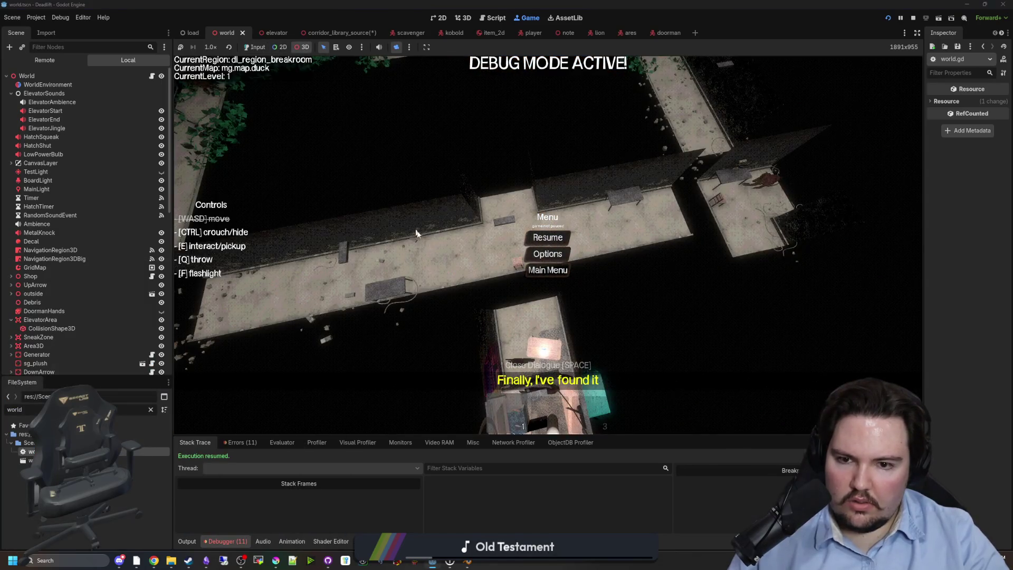
pyautogui.moveTo(411, 226); pyautogui.dragTo(359, 243)
pyautogui.moveTo(503, 328)
pyautogui.mouseDown()
pyautogui.moveTo(697, 323)
pyautogui.moveTo(591, 185)
pyautogui.mouseUp()
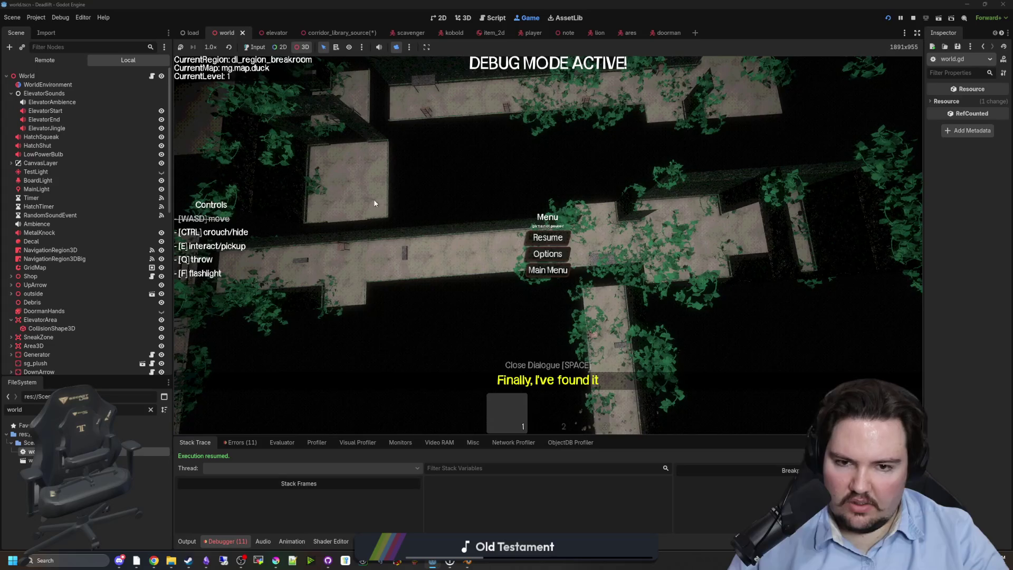
pyautogui.click(153, 76)
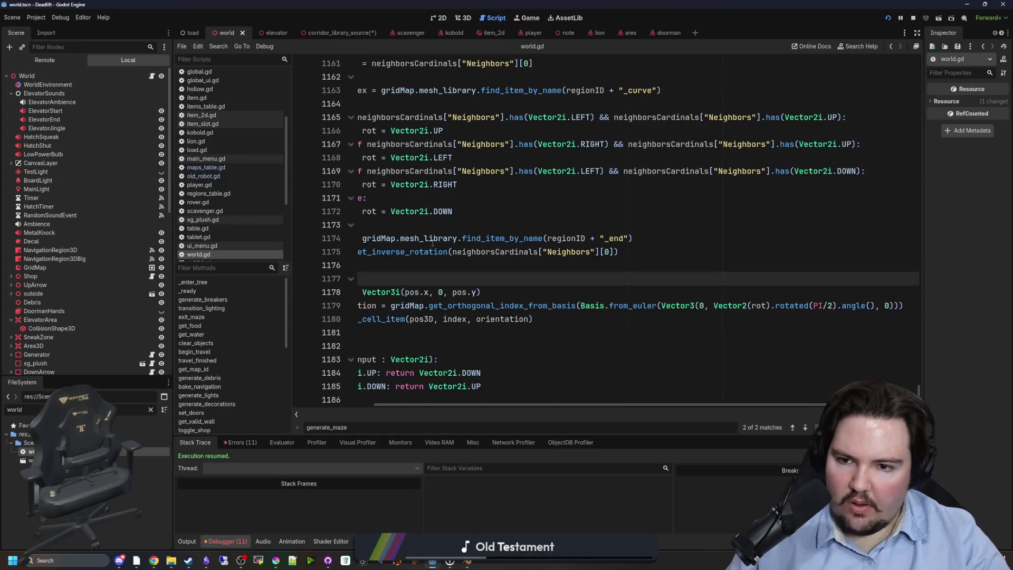
pyautogui.hscroll(-5, 469, 278)
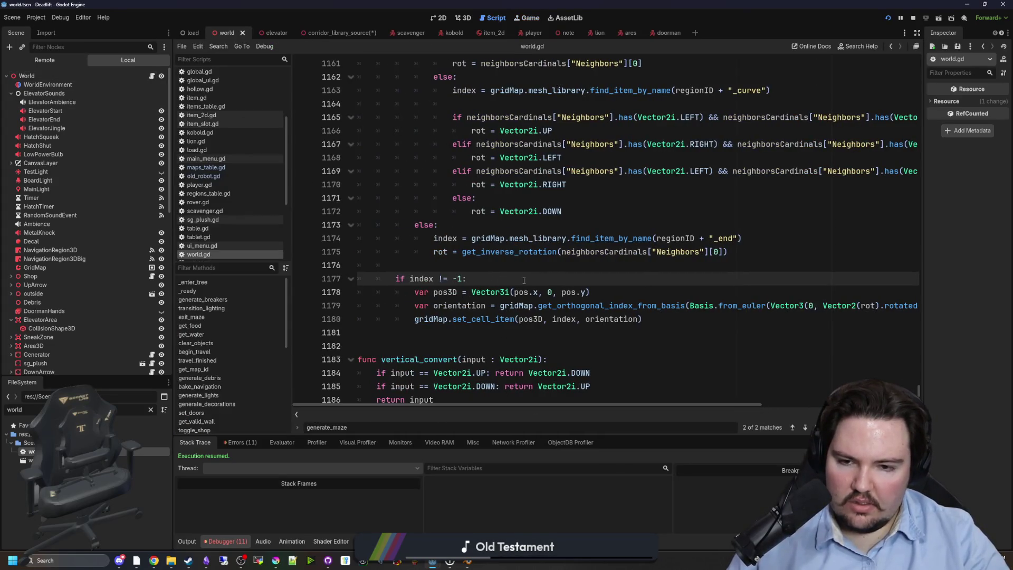
pyautogui.click(535, 265)
pyautogui.hotkey('ctrl', 's')
pyautogui.click(537, 330)
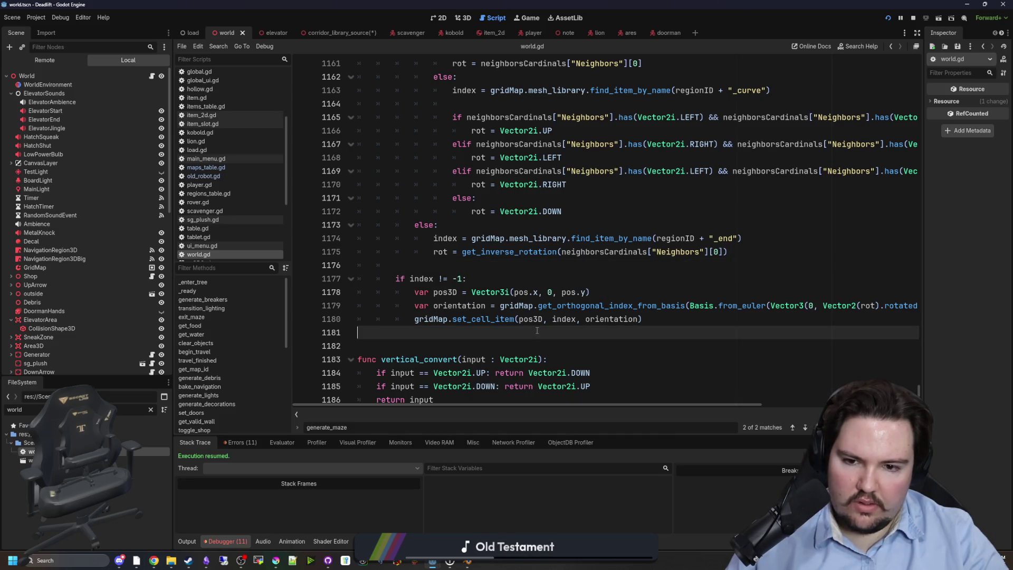
pyautogui.hotkey('ctrl', 's')
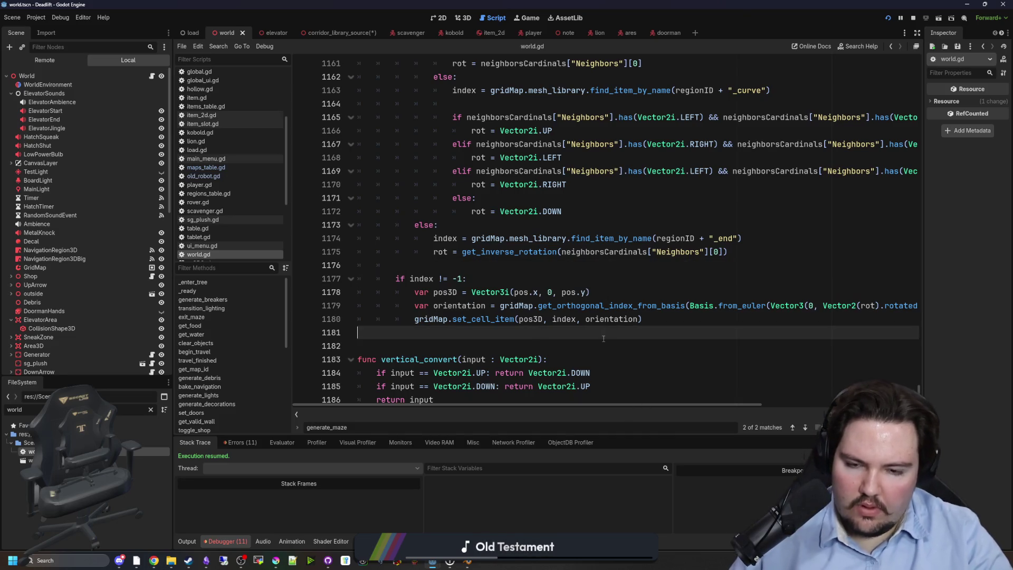
pyautogui.scroll(2, 603, 338)
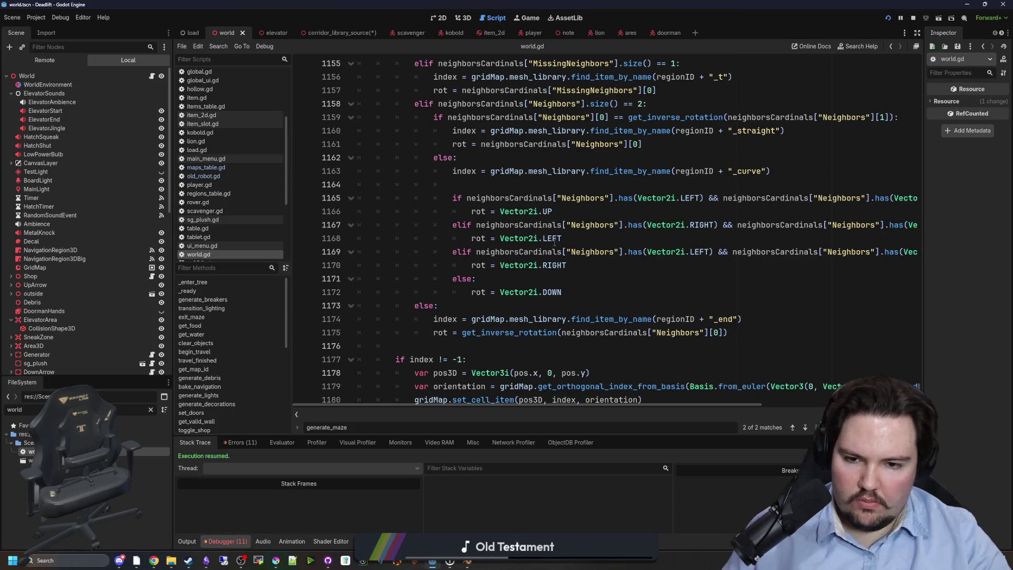
pyautogui.moveTo(554, 242)
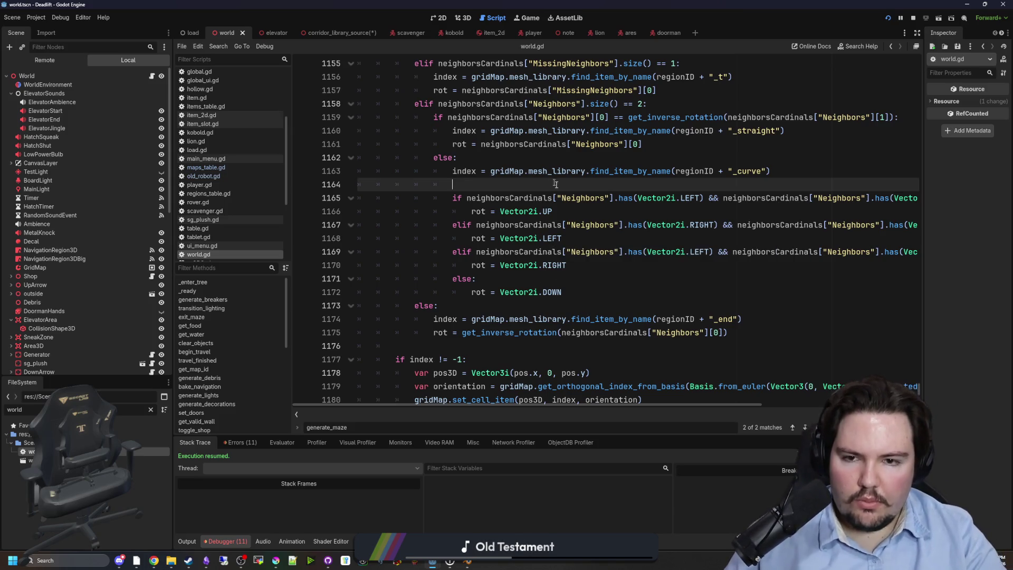
pyautogui.scroll(9, 551, 193)
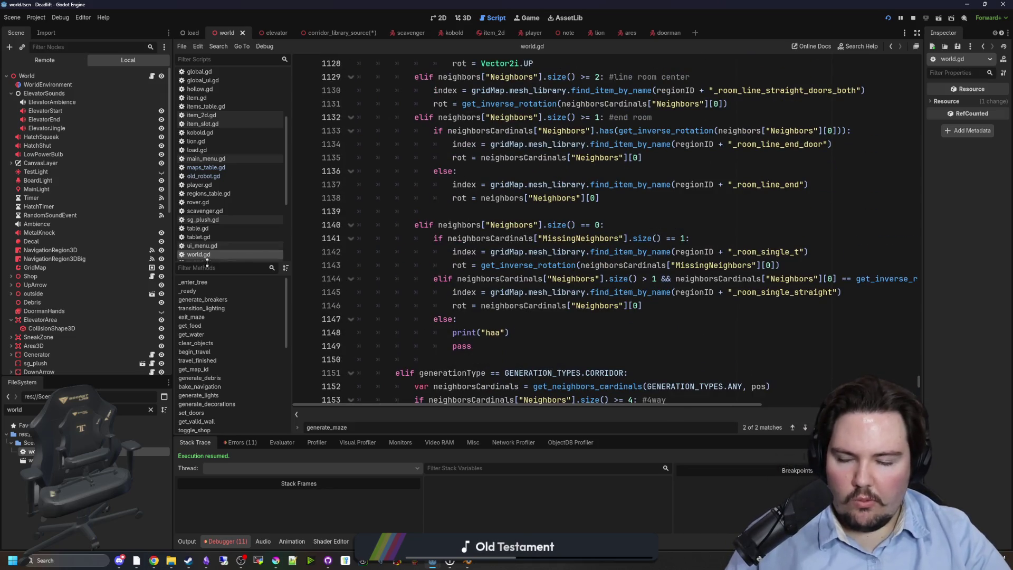
# Narrow the Scene dock to widen the code area and save world.gd.
pyautogui.moveTo(173, 277); pyautogui.dragTo(123, 276)
pyautogui.scroll(2, 563, 259)
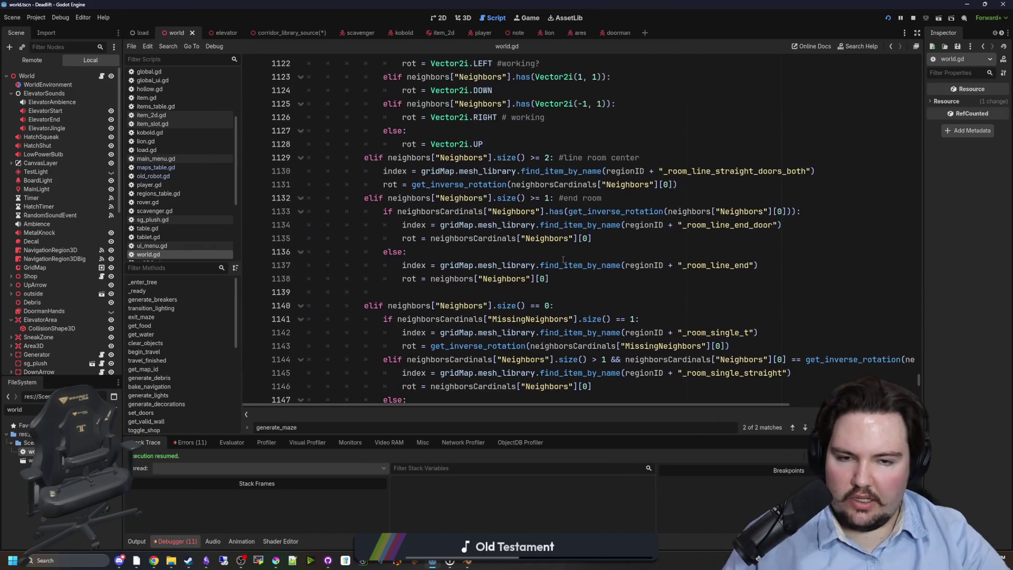
pyautogui.click(532, 252)
pyautogui.hotkey('ctrl', 's')
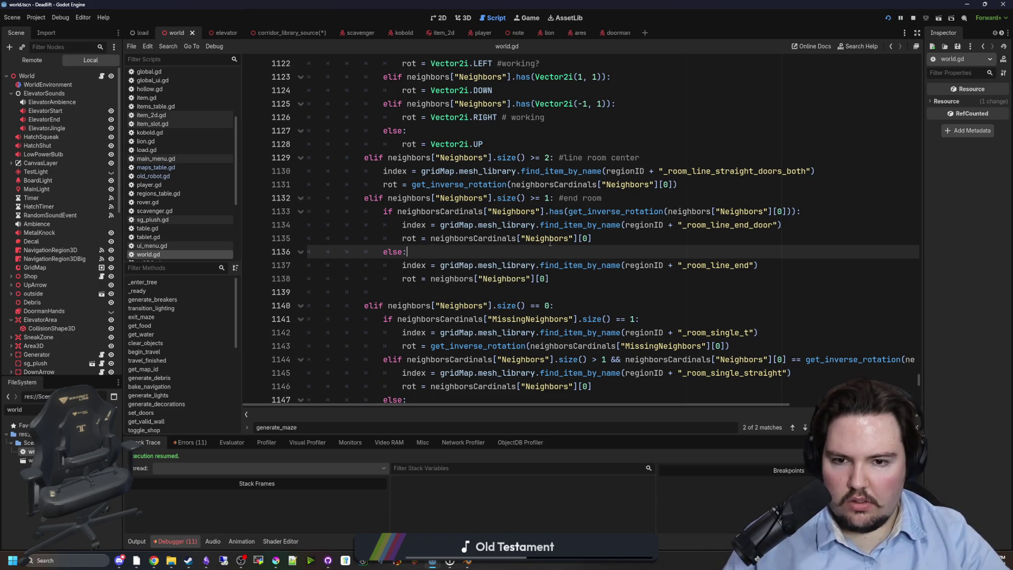
pyautogui.hotkey('ctrl', 's')
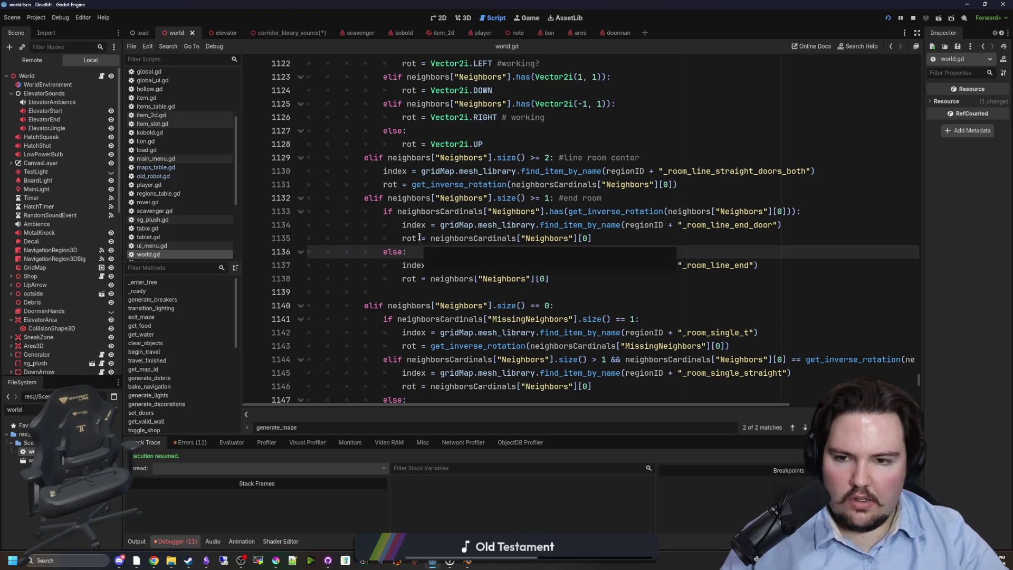
# Review the end-room door check and rotation assignment on lines 1133–1136.
pyautogui.moveTo(411, 211); pyautogui.dragTo(831, 206)
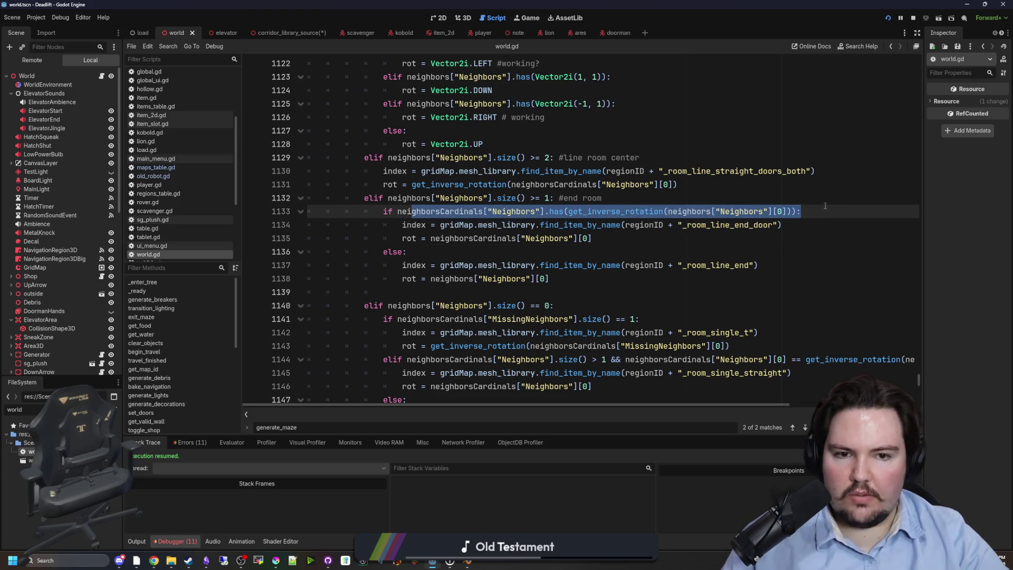
pyautogui.click(746, 198)
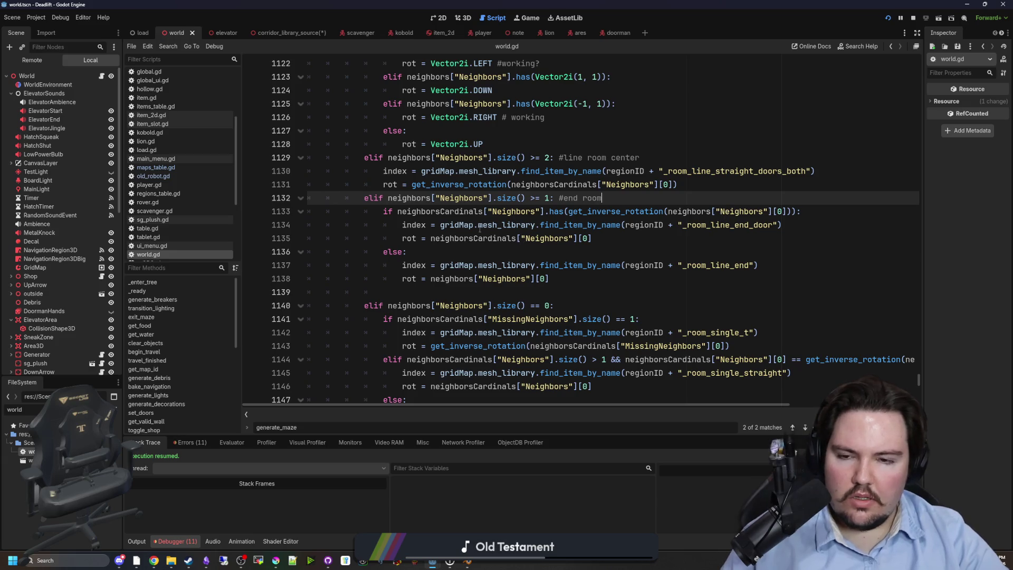
pyautogui.moveTo(409, 240); pyautogui.dragTo(593, 238)
pyautogui.click(717, 243)
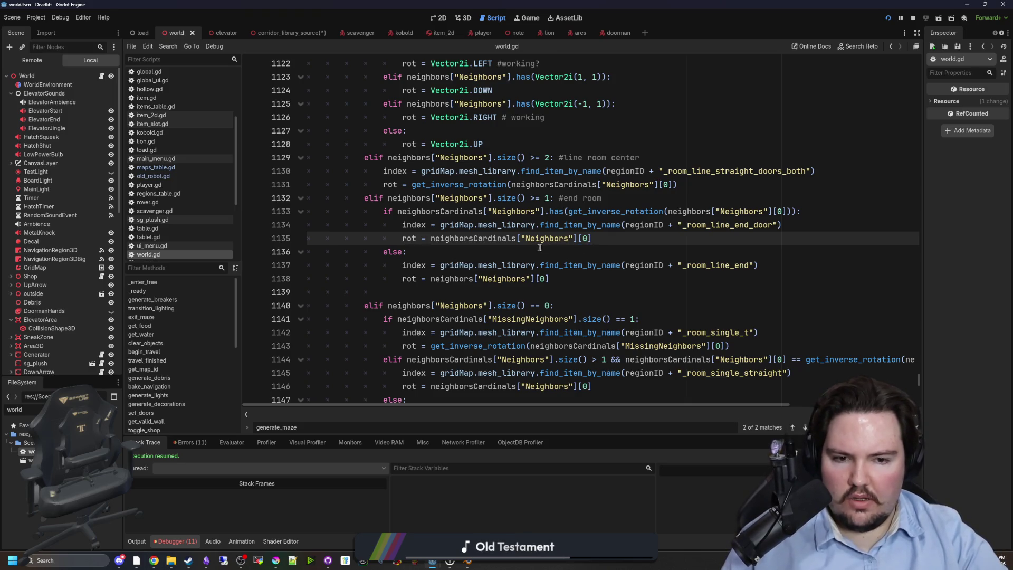
pyautogui.moveTo(602, 236); pyautogui.dragTo(395, 243)
pyautogui.click(473, 251)
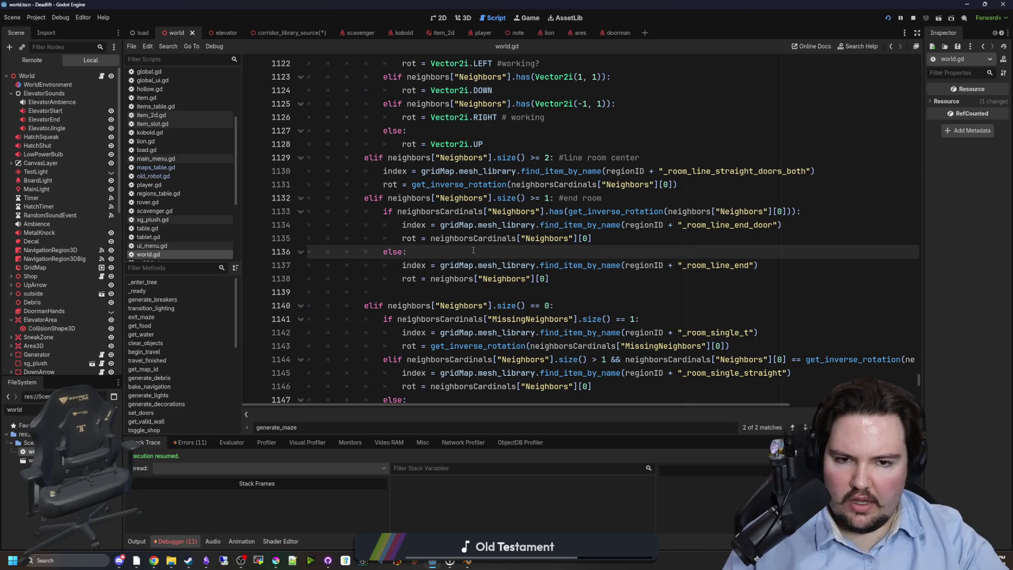
# Scroll down and across to read line 1179's Basis.from_euler orientation expression.
pyautogui.scroll(-13, 660, 363)
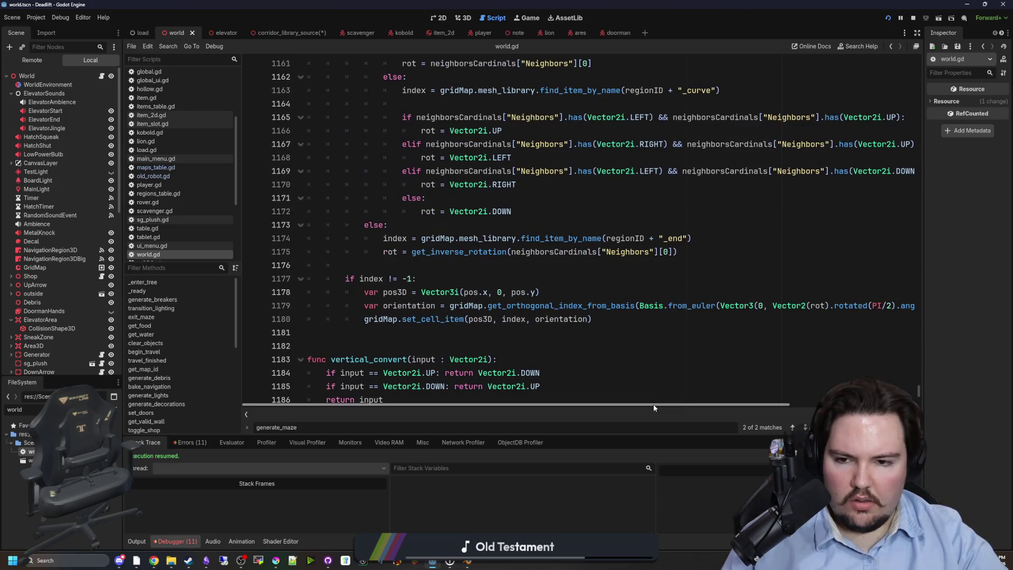
pyautogui.moveTo(657, 404); pyautogui.dragTo(772, 404)
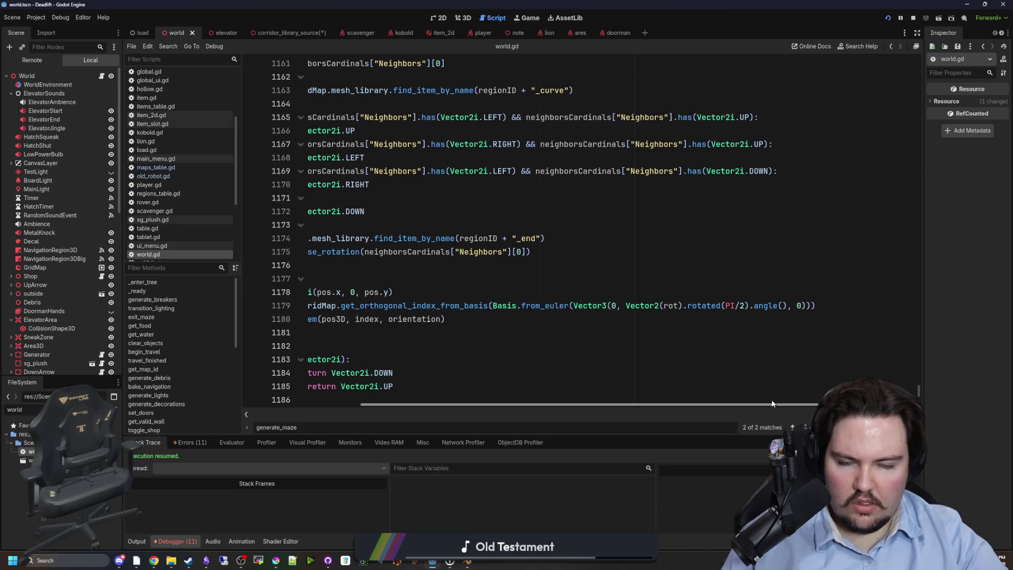
pyautogui.moveTo(772, 404)
pyautogui.mouseDown()
pyautogui.moveTo(633, 404)
pyautogui.moveTo(783, 405)
pyautogui.mouseUp()
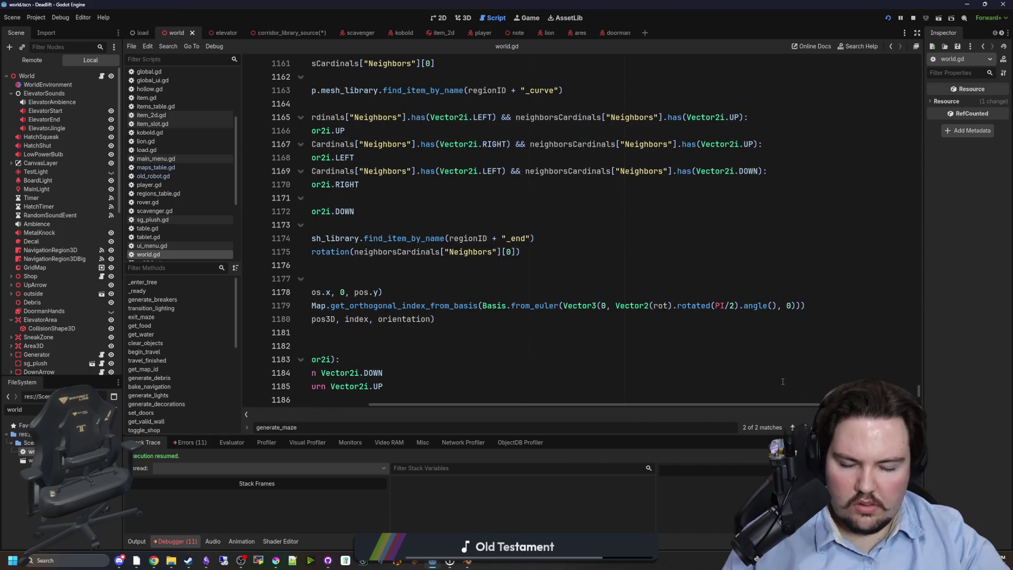